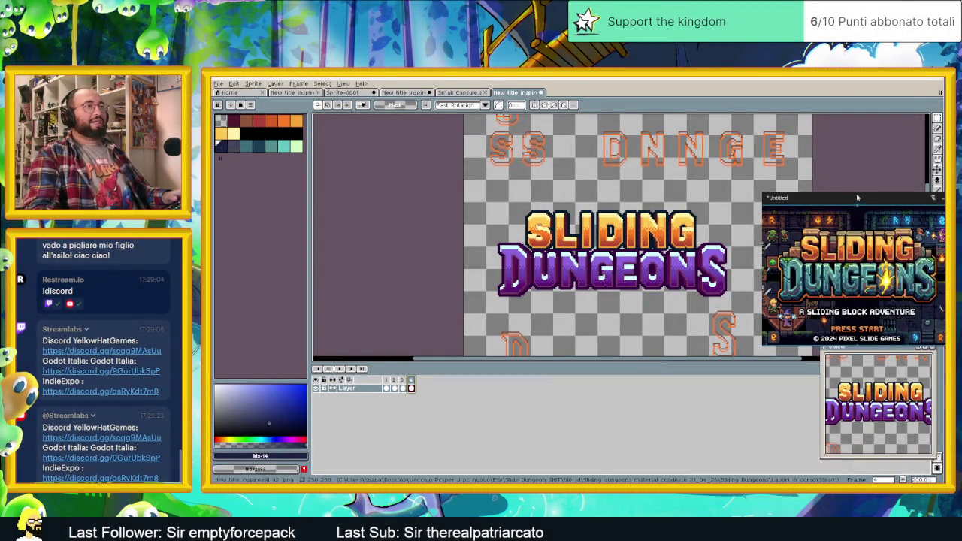
# Step: Nudge the floating title reference screenshot beside the canvas, zoom in, and bring up the File menu
pyautogui.click(839, 194)
pyautogui.moveTo(840, 196); pyautogui.dragTo(850, 191)
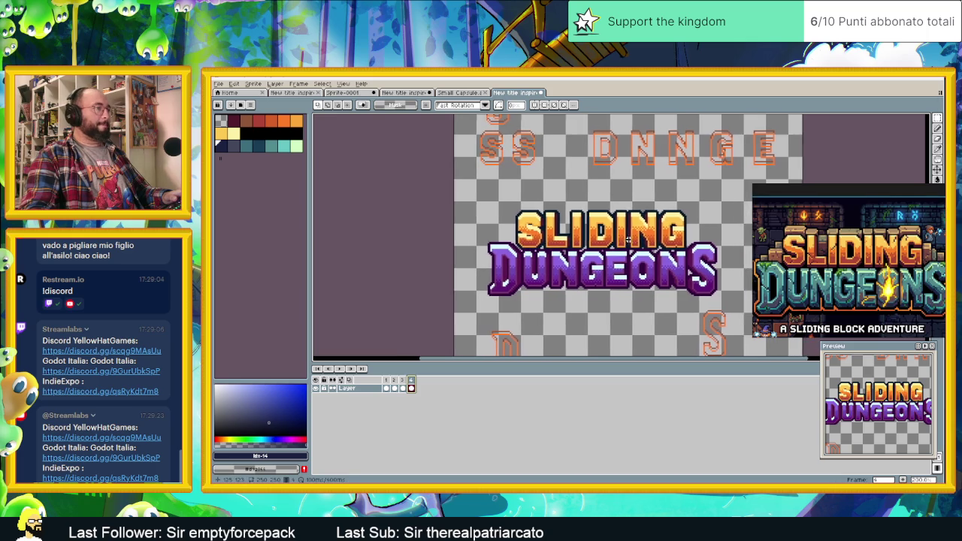
pyautogui.scroll(1, 564, 209)
pyautogui.click(217, 83)
pyautogui.moveTo(229, 152)
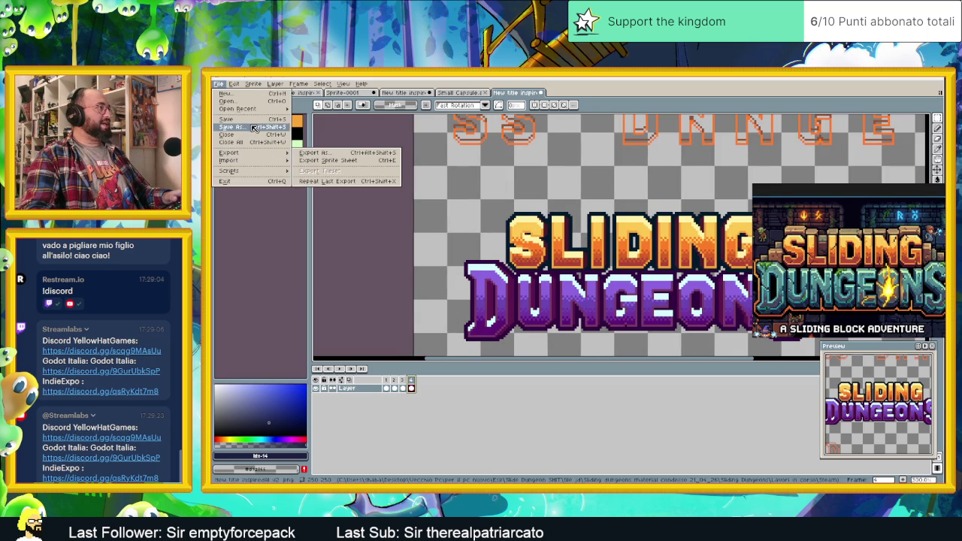
# Step: Save the title artwork as an Aseprite .ase file, then zoom out to see the whole sprite
pyautogui.click(248, 127)
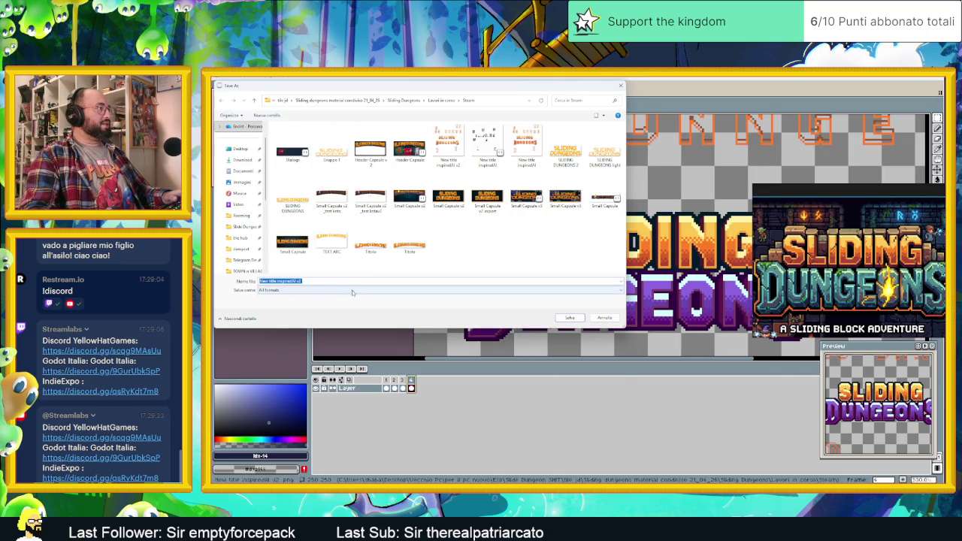
pyautogui.click(311, 290)
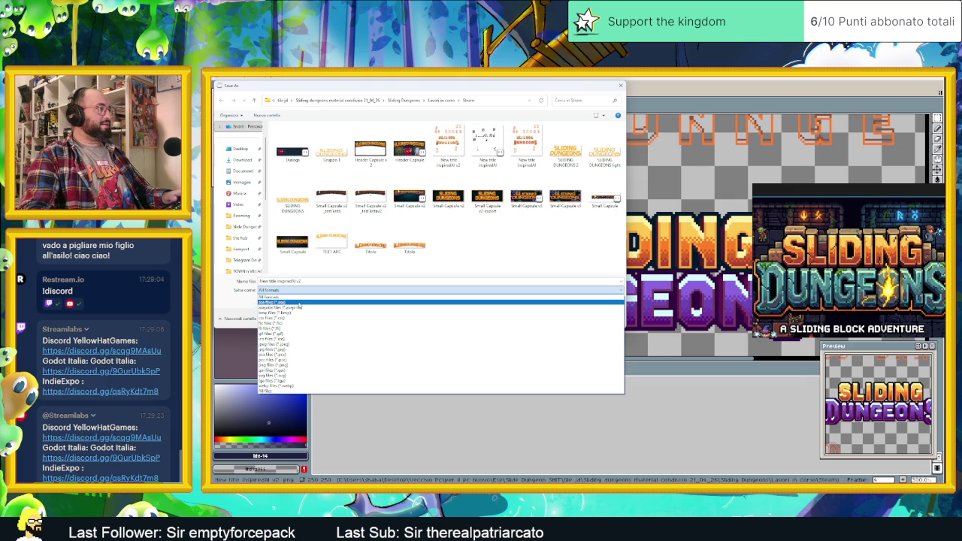
pyautogui.click(297, 302)
pyautogui.click(569, 320)
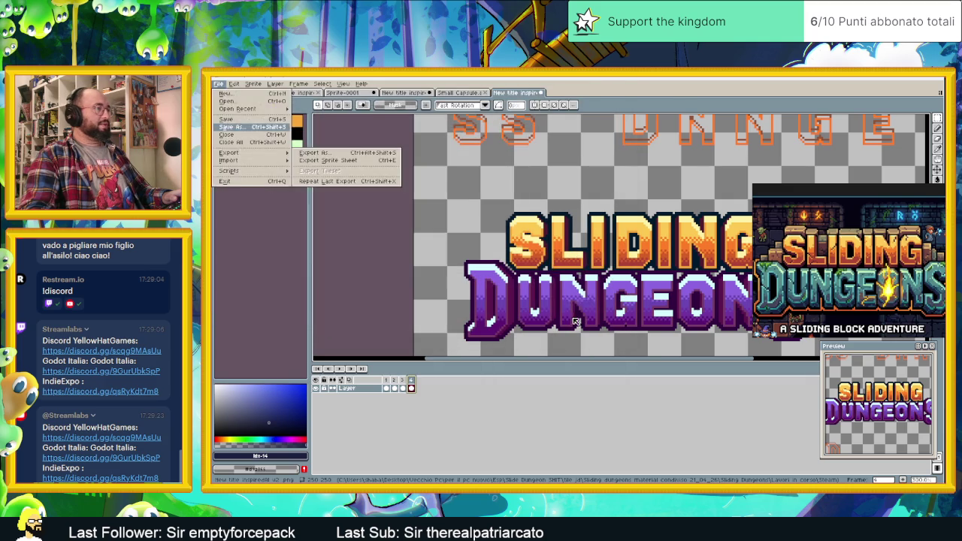
pyautogui.scroll(1, 566, 245)
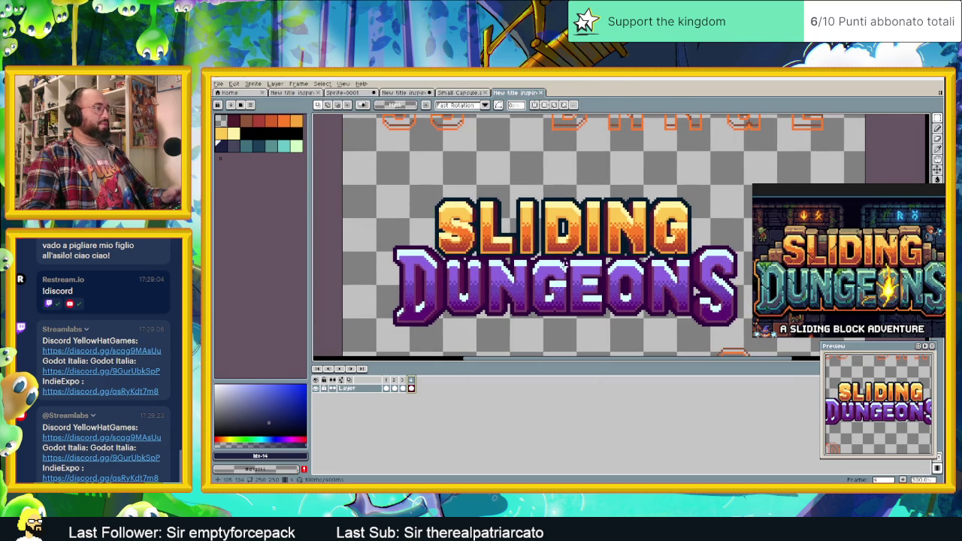
pyautogui.scroll(-1, 566, 246)
pyautogui.scroll(-1, 505, 249)
pyautogui.scroll(-1, 505, 249)
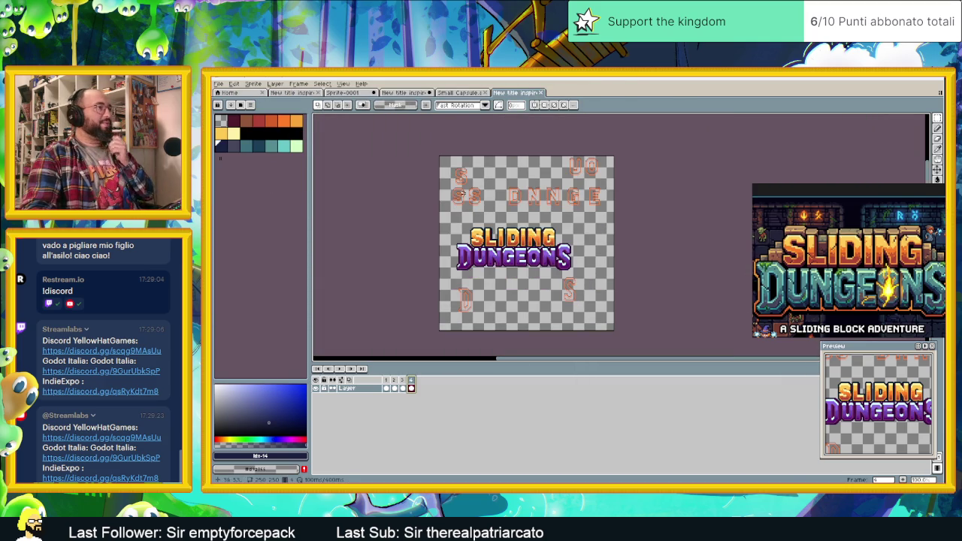
# Step: Resize the canvas to 272 px wide by adding 27 px on the left, then check it
pyautogui.click(253, 83)
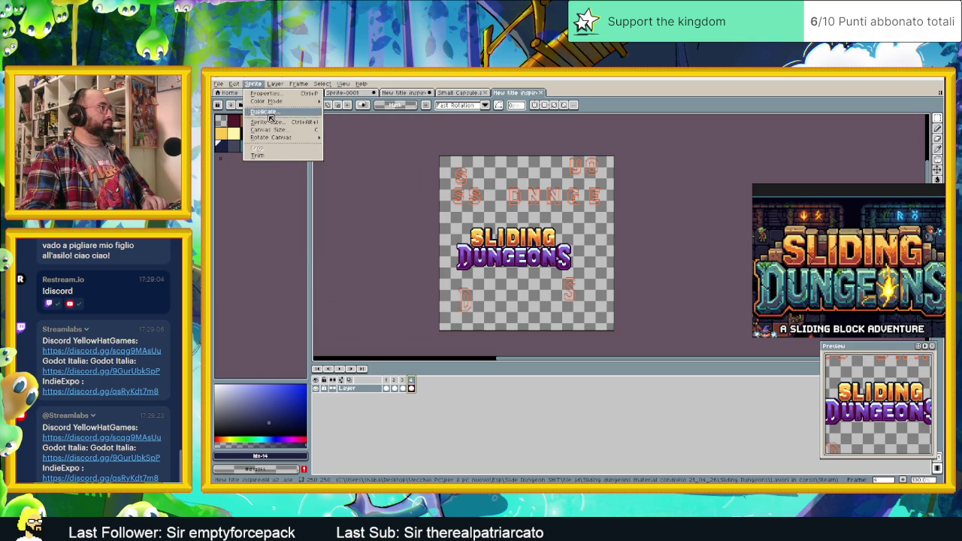
pyautogui.click(268, 129)
pyautogui.moveTo(439, 292); pyautogui.dragTo(419, 292)
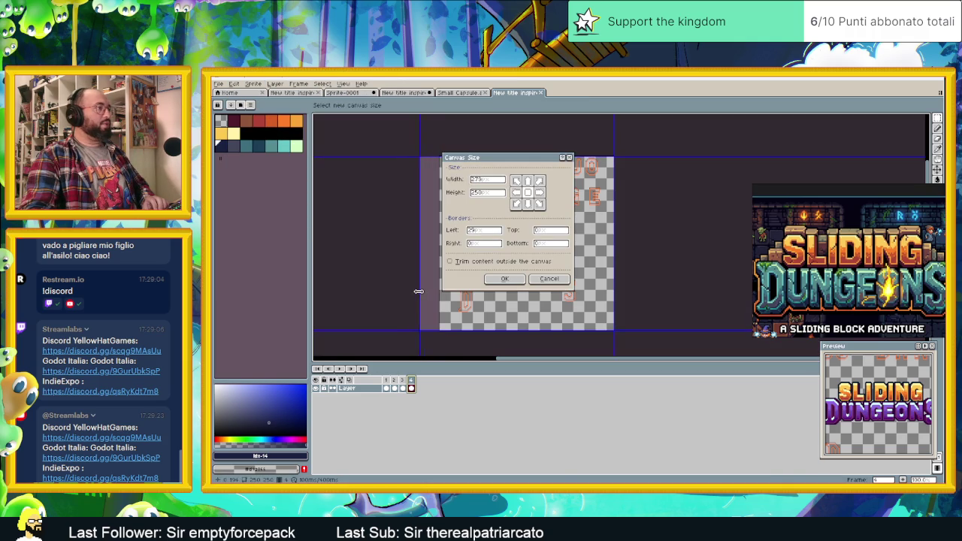
pyautogui.click(504, 278)
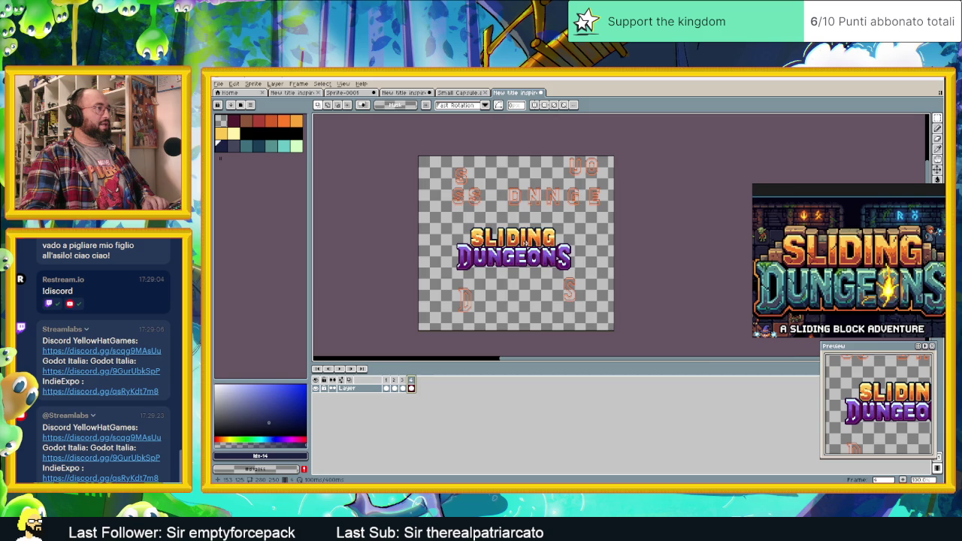
pyautogui.scroll(3, 523, 248)
pyautogui.scroll(-1, 556, 274)
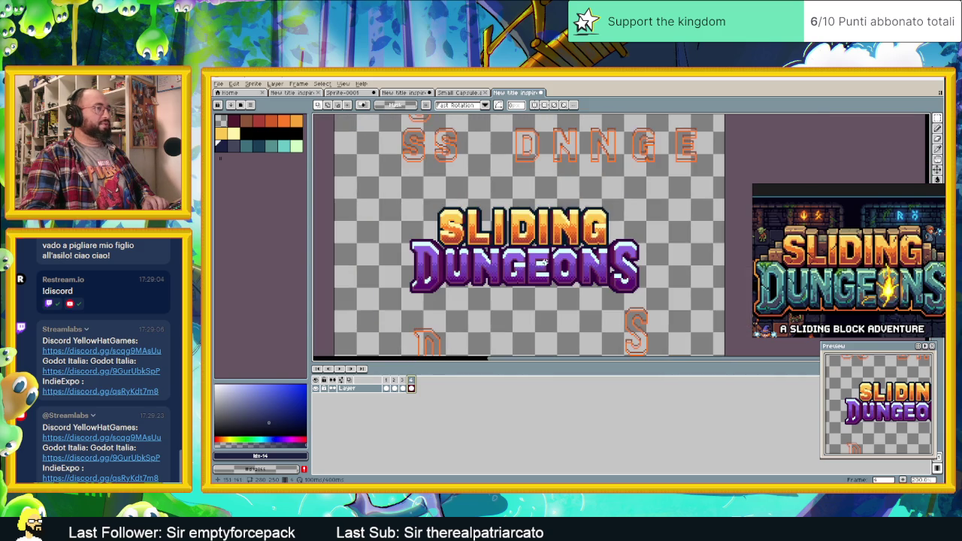
pyautogui.scroll(-1, 563, 284)
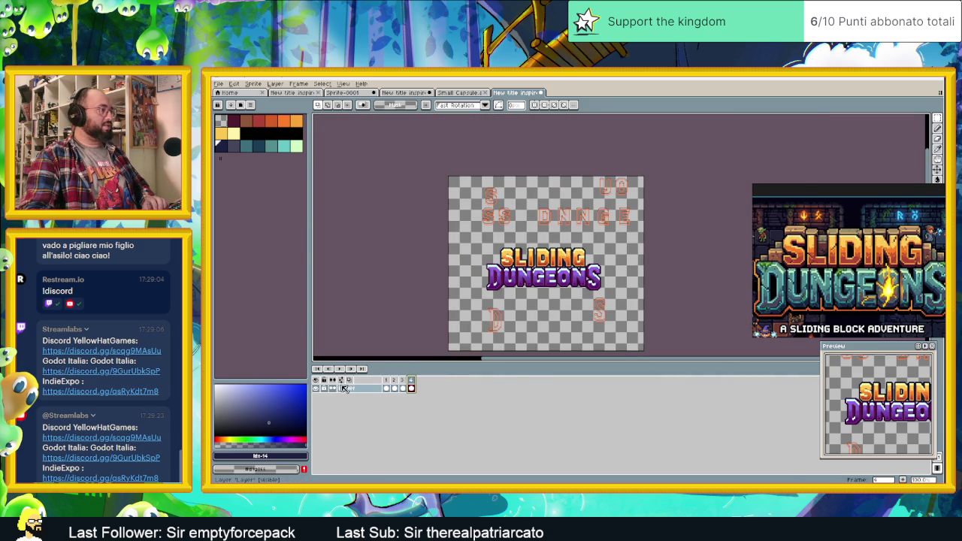
# Step: Add Layer 1 below the title layer, set the title layer to 31% opacity, and select Layer 1
pyautogui.rightClick(361, 392)
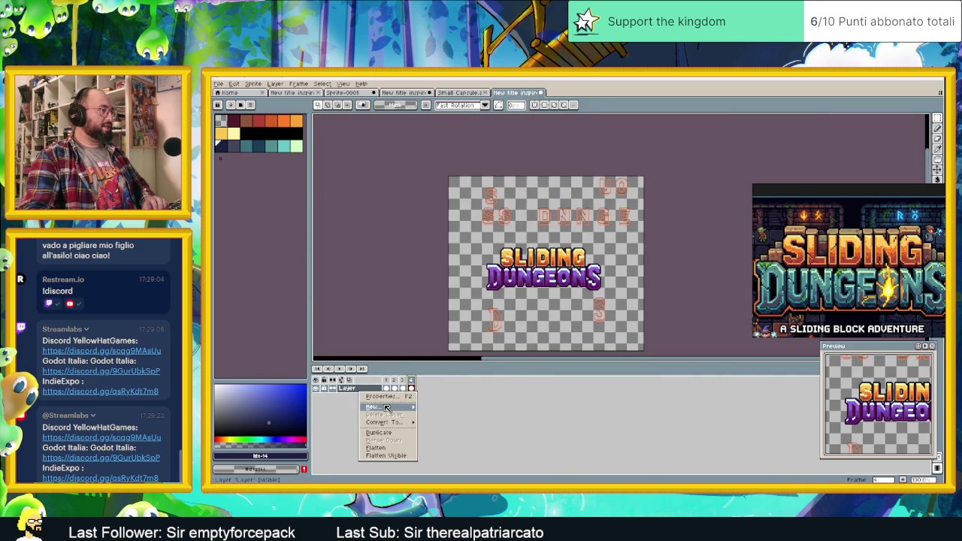
pyautogui.click(451, 407)
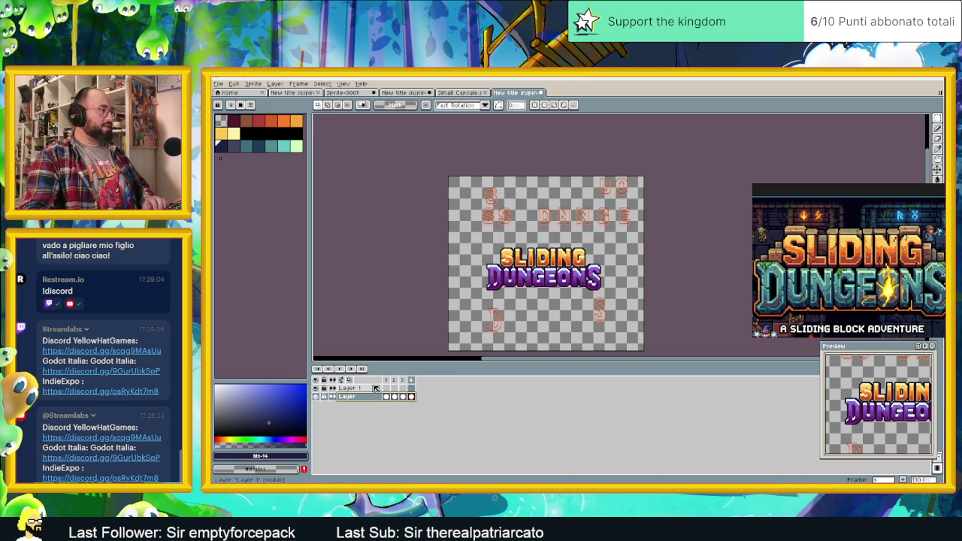
pyautogui.moveTo(369, 388); pyautogui.dragTo(374, 403)
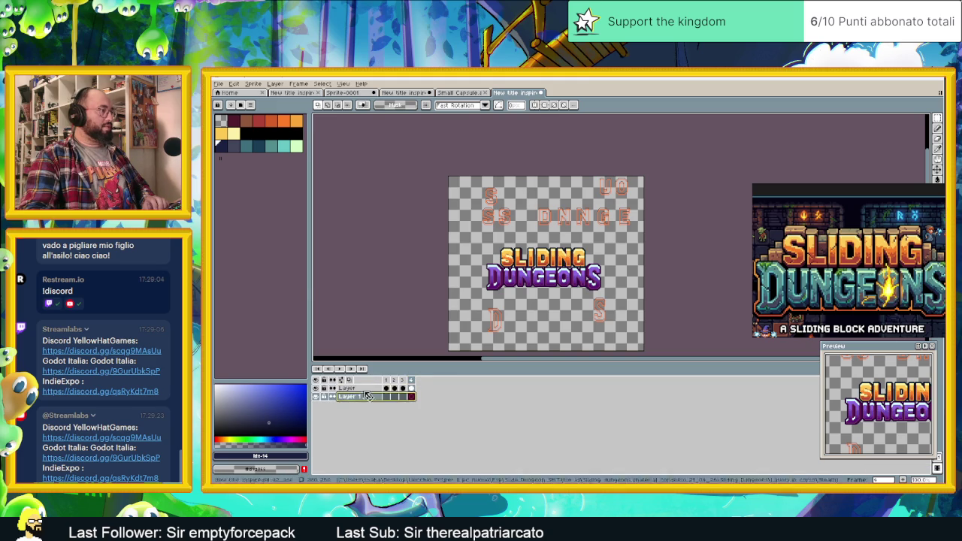
pyautogui.doubleClick(348, 388)
pyautogui.moveTo(284, 279); pyautogui.dragTo(285, 279)
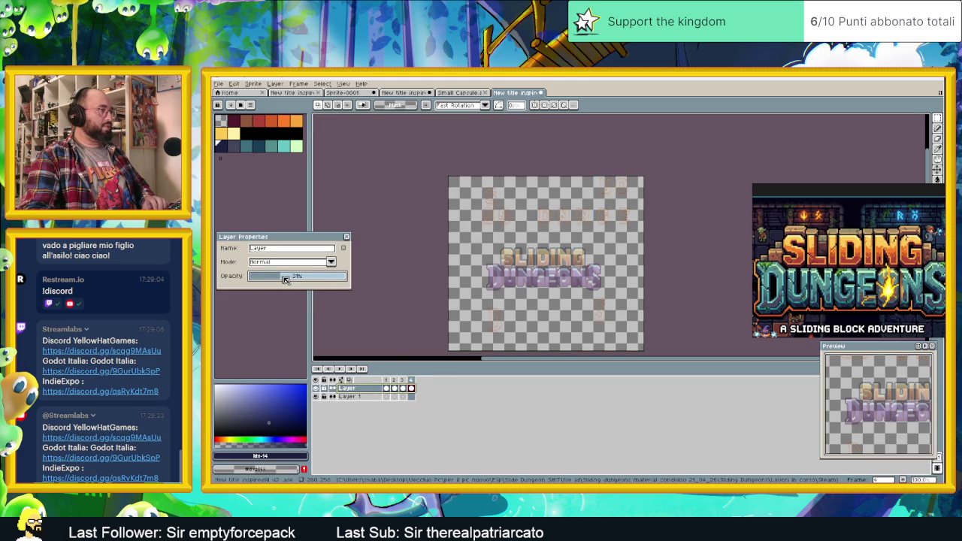
pyautogui.click(346, 238)
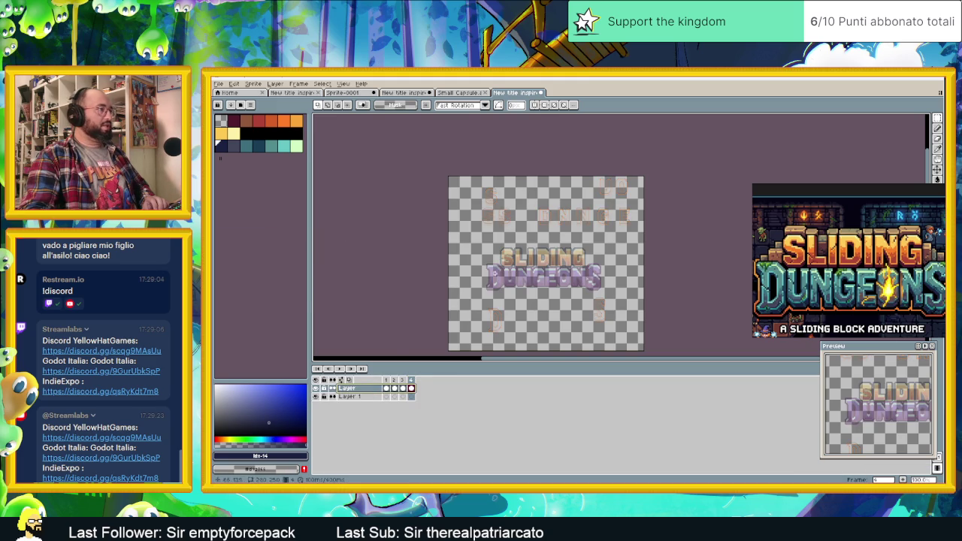
pyautogui.click(376, 398)
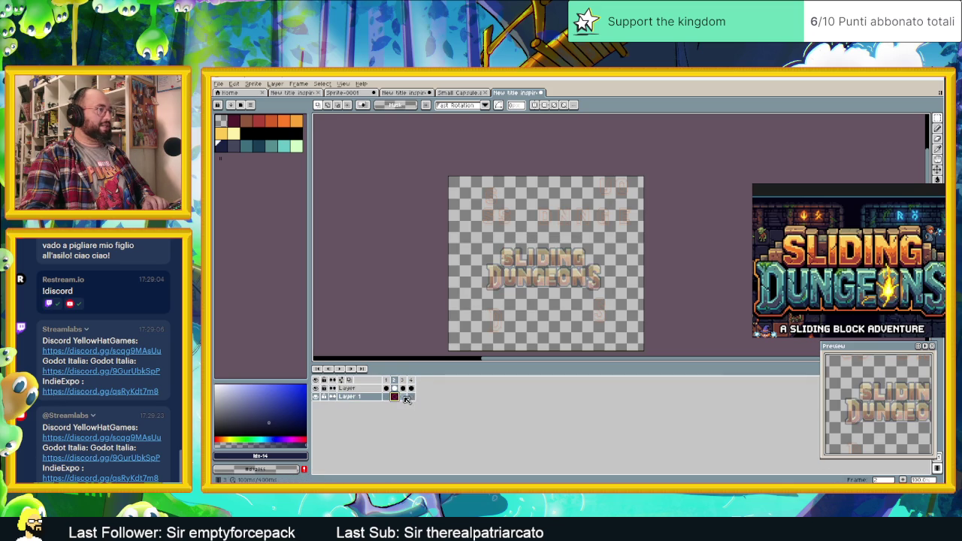
# Step: Step through frames 3, 4 and 2 to view the orange title, then switch to the desktop folder window
pyautogui.click(402, 396)
pyautogui.click(412, 397)
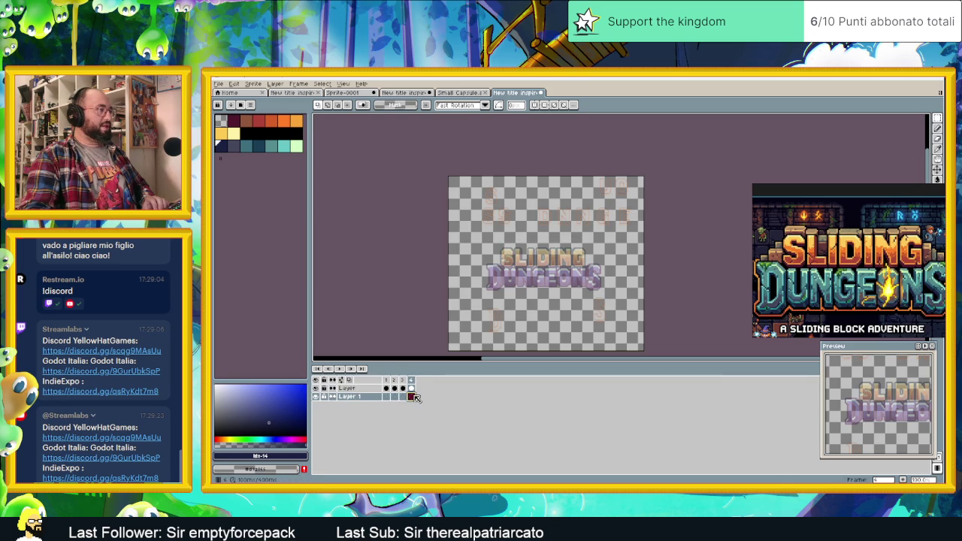
pyautogui.click(393, 397)
pyautogui.scroll(2, 568, 278)
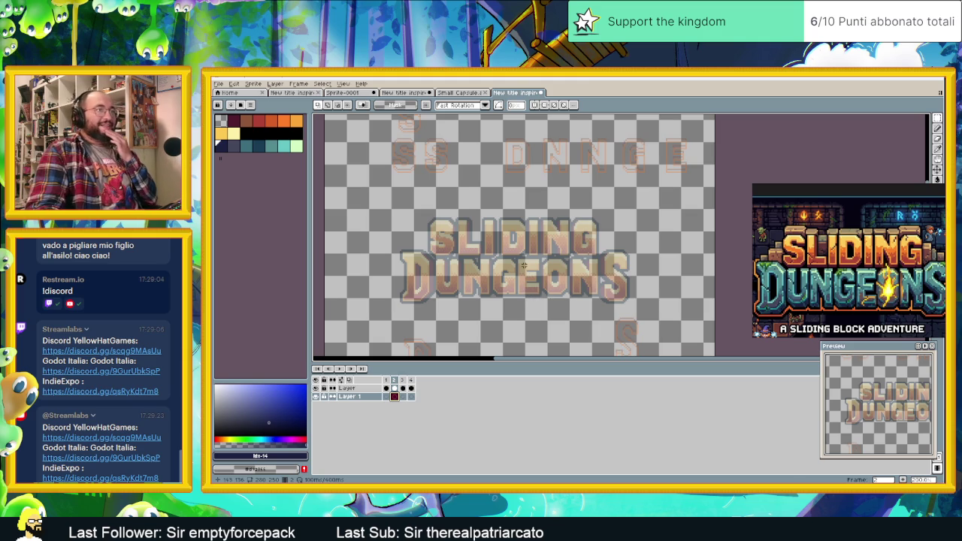
pyautogui.scroll(2, 851, 187)
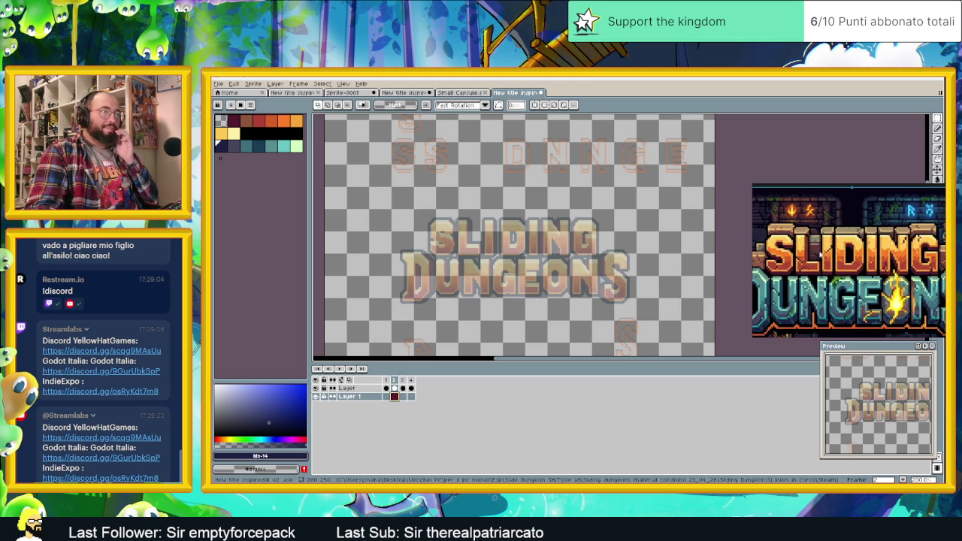
pyautogui.scroll(-1, 819, 253)
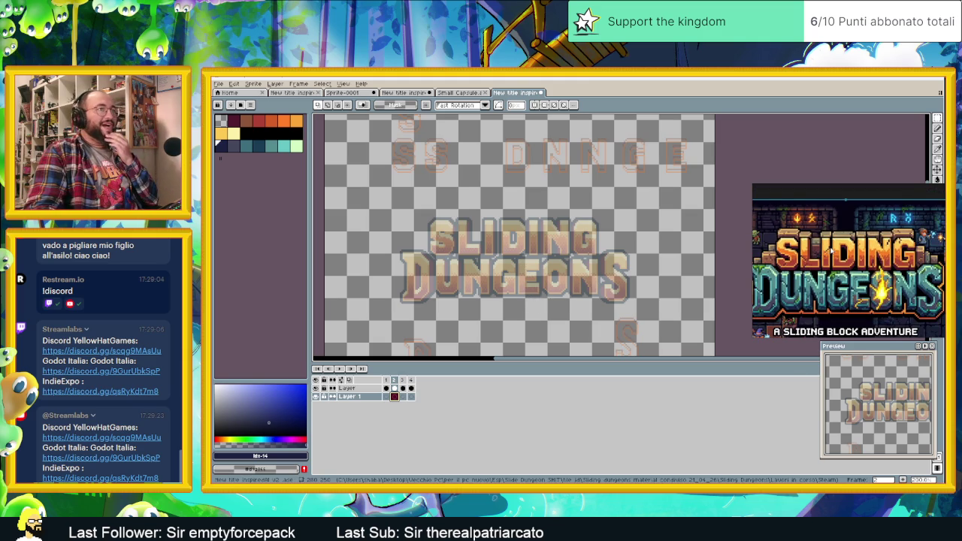
pyautogui.moveTo(664, 245); pyautogui.dragTo(692, 250)
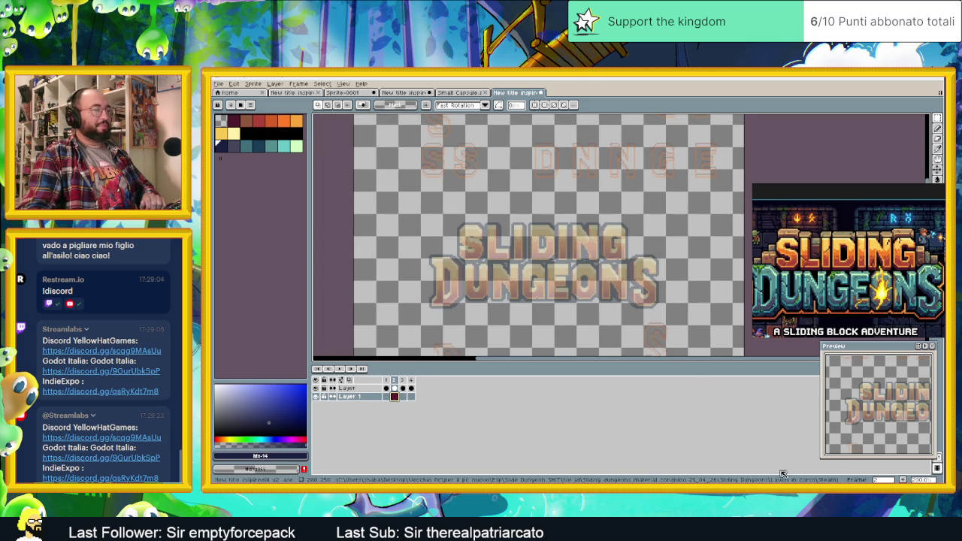
pyautogui.press('super+Down')
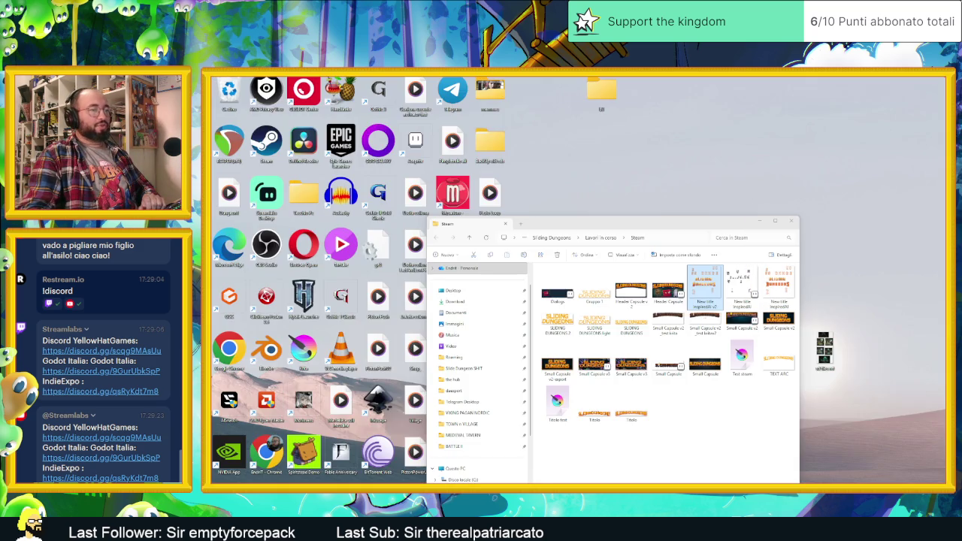
# Step: Navigate File Explorer up to the shared Sliding Dungeons material folder and move the window aside
pyautogui.hotkey('alt', 'Tab')
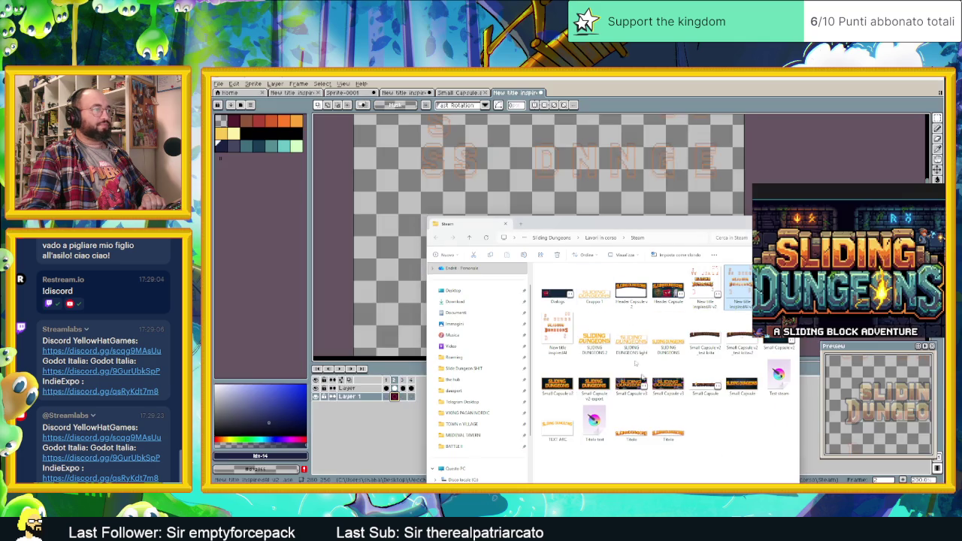
pyautogui.click(596, 237)
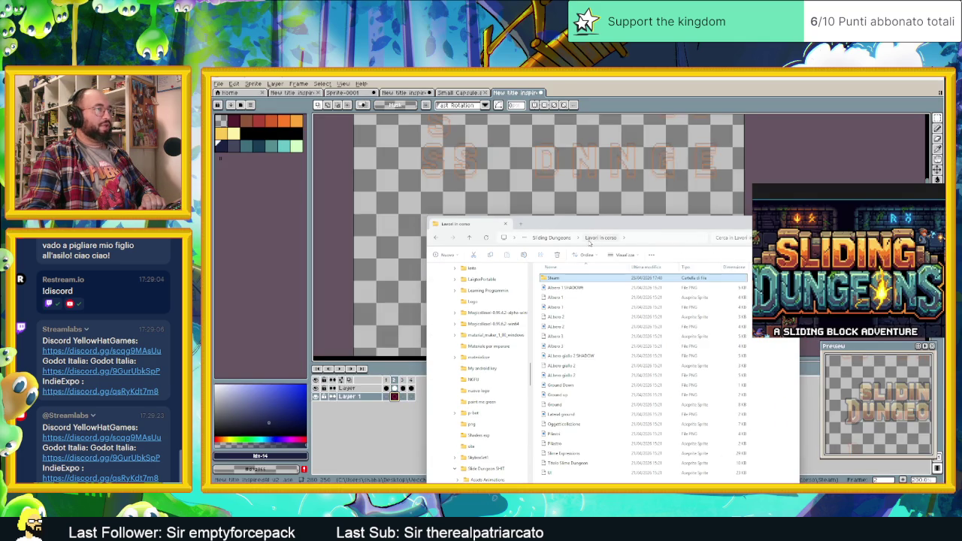
pyautogui.click(562, 239)
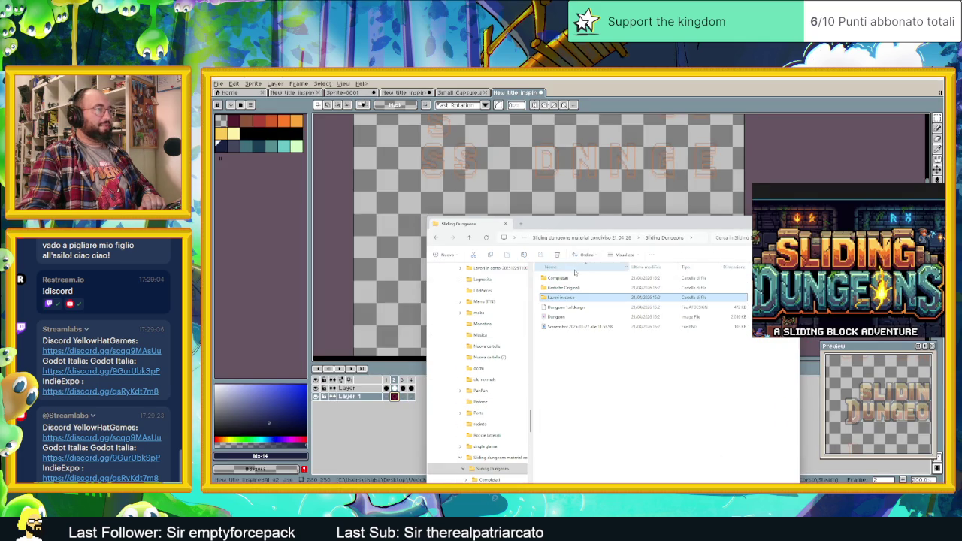
pyautogui.click(593, 238)
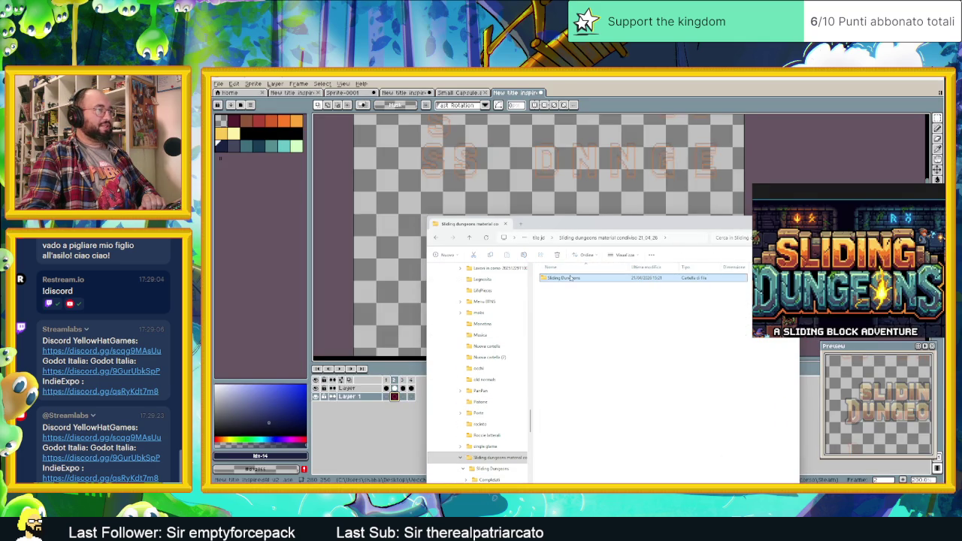
pyautogui.click(541, 237)
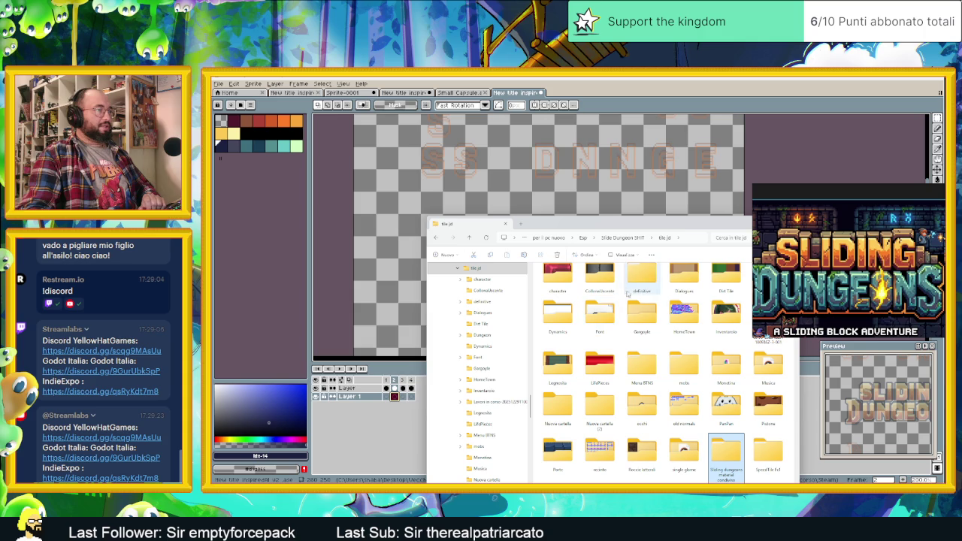
pyautogui.moveTo(682, 229); pyautogui.dragTo(599, 204)
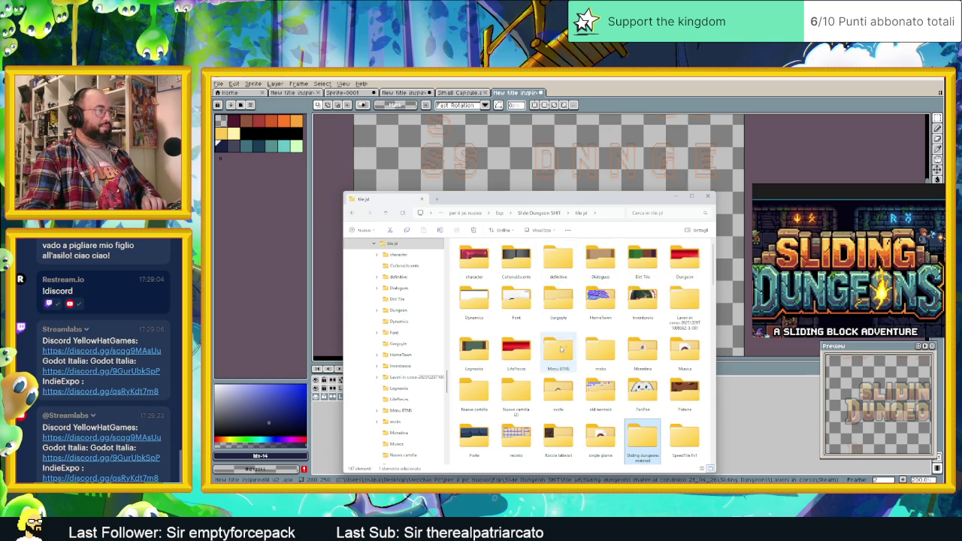
# Step: Drag the BlueTileSet full Grid image onto Aseprite to open it as a new sprite
pyautogui.scroll(-5, 546, 325)
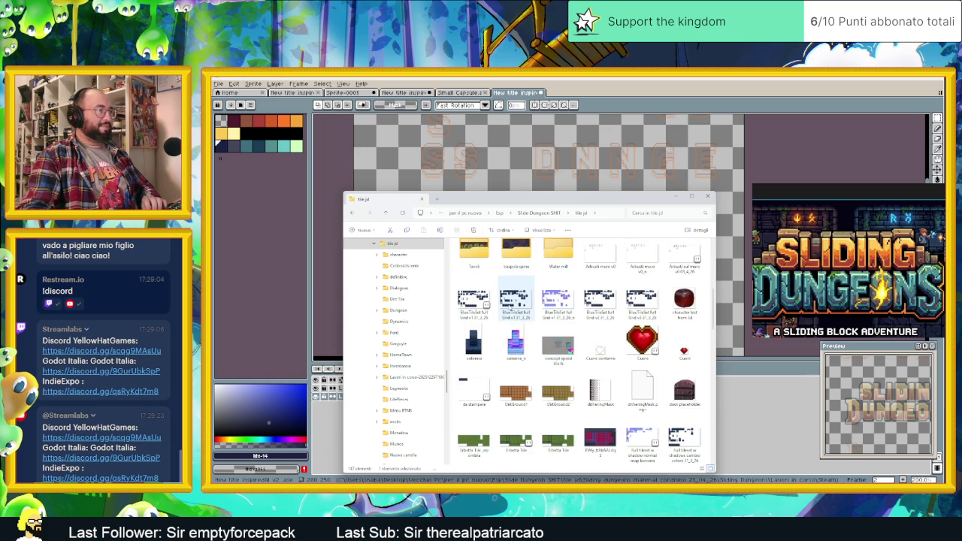
pyautogui.click(504, 304)
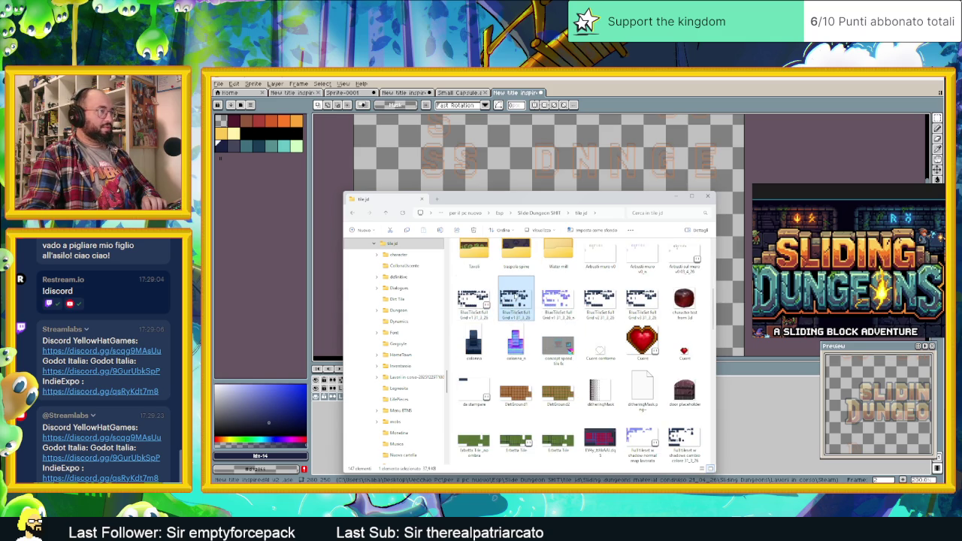
pyautogui.moveTo(598, 103); pyautogui.dragTo(601, 105)
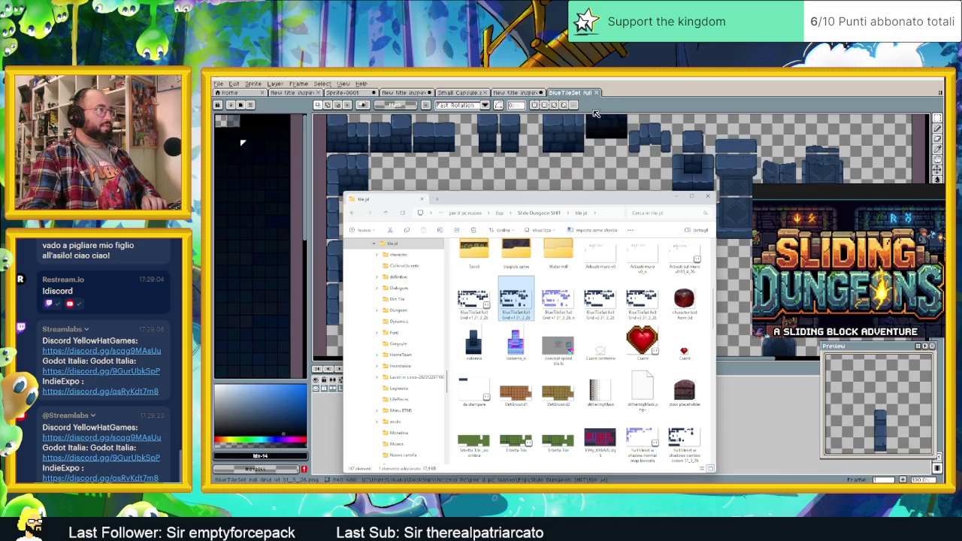
# Step: Hide Explorer, zoom the tileset, select the dark-blue brick wall tile row, and return to the title sprite
pyautogui.click(676, 197)
pyautogui.scroll(-2, 580, 239)
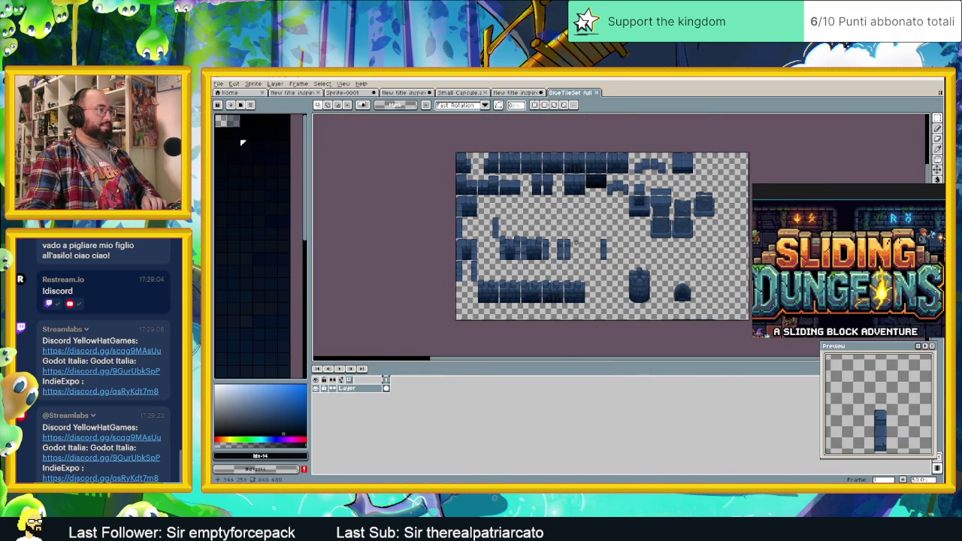
pyautogui.scroll(3, 559, 253)
pyautogui.scroll(1, 569, 228)
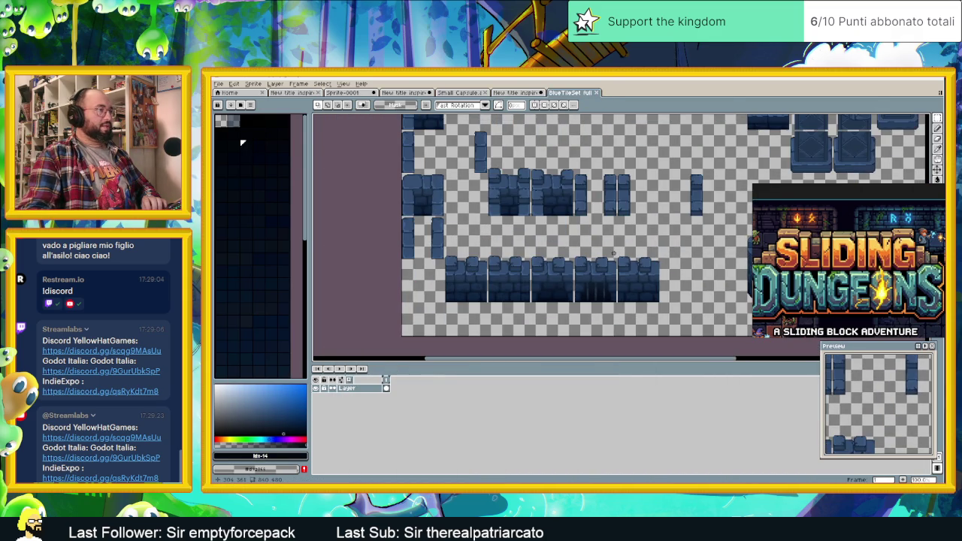
pyautogui.scroll(1, 601, 250)
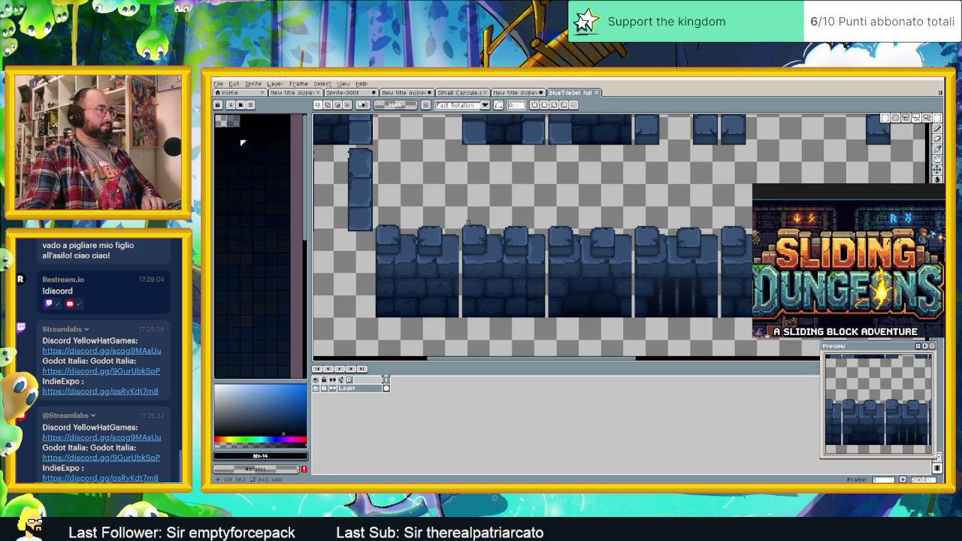
pyautogui.scroll(-1, 623, 245)
pyautogui.scroll(-1, 585, 251)
pyautogui.moveTo(683, 233); pyautogui.dragTo(452, 285)
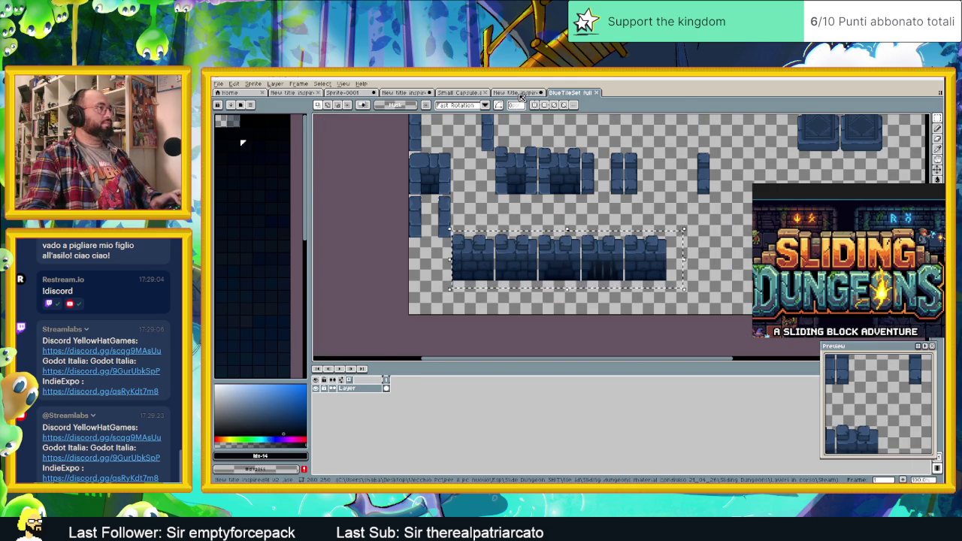
pyautogui.hotkey('ctrl', 'shift', 'Tab')
pyautogui.hotkey('ctrl', 'v')
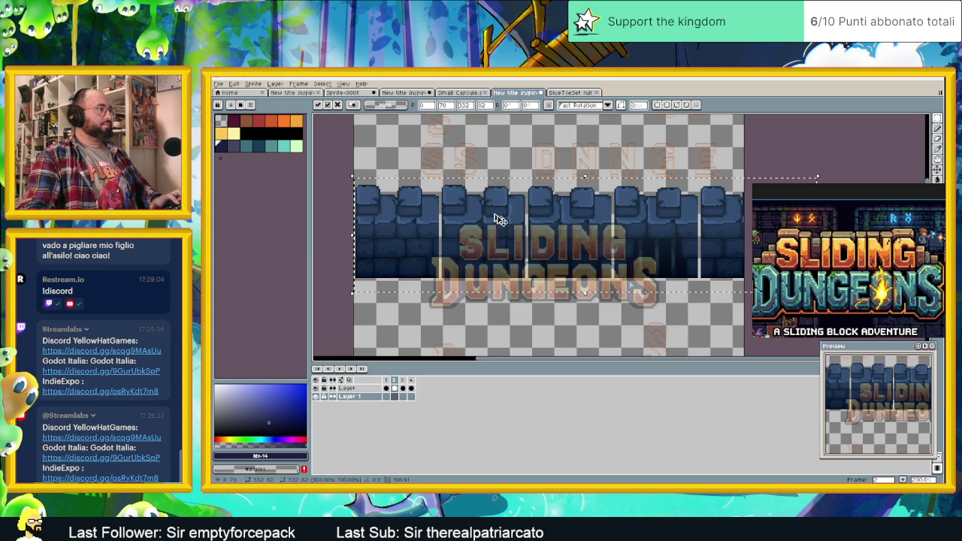
pyautogui.moveTo(543, 216)
pyautogui.mouseDown()
pyautogui.moveTo(576, 190)
pyautogui.moveTo(543, 164)
pyautogui.moveTo(636, 246)
pyautogui.moveTo(633, 216)
pyautogui.mouseUp()
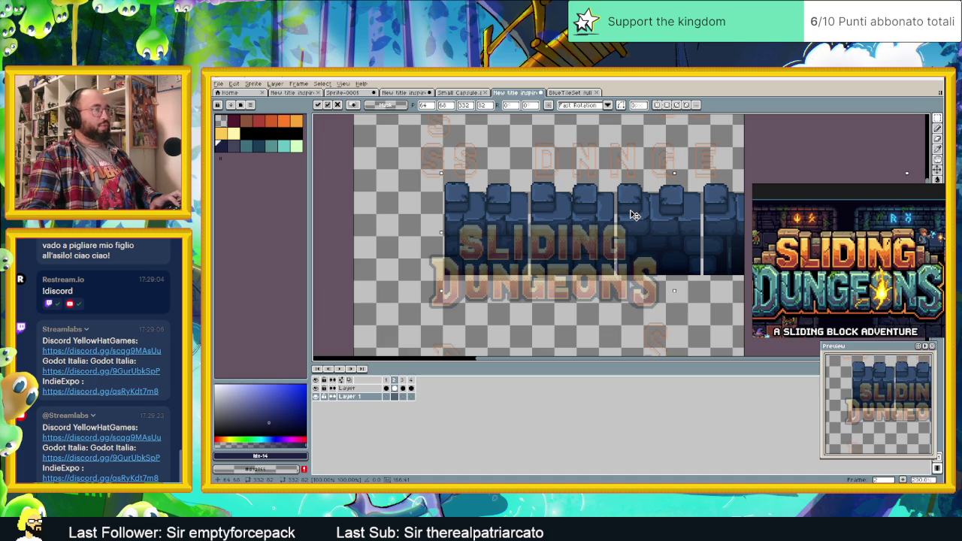
pyautogui.moveTo(633, 216)
pyautogui.mouseDown()
pyautogui.moveTo(547, 149)
pyautogui.moveTo(515, 148)
pyautogui.mouseUp()
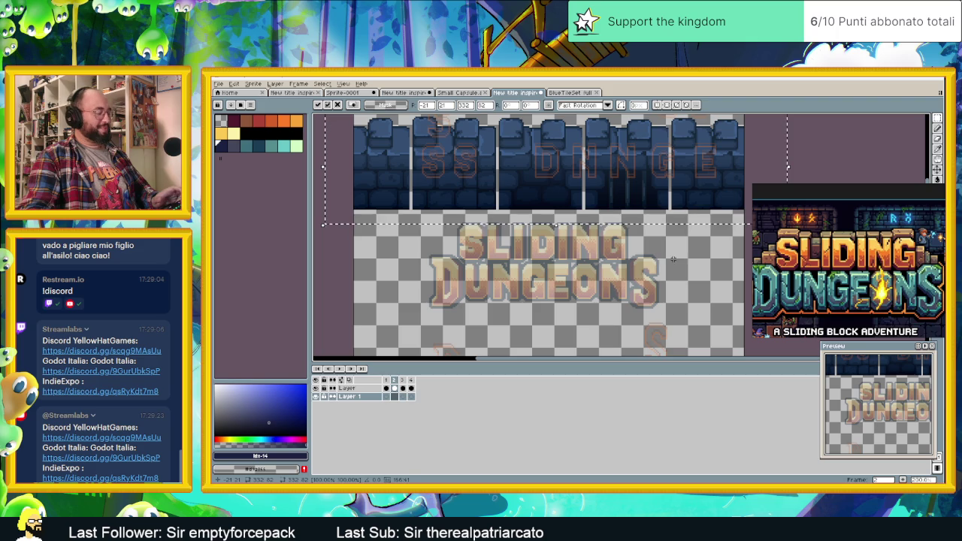
pyautogui.click(676, 259)
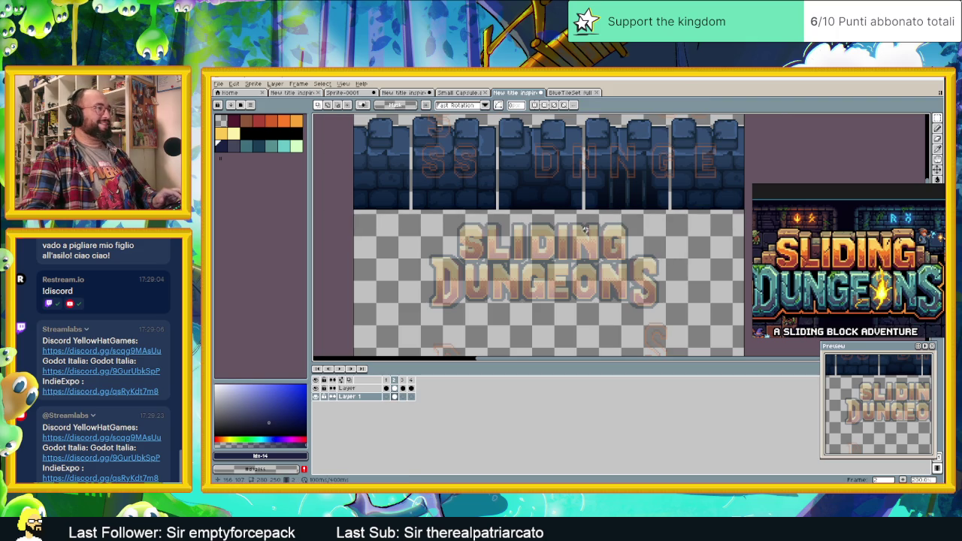
pyautogui.hotkey('ctrl', 'z')
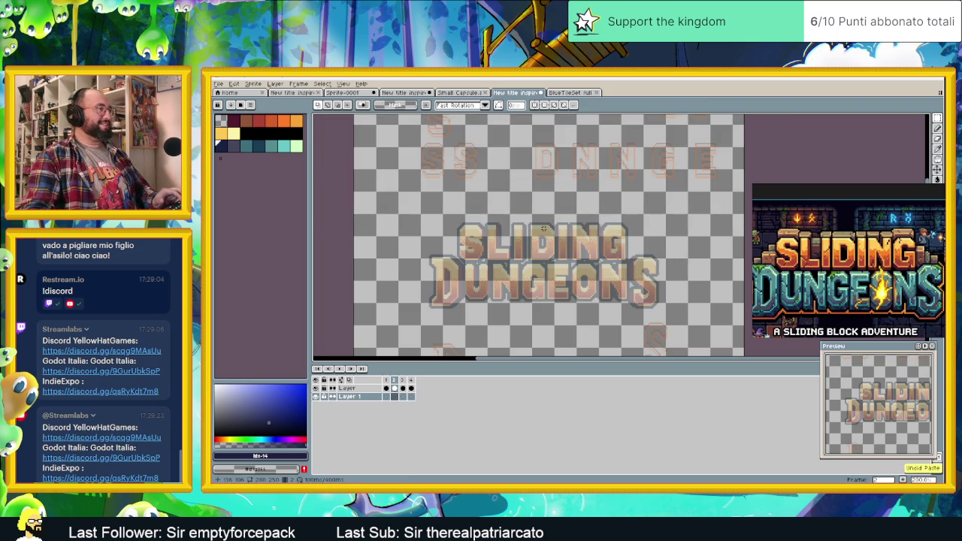
# Step: Show frame 4 with the purple DUNGEONS lettering, then select and deselect the whole title
pyautogui.scroll(1, 520, 249)
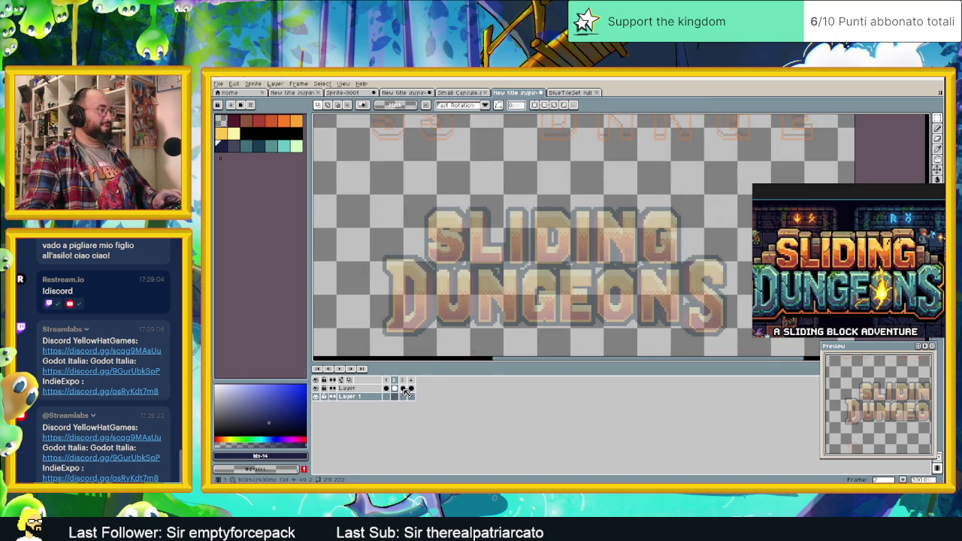
pyautogui.click(404, 388)
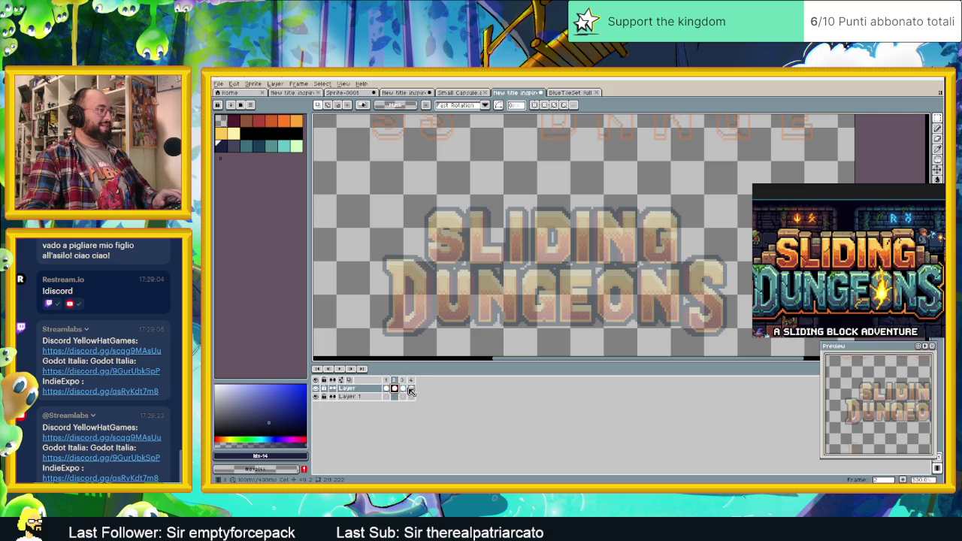
pyautogui.click(410, 388)
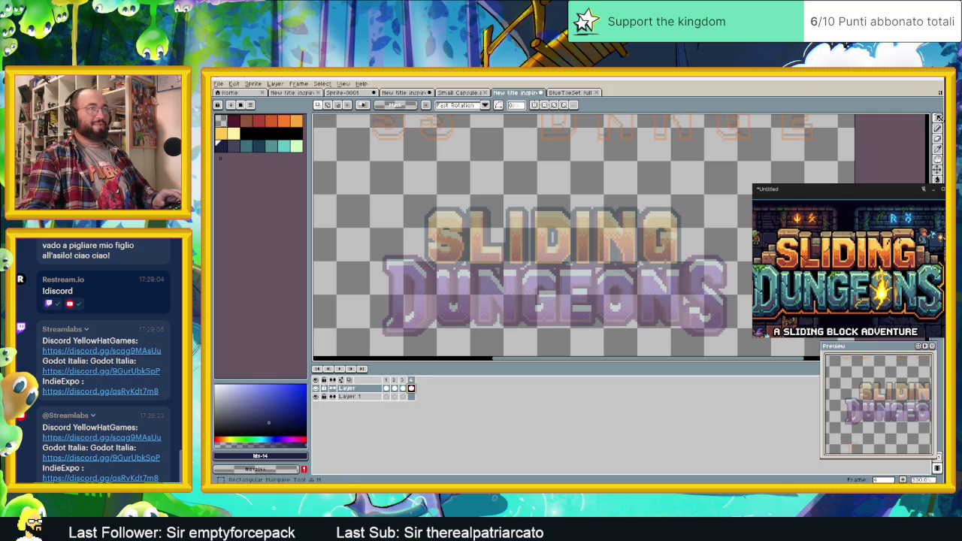
pyautogui.moveTo(387, 214); pyautogui.dragTo(369, 196)
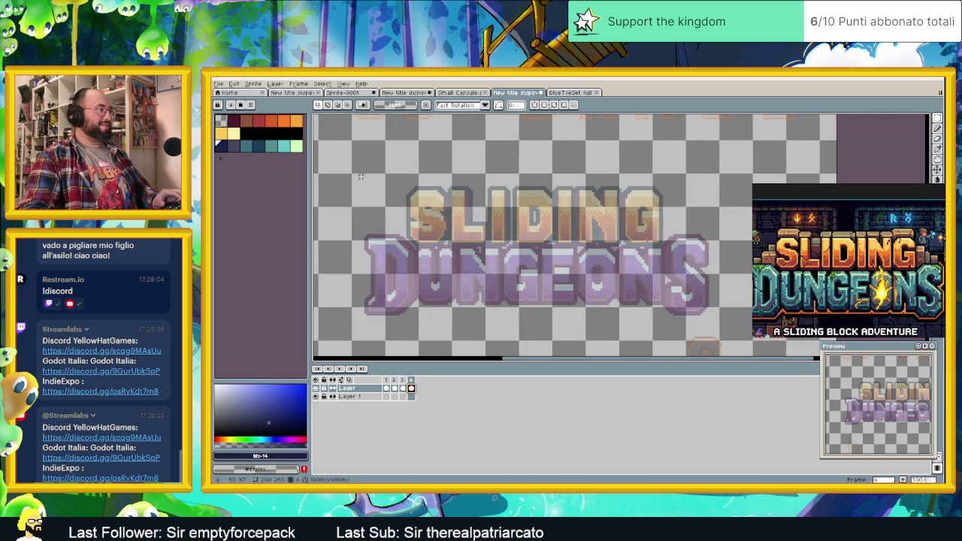
pyautogui.moveTo(366, 188); pyautogui.dragTo(709, 315)
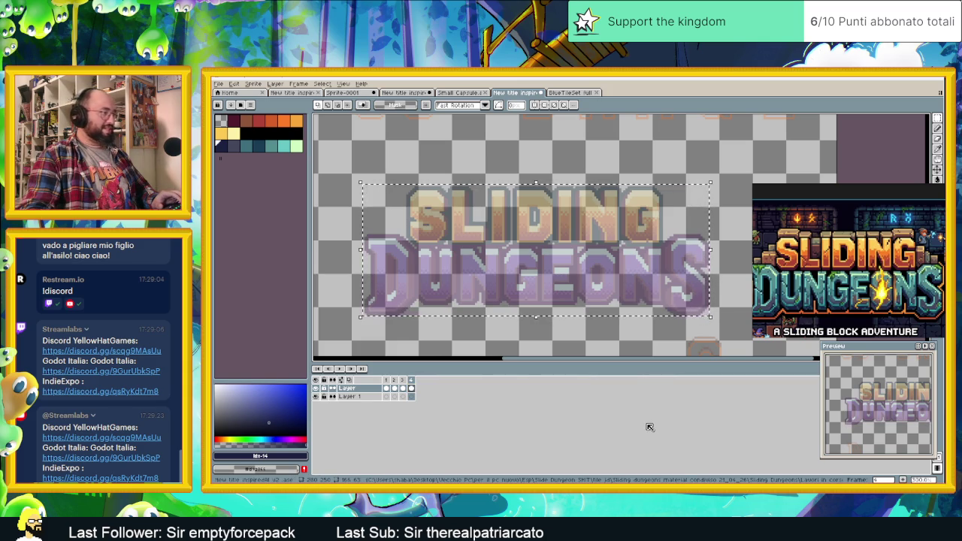
pyautogui.hotkey('ctrl', 'd')
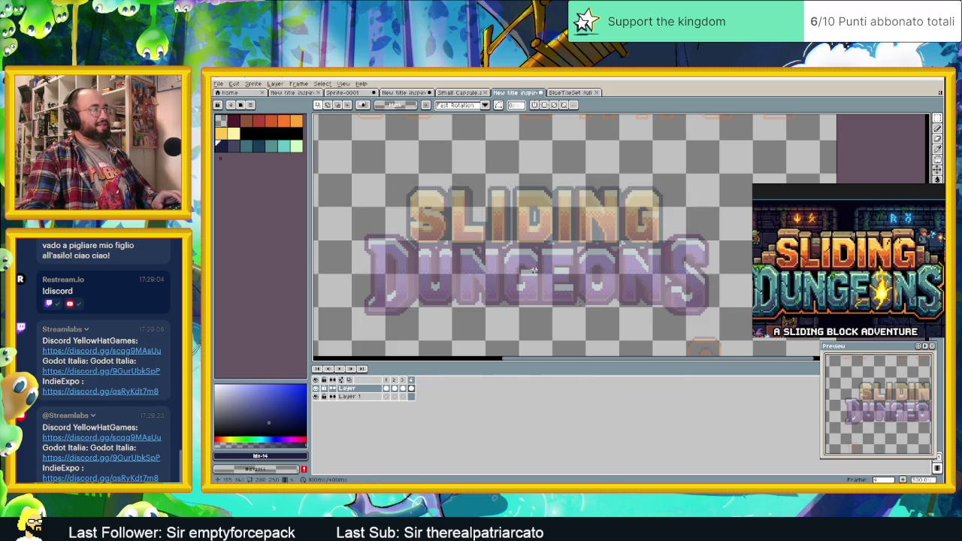
pyautogui.scroll(1, 401, 159)
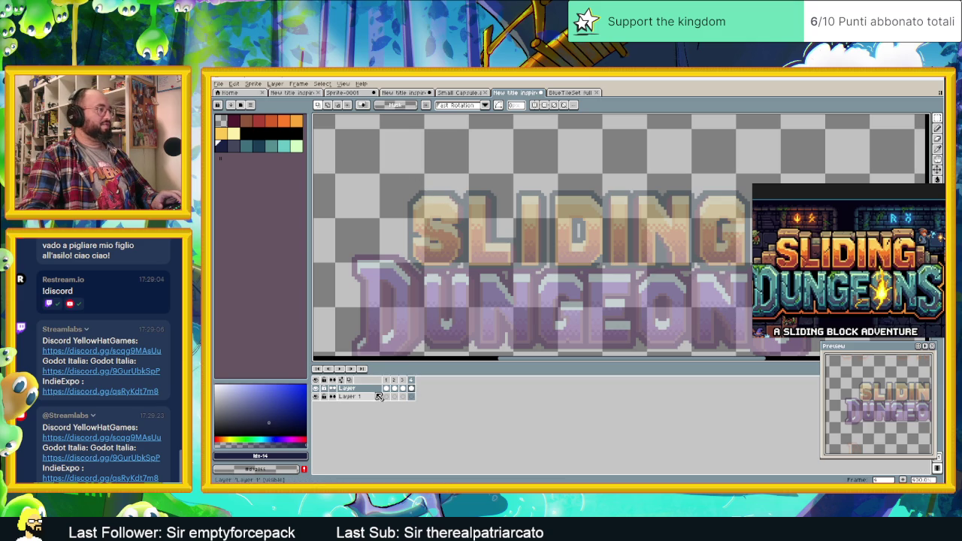
# Step: On Layer 1, draw a thin dark-blue rectangle outline above the S of SLIDING
pyautogui.click(411, 396)
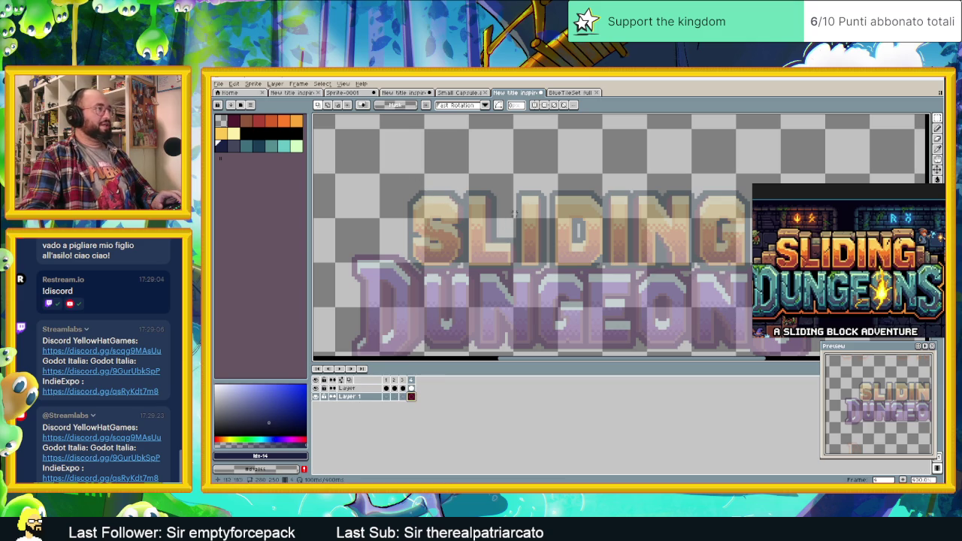
pyautogui.moveTo(636, 208); pyautogui.dragTo(616, 214)
pyautogui.moveTo(847, 191)
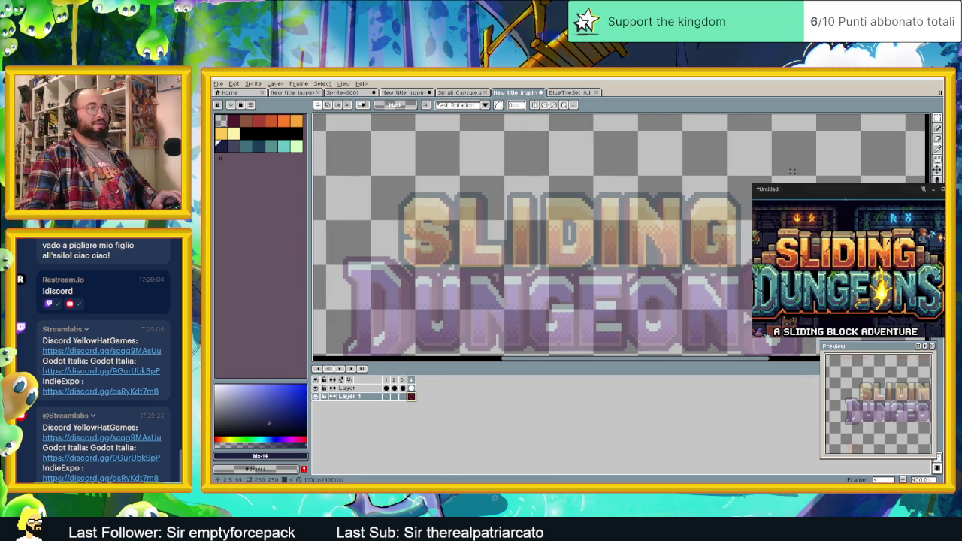
pyautogui.click(936, 181)
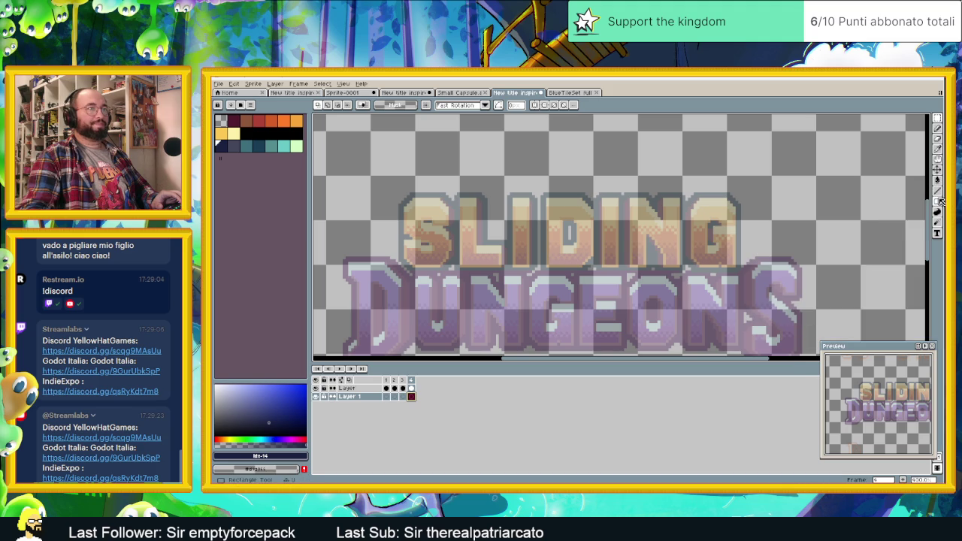
pyautogui.click(937, 202)
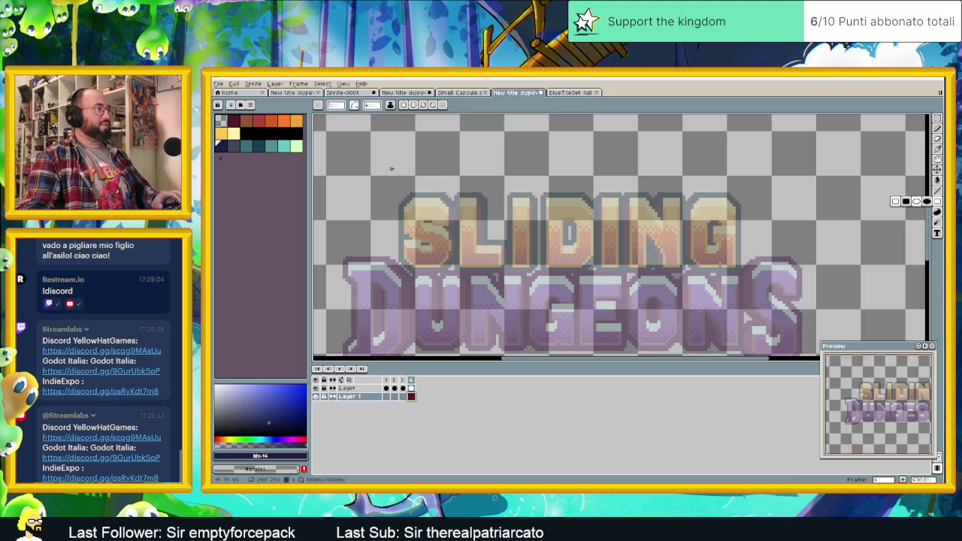
pyautogui.moveTo(421, 172); pyautogui.dragTo(443, 175)
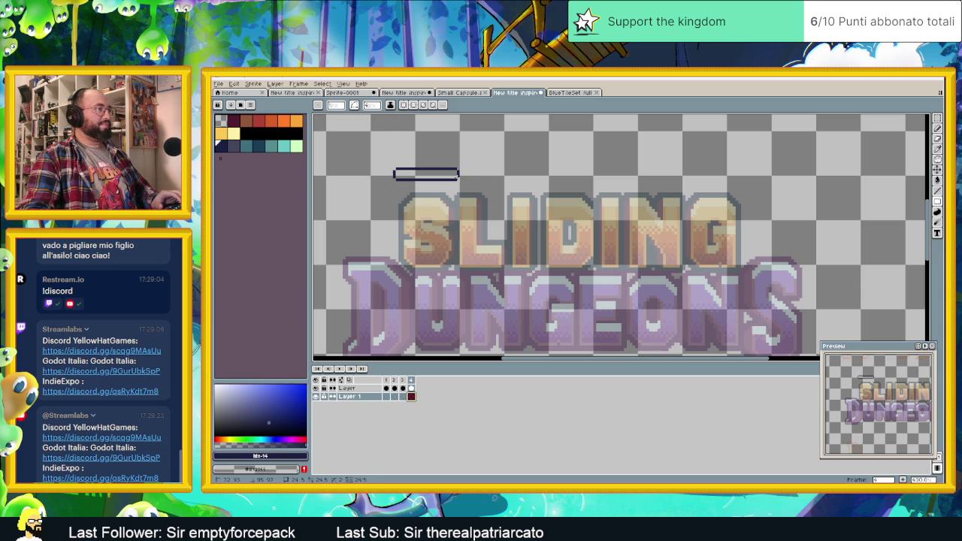
pyautogui.scroll(1, 419, 194)
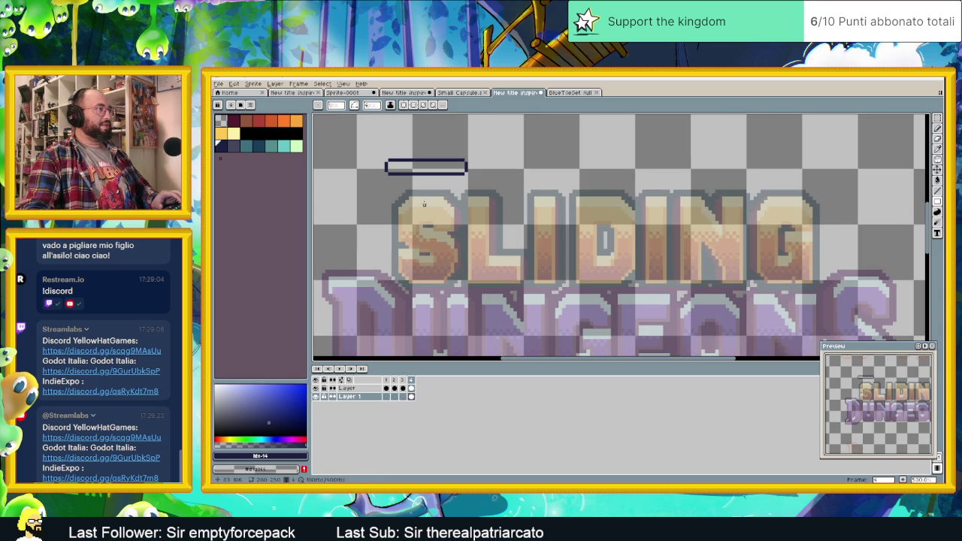
pyautogui.scroll(1, 391, 188)
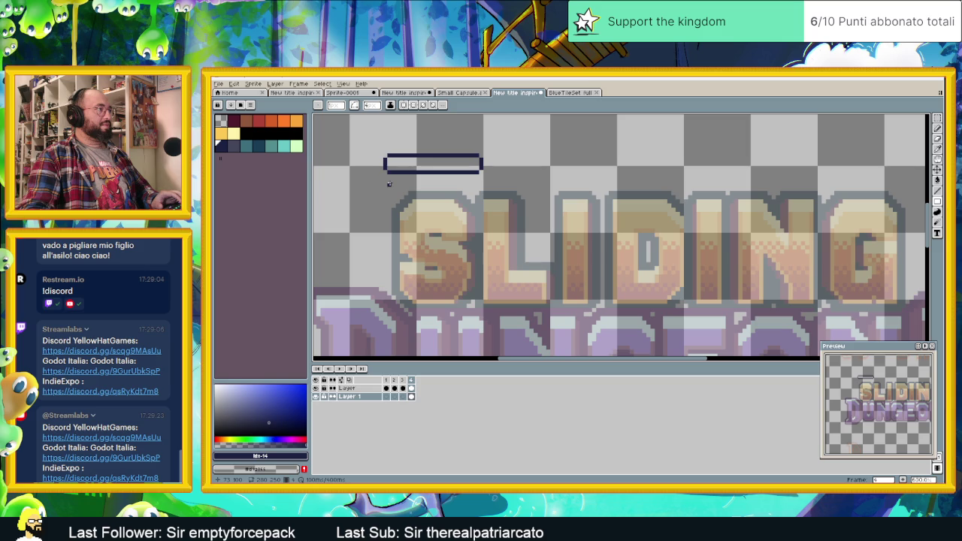
# Step: Add straight lines along the rectangle's bottom, down its left side, and toward its right side
pyautogui.click(937, 190)
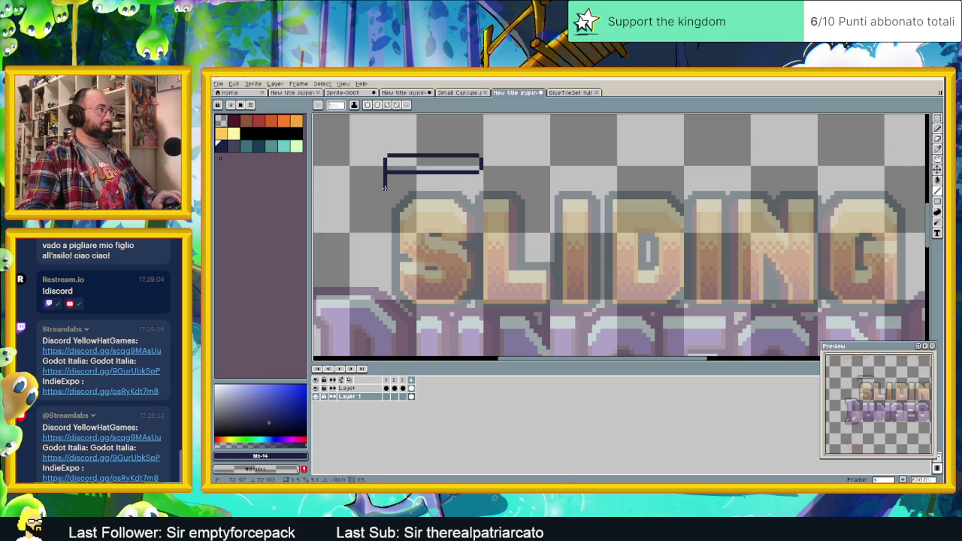
pyautogui.moveTo(396, 189); pyautogui.dragTo(450, 189)
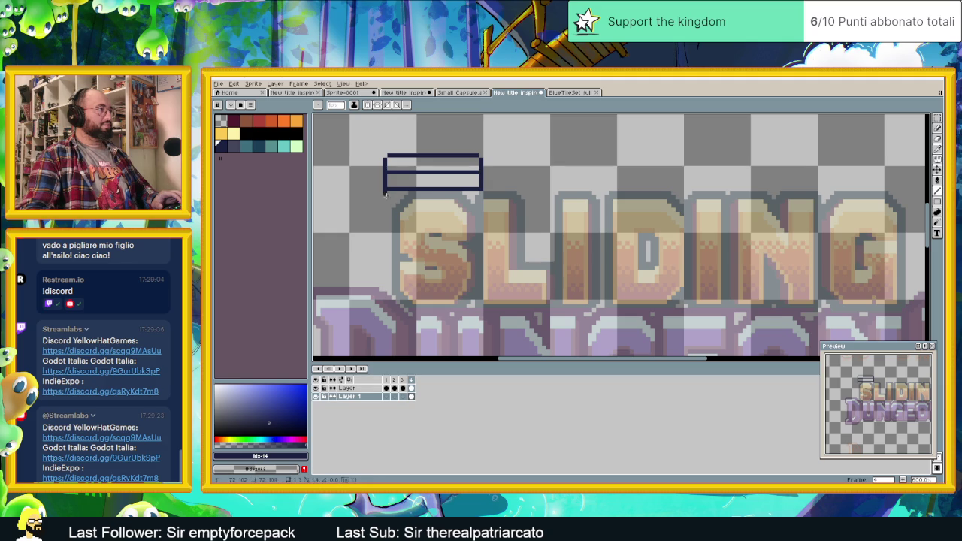
pyautogui.moveTo(384, 191); pyautogui.dragTo(384, 229)
pyautogui.moveTo(384, 275); pyautogui.dragTo(384, 283)
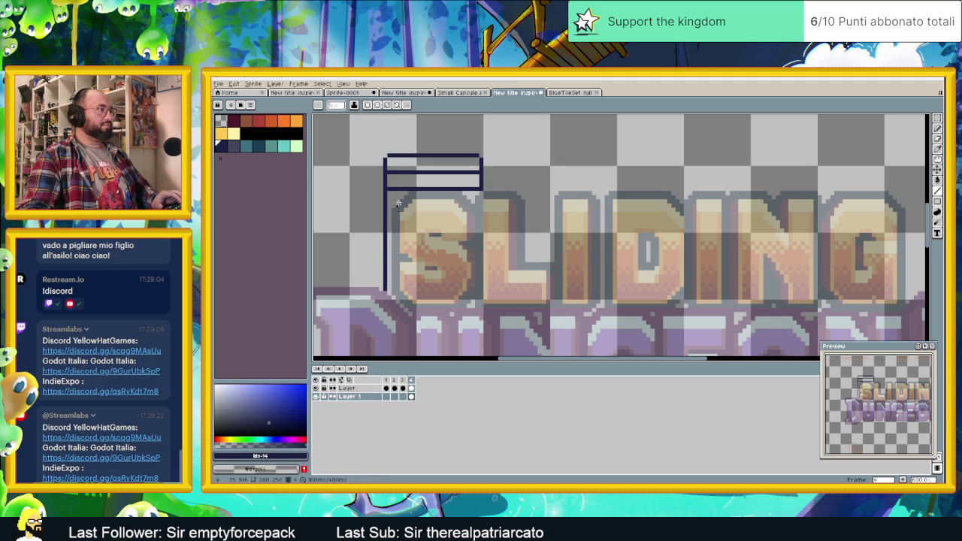
pyautogui.moveTo(429, 188)
pyautogui.mouseDown()
pyautogui.moveTo(473, 193)
pyautogui.moveTo(405, 198)
pyautogui.mouseUp()
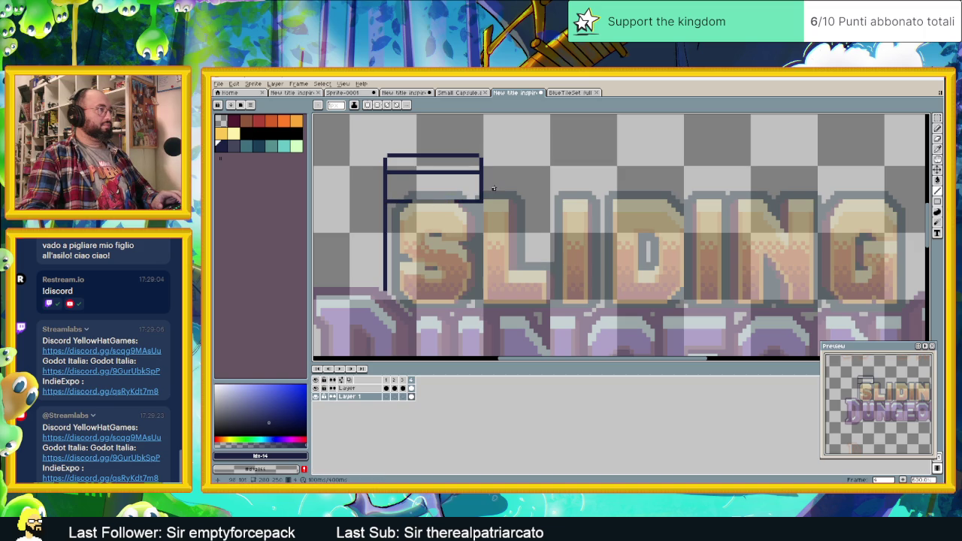
# Step: Switch to the Marquee selection tool to prepare for editing the outline
pyautogui.hotkey('shift', 'm')
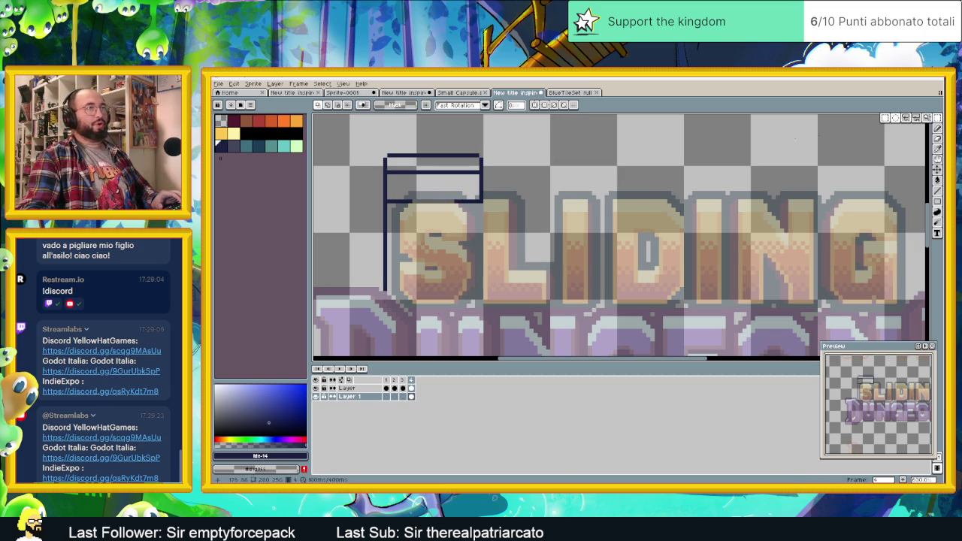
# Step: Nudge the brick outline up and shift its right part further right to widen the box
pyautogui.moveTo(505, 146); pyautogui.dragTo(353, 224)
pyautogui.moveTo(430, 210); pyautogui.dragTo(433, 202)
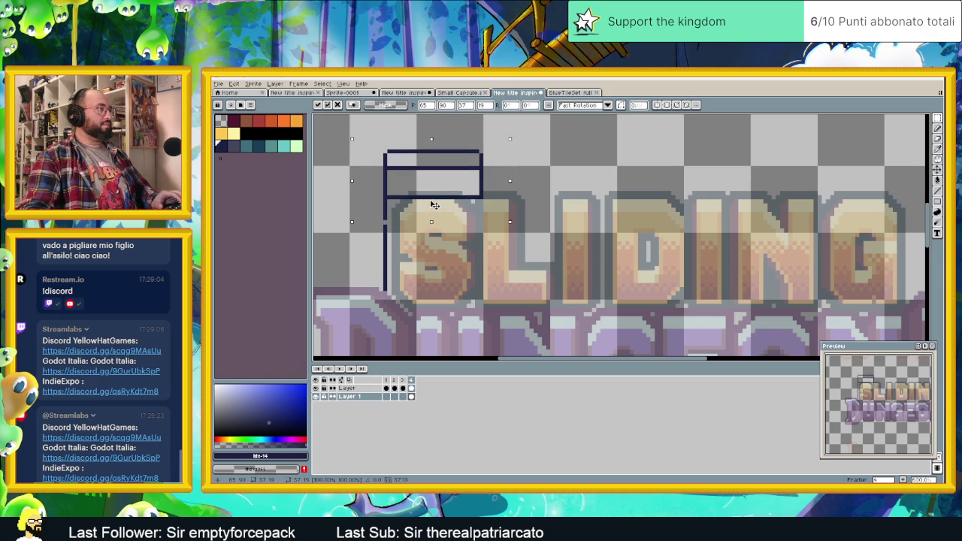
pyautogui.moveTo(535, 139); pyautogui.dragTo(434, 213)
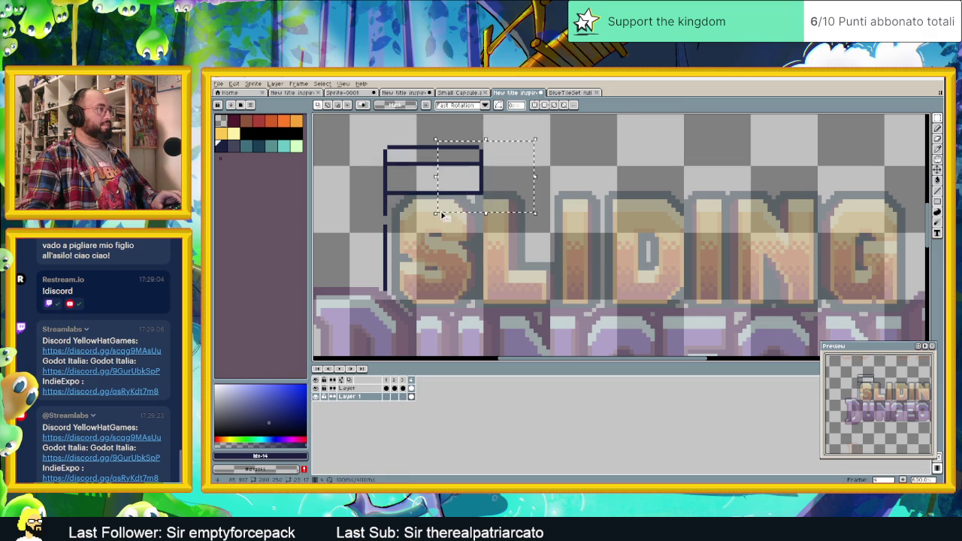
pyautogui.moveTo(485, 189); pyautogui.dragTo(514, 189)
pyautogui.scroll(-1, 664, 198)
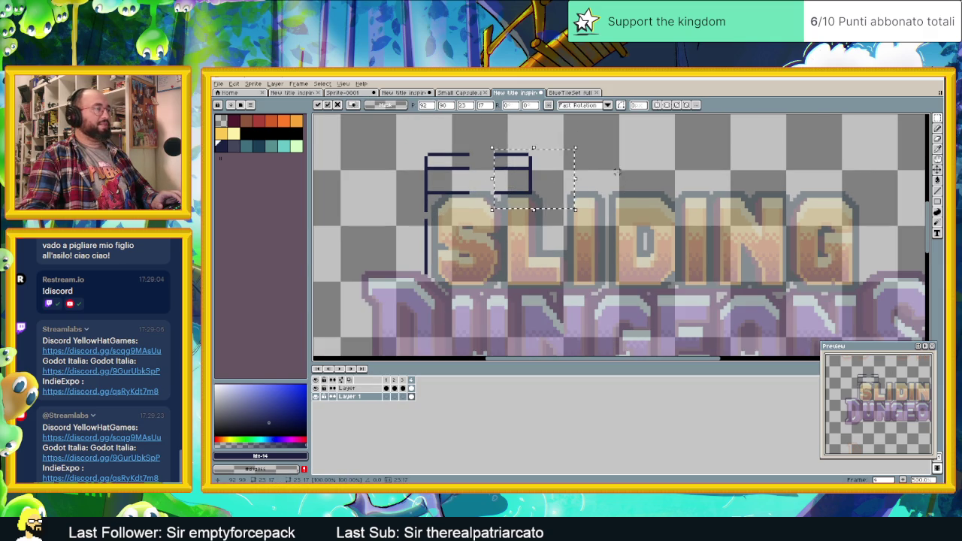
pyautogui.hotkey('ctrl', 'd')
# Step: Close the box's top edge, add an inner horizontal line, and extend the right edge downward
pyautogui.click(937, 203)
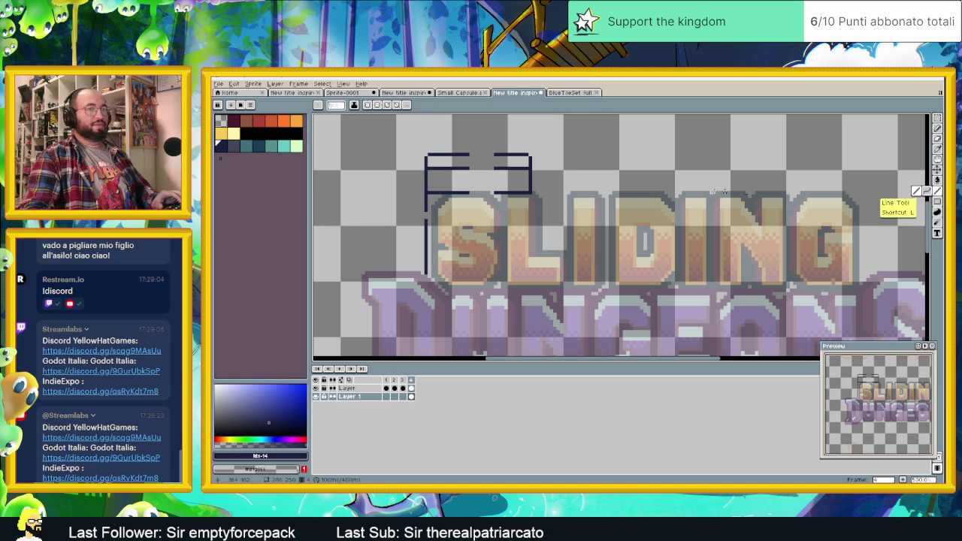
pyautogui.moveTo(471, 154)
pyautogui.mouseDown()
pyautogui.moveTo(488, 156)
pyautogui.moveTo(490, 169)
pyautogui.moveTo(469, 193)
pyautogui.mouseUp()
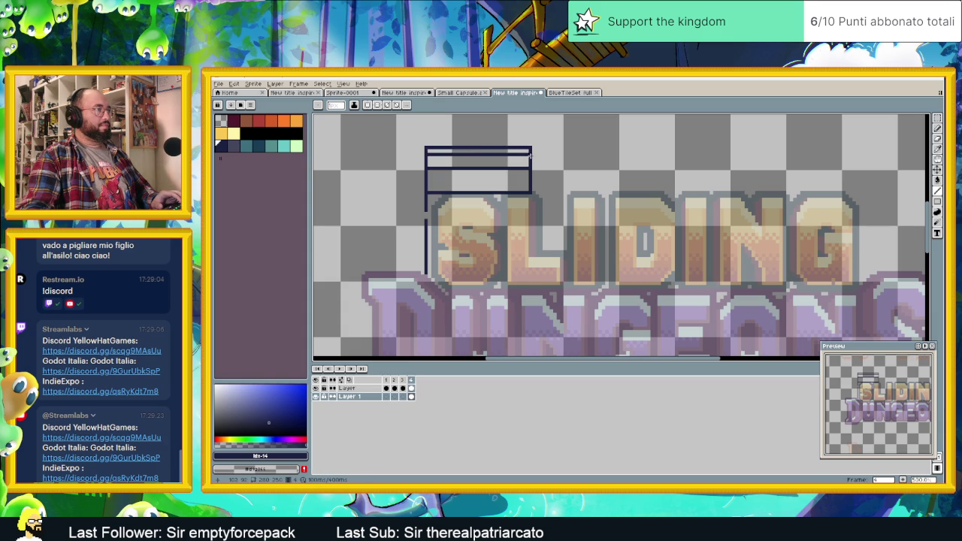
pyautogui.moveTo(493, 154); pyautogui.dragTo(429, 155)
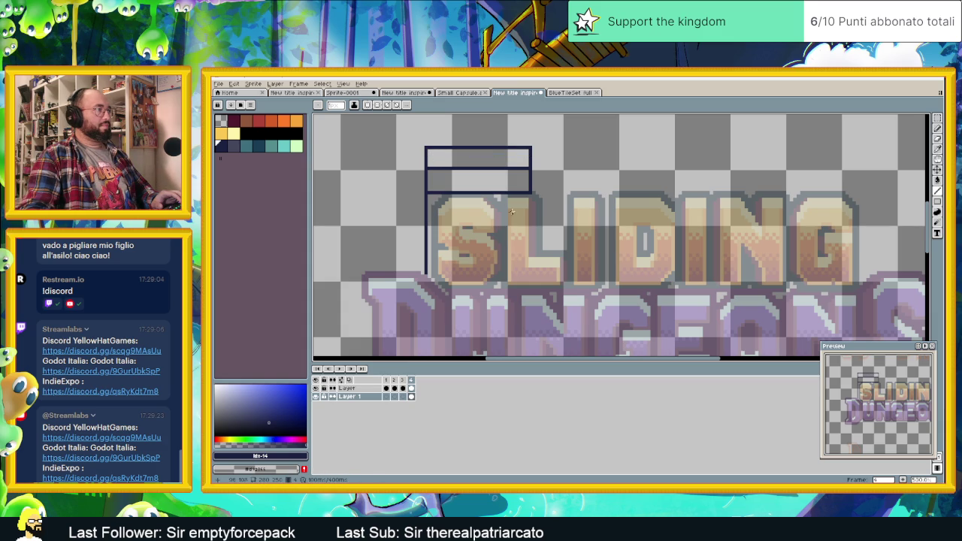
pyautogui.moveTo(530, 189); pyautogui.dragTo(529, 210)
pyautogui.moveTo(529, 272); pyautogui.dragTo(425, 279)
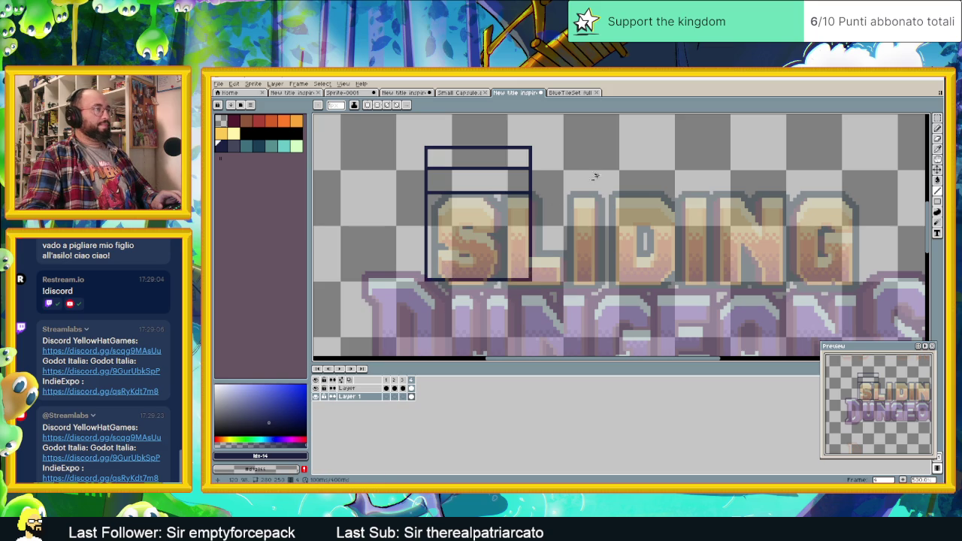
# Step: Draw two vertical brick joints in the top row and erase the stray corner pixel
pyautogui.scroll(1, 466, 225)
pyautogui.scroll(2, 477, 170)
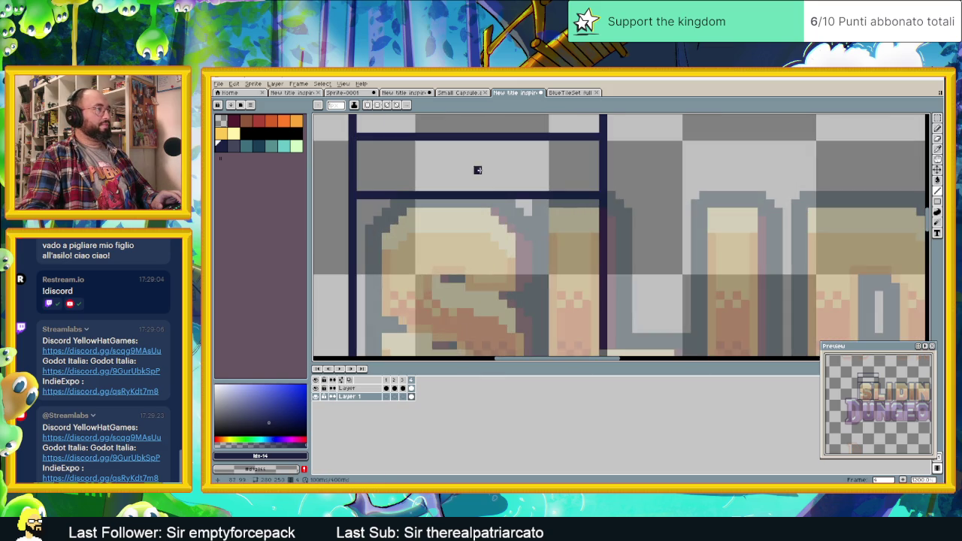
pyautogui.scroll(-1, 494, 186)
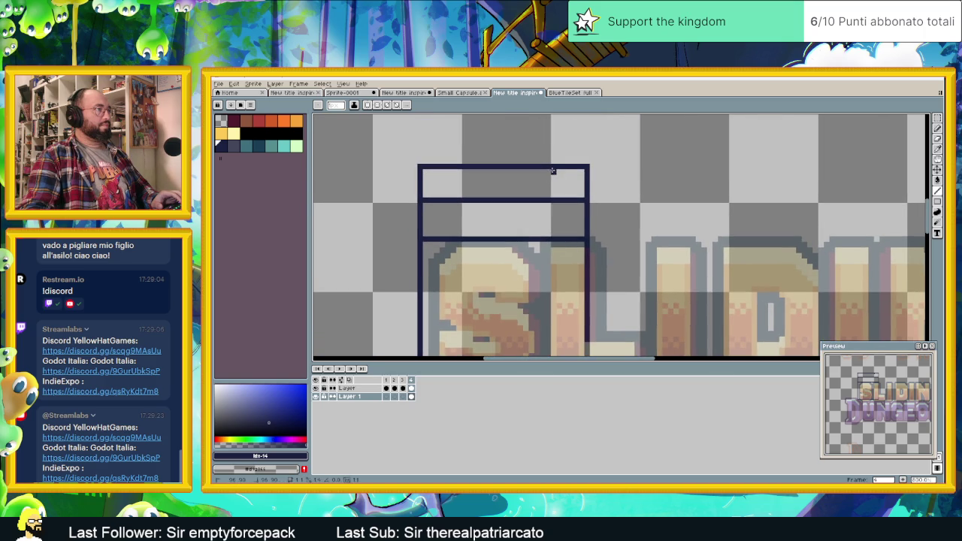
pyautogui.moveTo(553, 170); pyautogui.dragTo(552, 188)
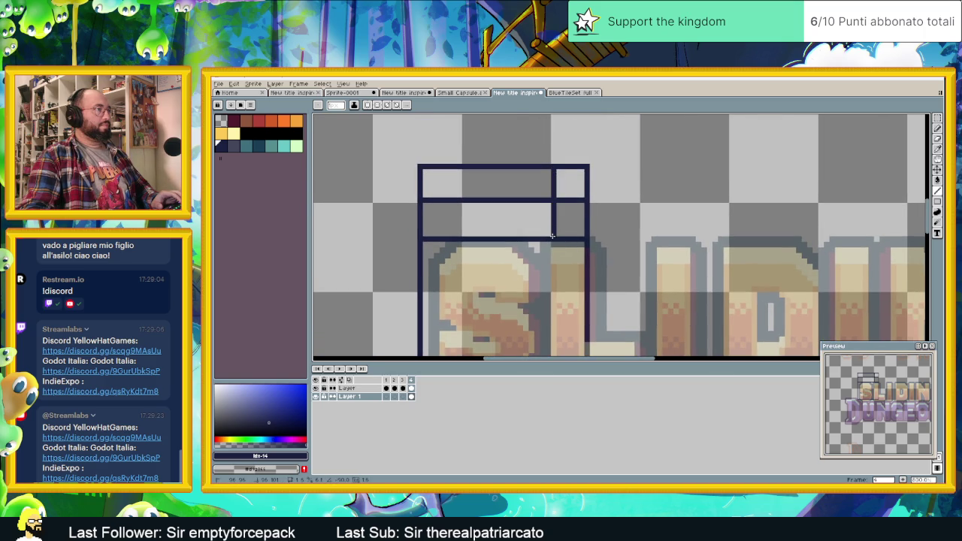
pyautogui.click(585, 166)
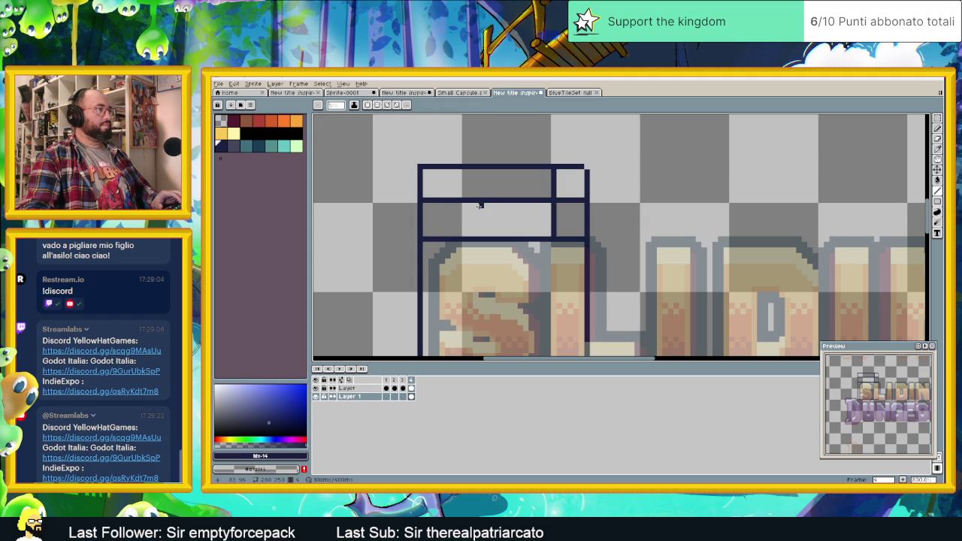
pyautogui.moveTo(480, 172); pyautogui.dragTo(480, 226)
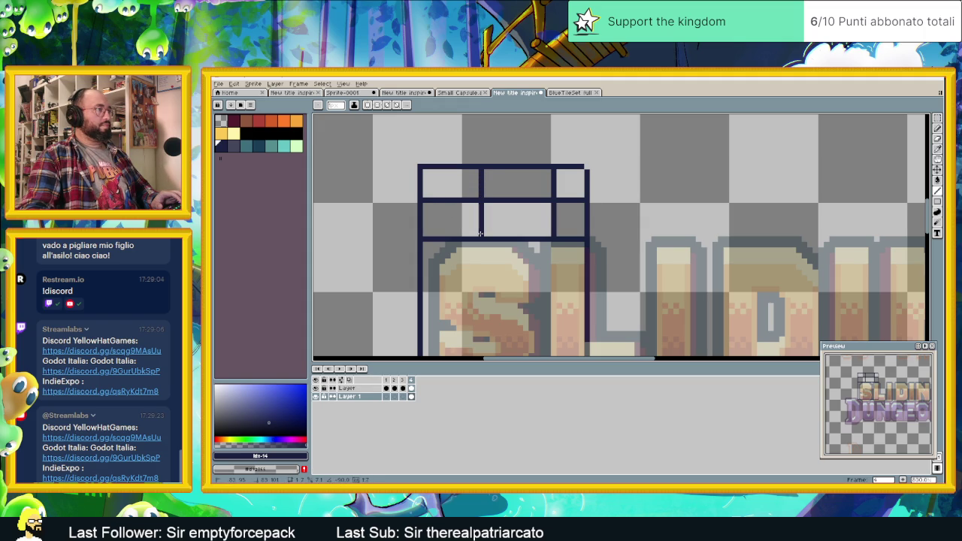
pyautogui.scroll(-1, 496, 240)
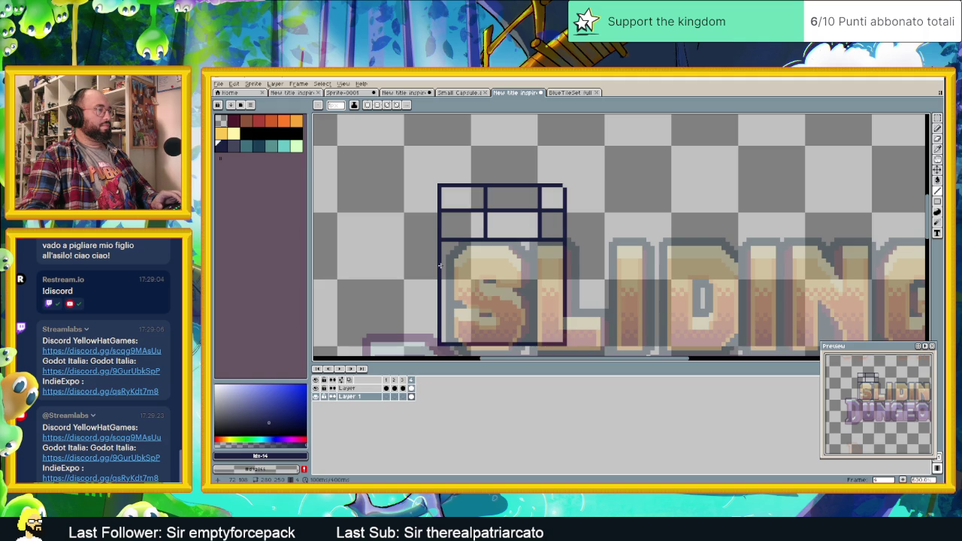
# Step: Add horizontal mortar lines across the block, redoing the misplaced one lower down
pyautogui.moveTo(468, 261)
pyautogui.mouseDown()
pyautogui.moveTo(546, 260)
pyautogui.moveTo(559, 285)
pyautogui.mouseUp()
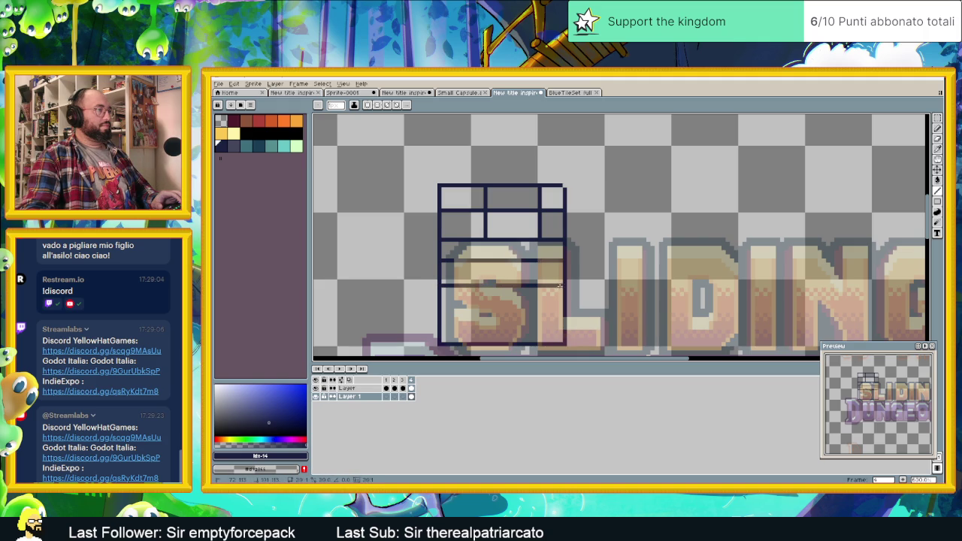
pyautogui.hotkey('ctrl', 'z')
pyautogui.hotkey('ctrl', 'z')
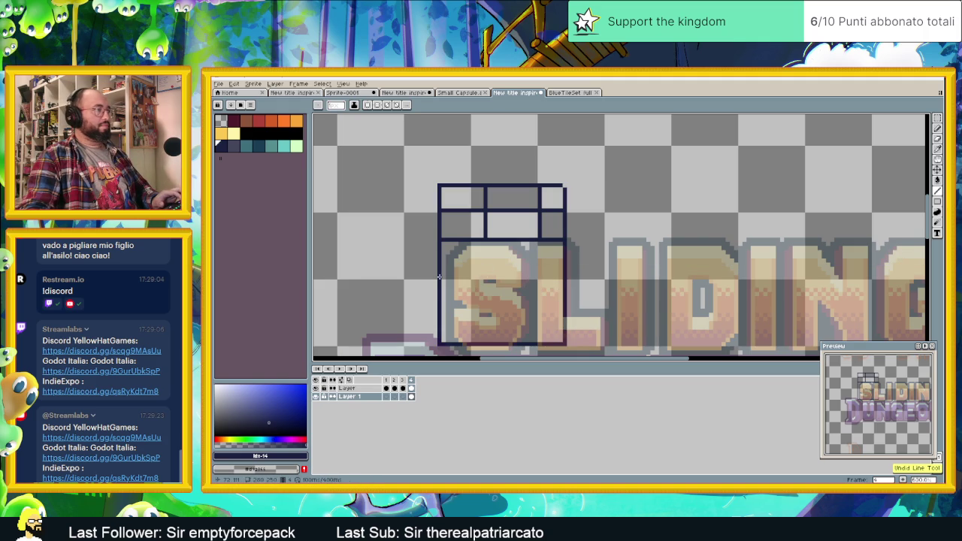
pyautogui.moveTo(440, 276); pyautogui.dragTo(541, 277)
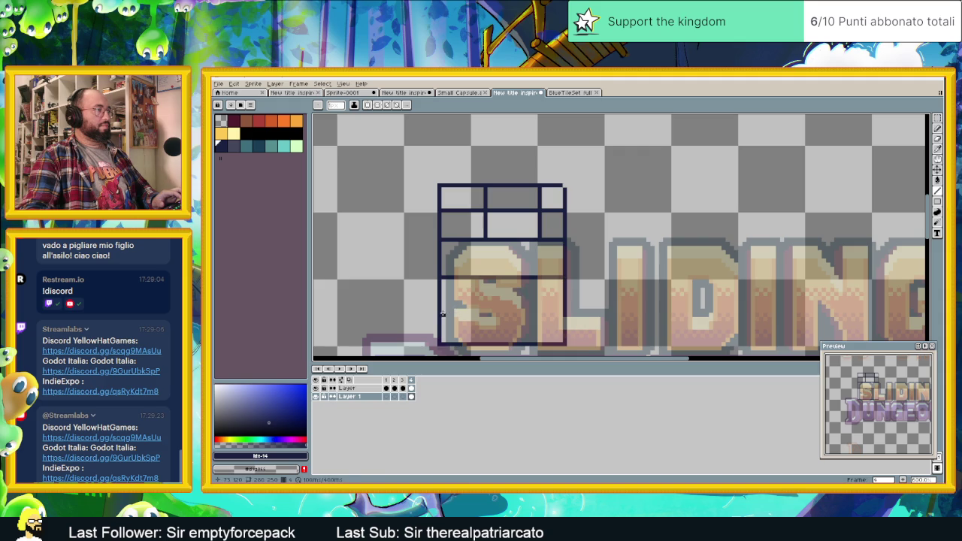
pyautogui.moveTo(497, 312); pyautogui.dragTo(563, 313)
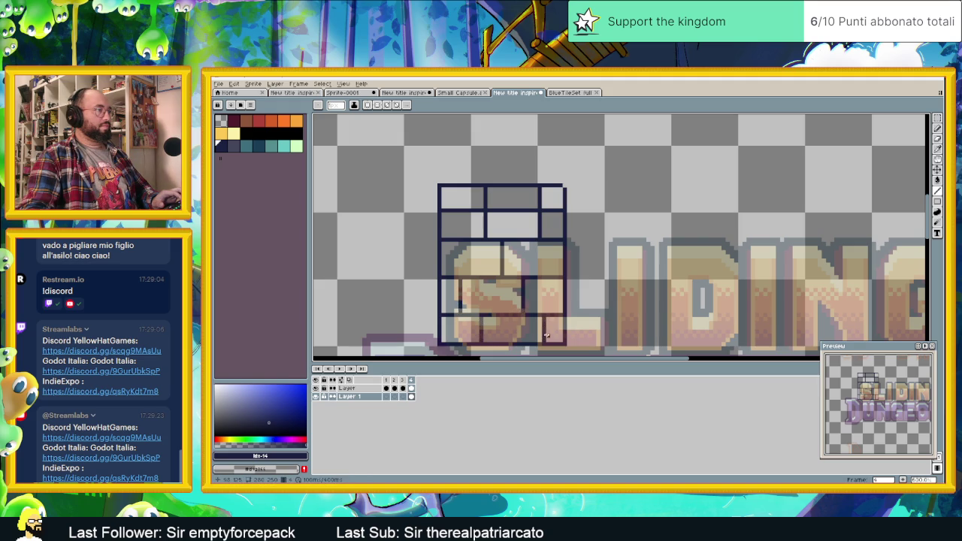
pyautogui.scroll(-1, 697, 189)
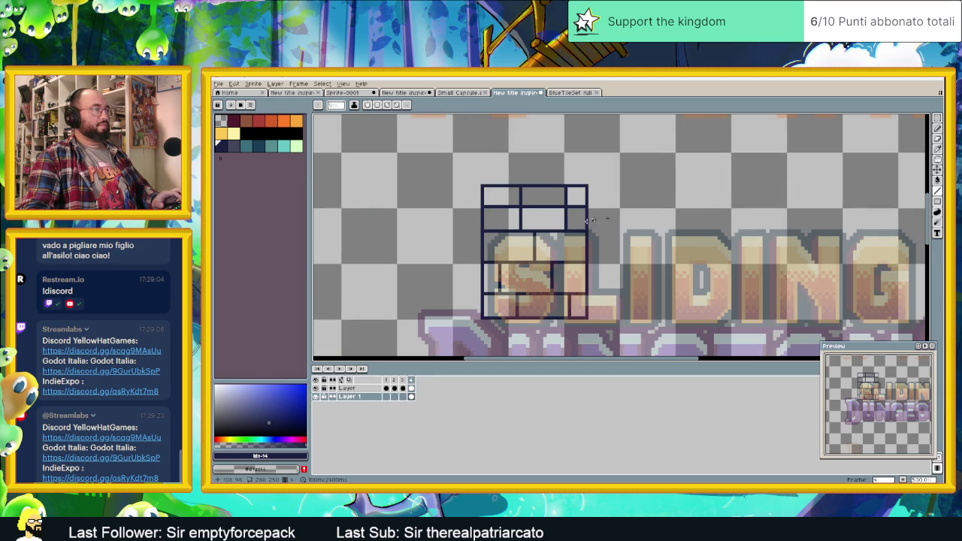
pyautogui.scroll(1, 618, 212)
pyautogui.scroll(1, 594, 256)
pyautogui.scroll(1, 571, 291)
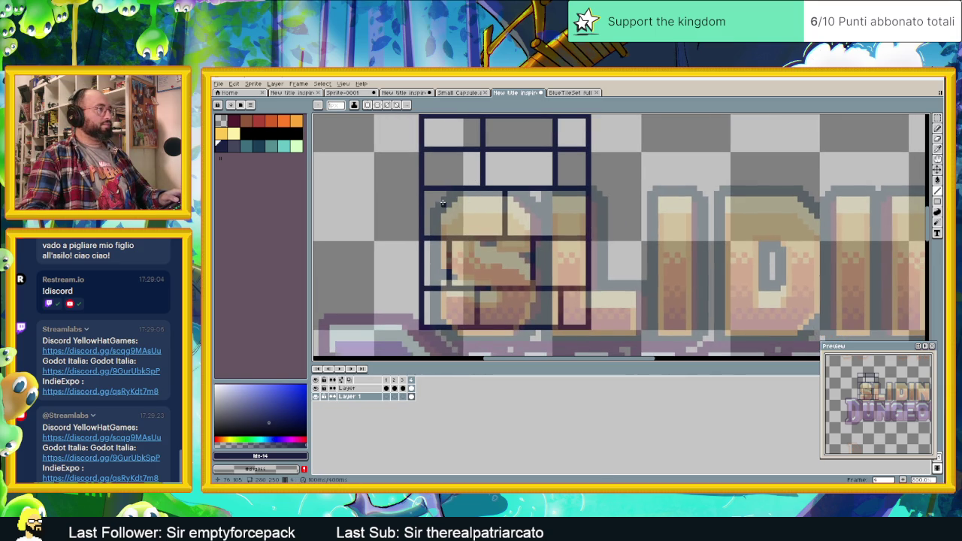
pyautogui.scroll(-1, 402, 227)
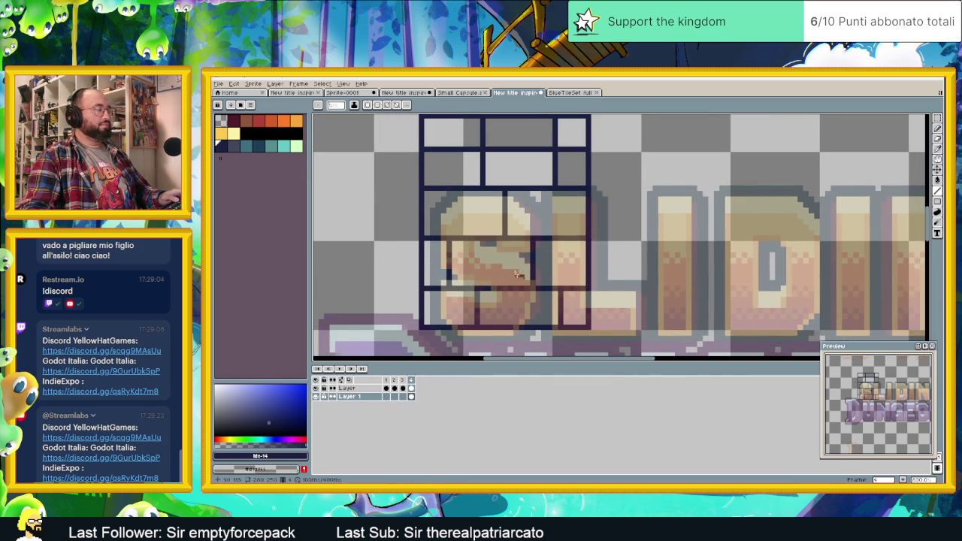
pyautogui.hotkey('ctrl', 'Tab')
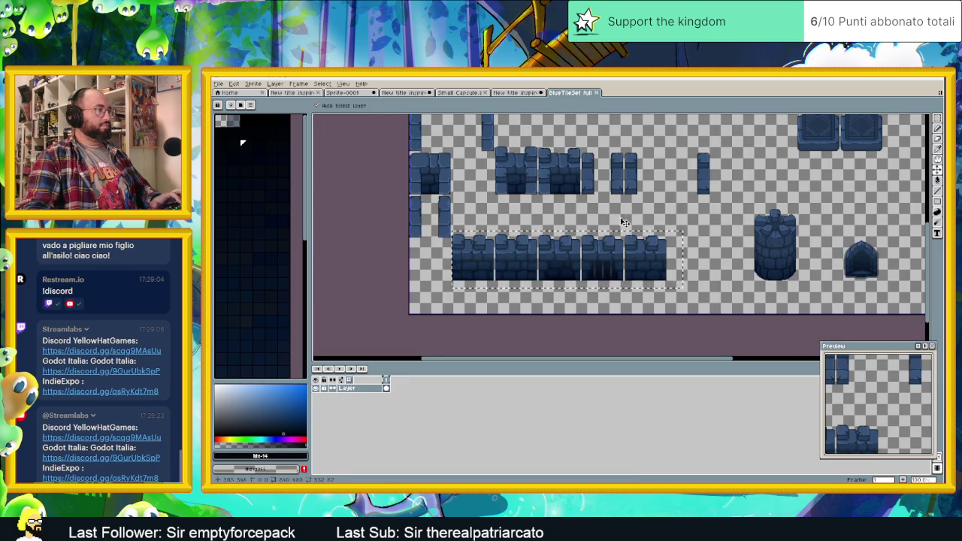
# Step: Zoom around the BlueTileSet full sprite, then bring the tile jd folder into view
pyautogui.scroll(-1, 605, 204)
pyautogui.scroll(1, 571, 225)
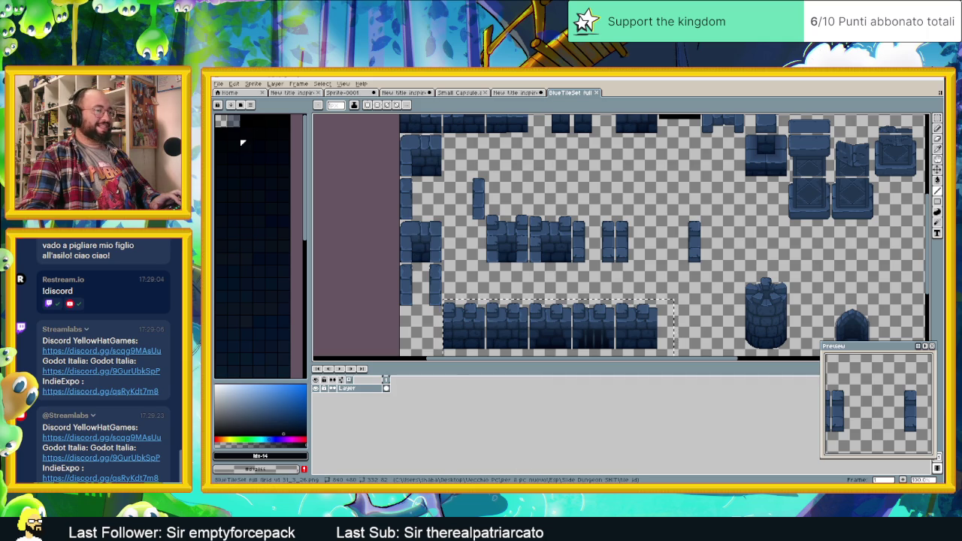
pyautogui.hotkey('alt', 'Tab')
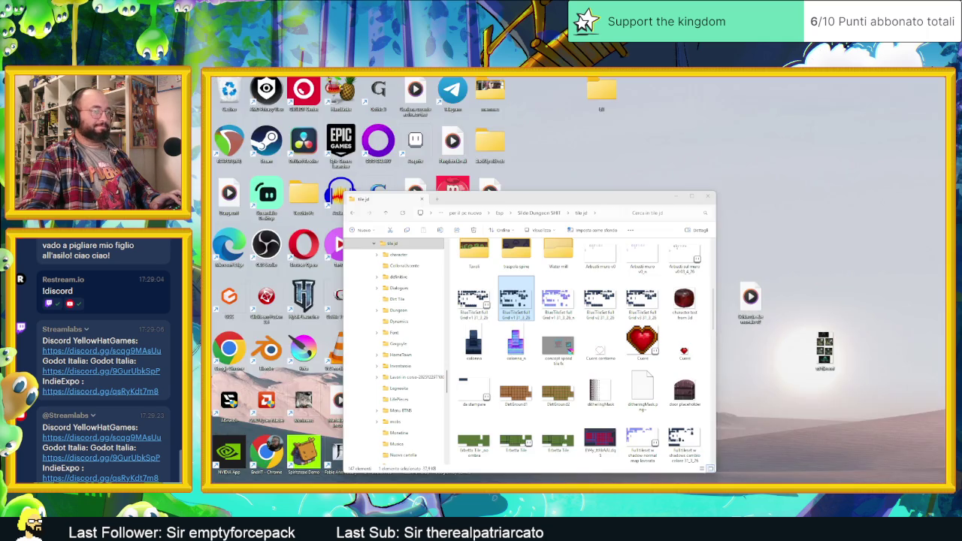
# Step: Open the selected tileset, check its layer visibility, and close the duplicate BlueTileSet full sprite
pyautogui.press('Return')
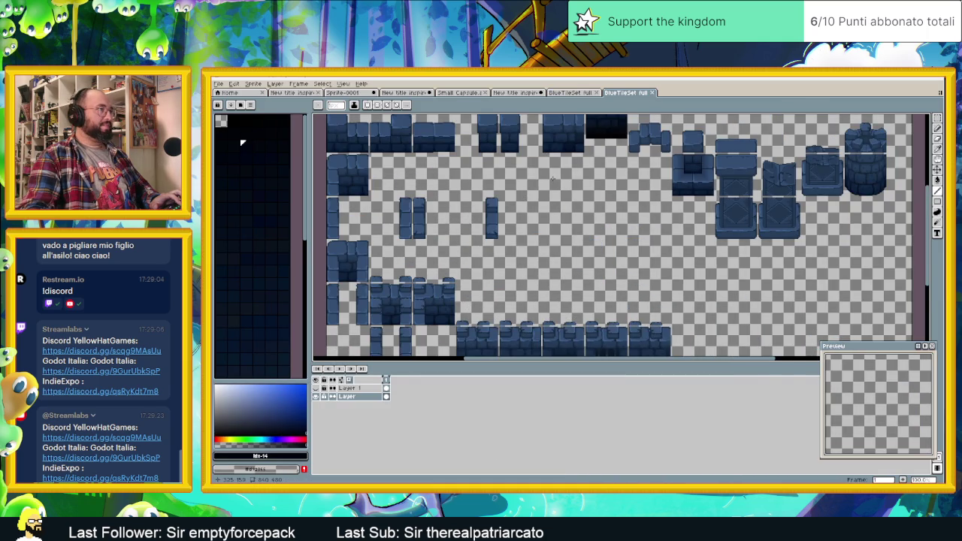
pyautogui.click(317, 395)
pyautogui.click(316, 396)
pyautogui.click(652, 93)
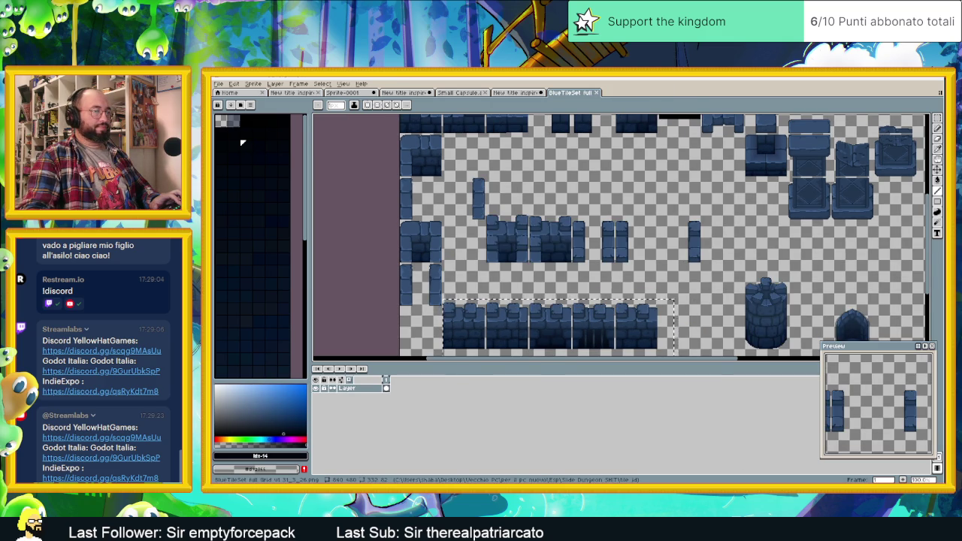
# Step: Minimize Aseprite and open BlueTileSet full from the tile jd folder
pyautogui.press('super+Down')
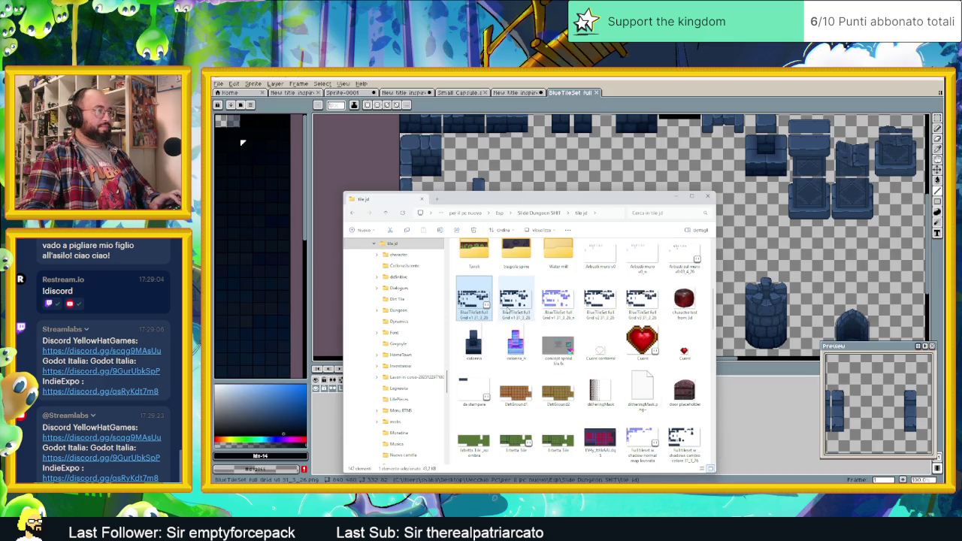
pyautogui.scroll(3, 555, 347)
pyautogui.scroll(-3, 556, 347)
pyautogui.scroll(-5, 560, 352)
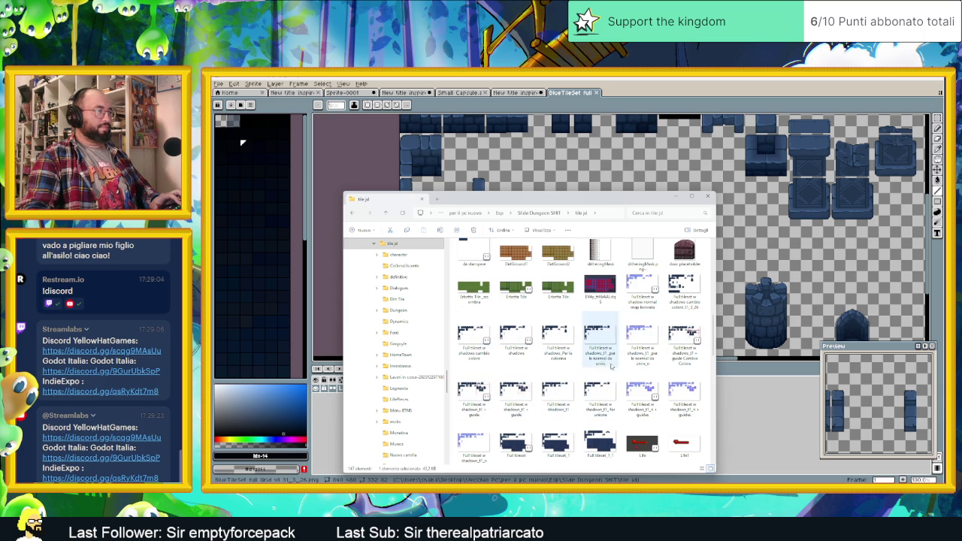
pyautogui.scroll(-3, 653, 359)
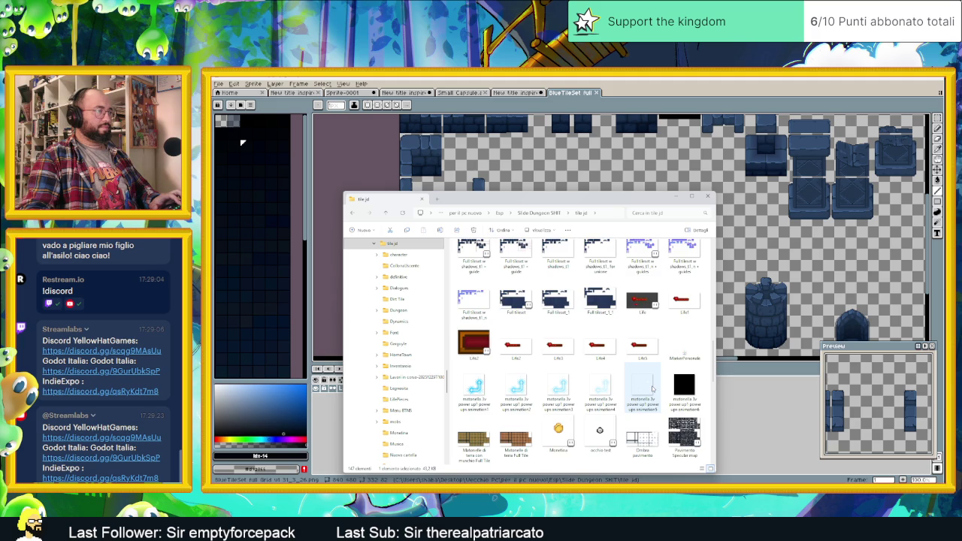
pyautogui.scroll(2, 654, 360)
pyautogui.scroll(3, 599, 394)
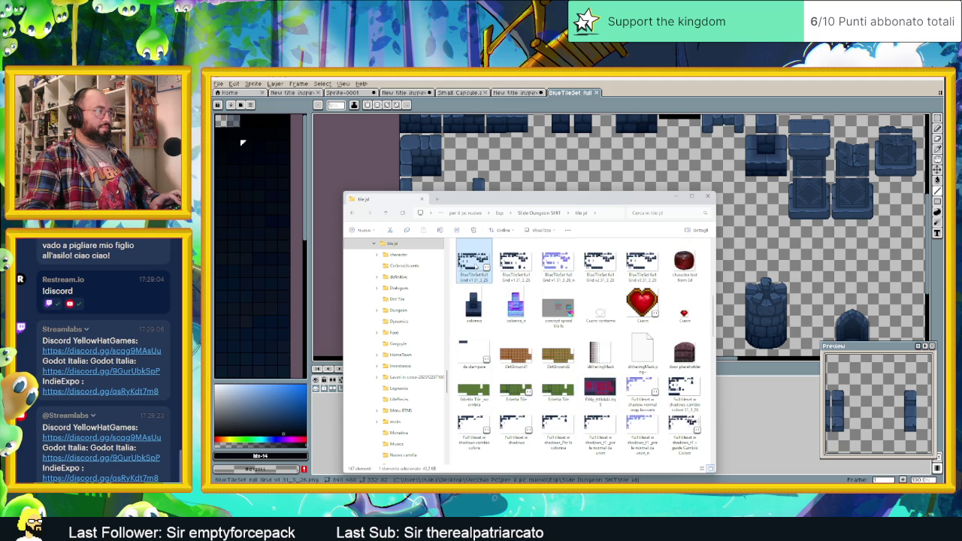
pyautogui.doubleClick(475, 264)
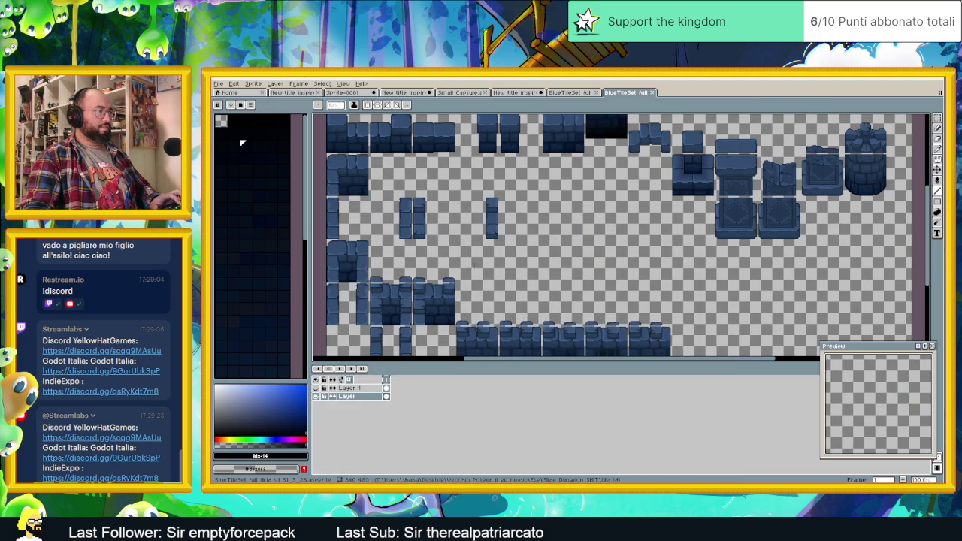
# Step: Hide Layer 1's red grid on BlueTileSet, then select Full tileset w shadow in tile jd
pyautogui.click(317, 389)
pyautogui.click(316, 388)
pyautogui.click(316, 389)
pyautogui.click(316, 388)
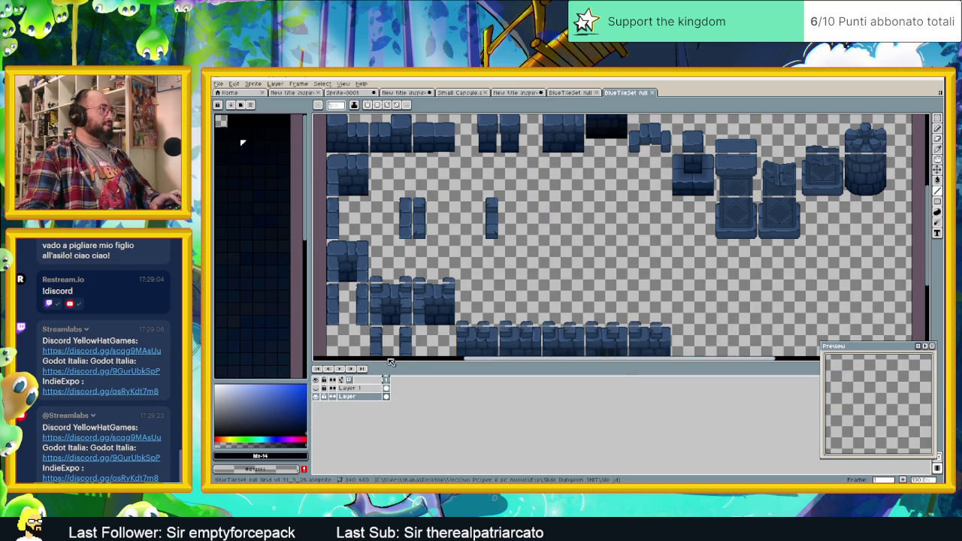
pyautogui.scroll(-3, 590, 240)
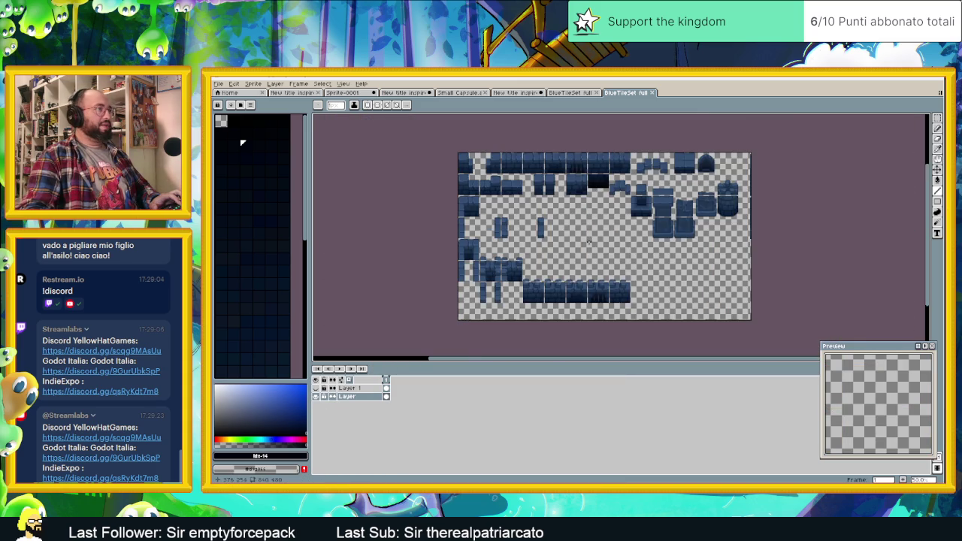
pyautogui.scroll(2, 596, 292)
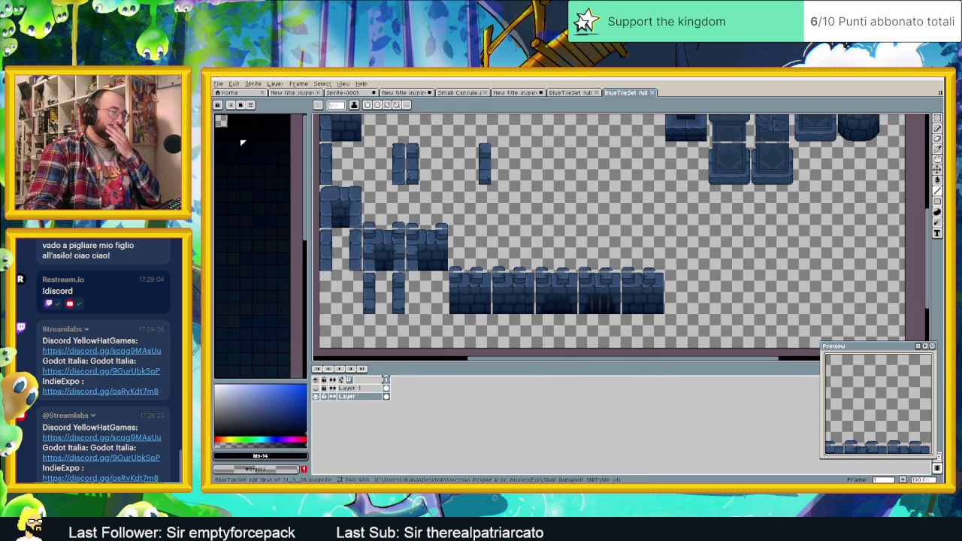
pyautogui.hotkey('alt', 'Tab')
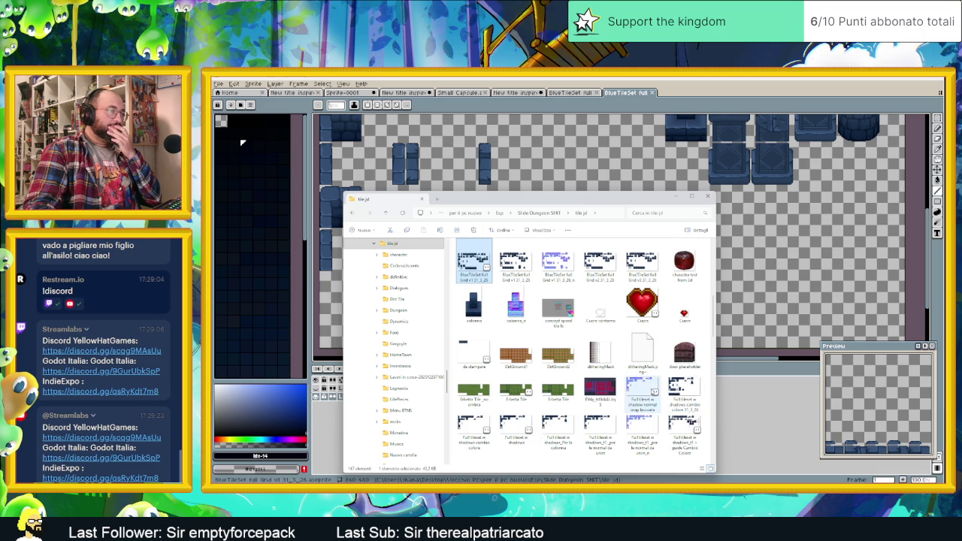
pyautogui.click(679, 428)
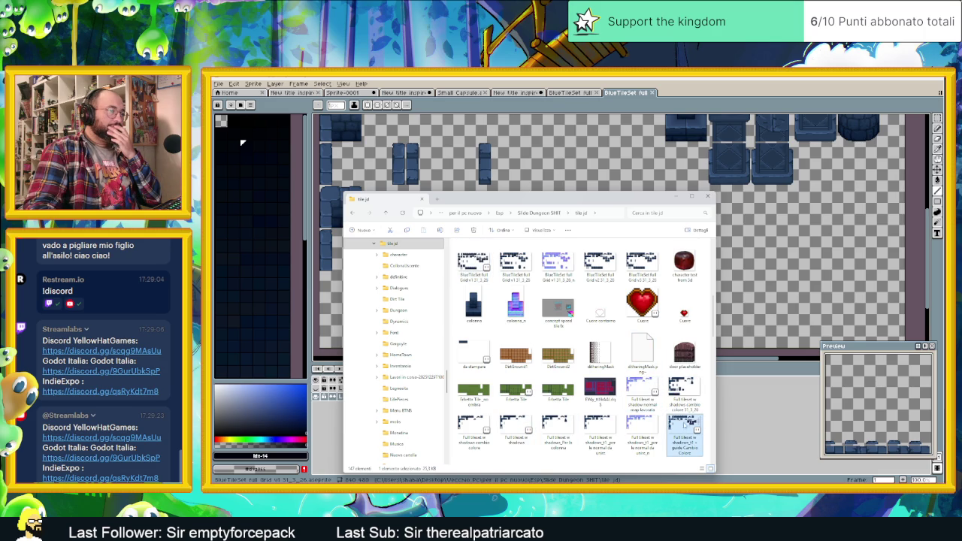
# Step: Open the full tileset with shadows, look it over, and close it
pyautogui.doubleClick(683, 432)
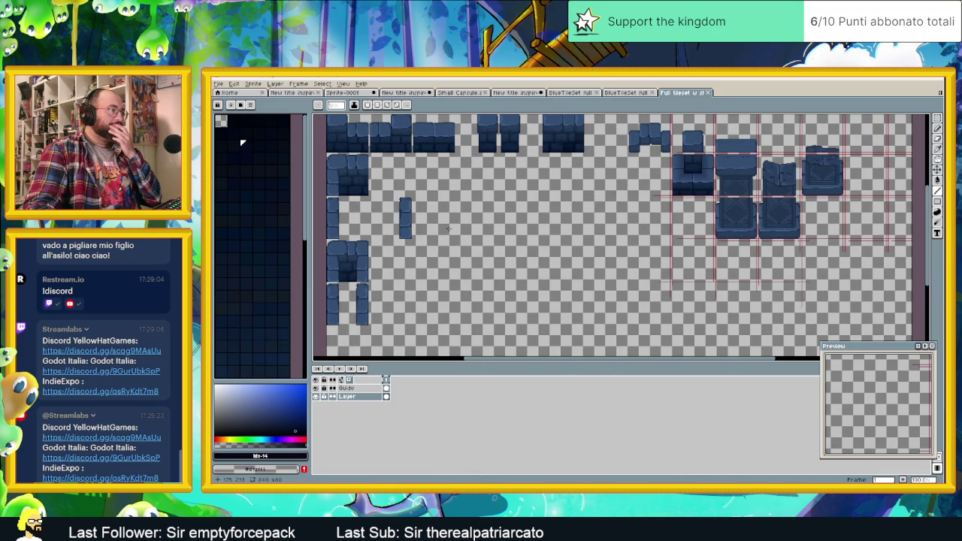
pyautogui.moveTo(448, 228); pyautogui.dragTo(477, 292)
pyautogui.scroll(-1, 481, 288)
pyautogui.scroll(1, 481, 288)
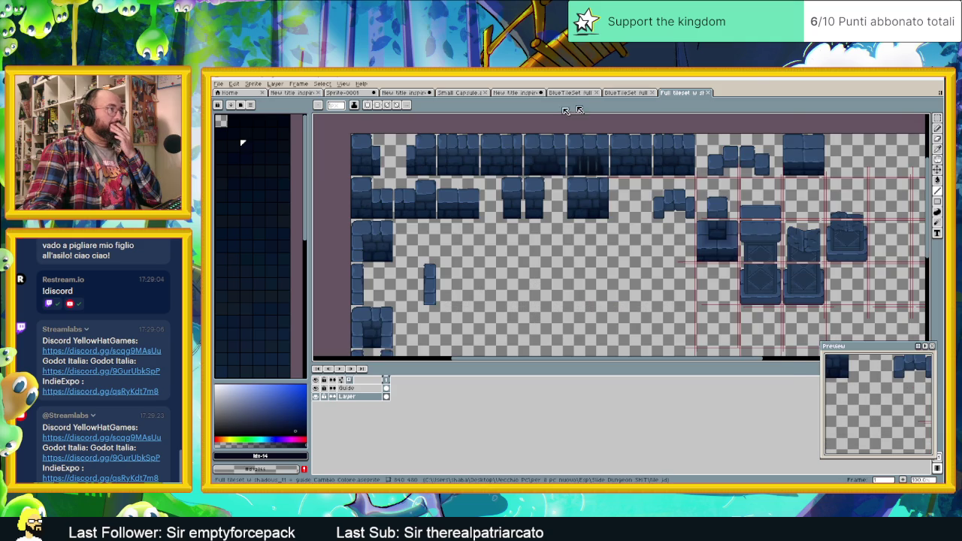
pyautogui.hotkey('ctrl', 'w')
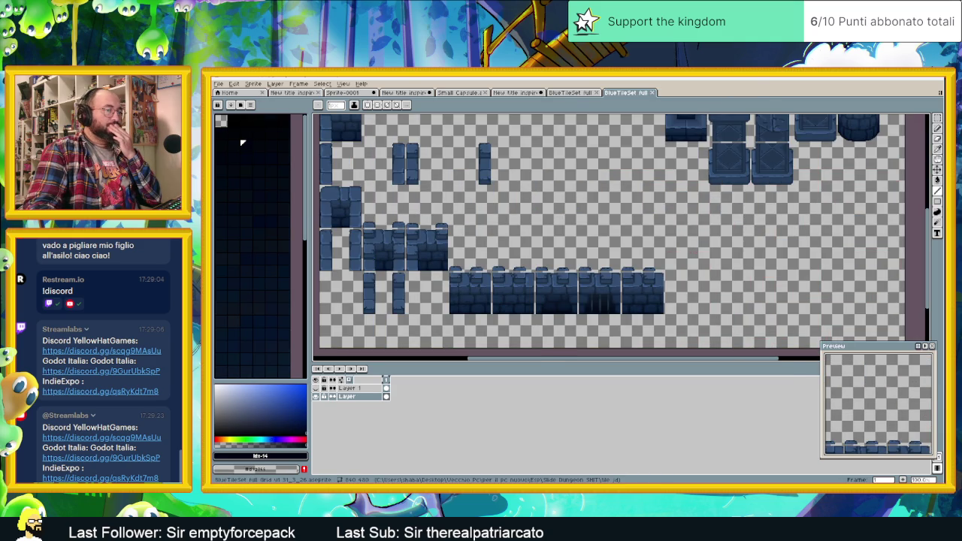
# Step: Open and close the shadows-and-guide version, then reopen Full tileset w shadow from tile jd
pyautogui.hotkey('ctrl', 'o')
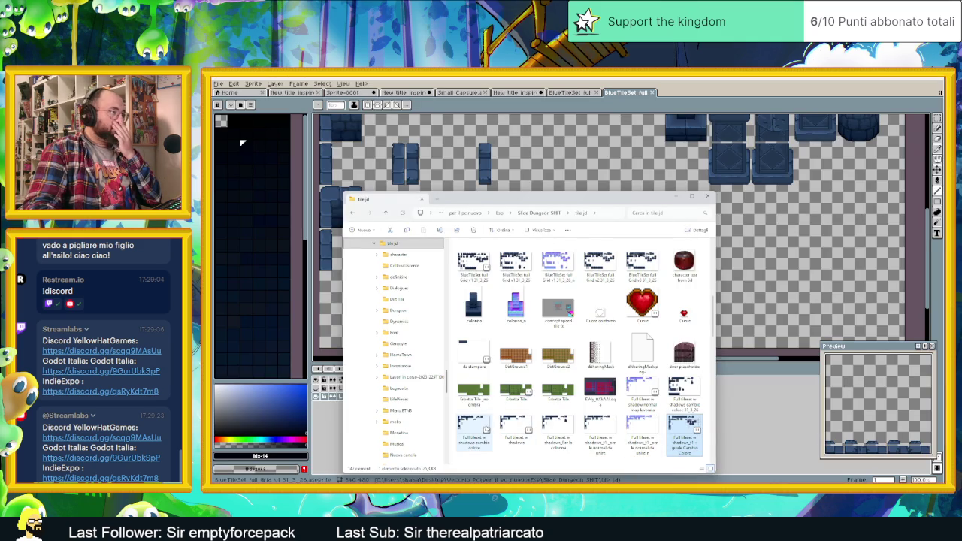
pyautogui.scroll(-3, 555, 417)
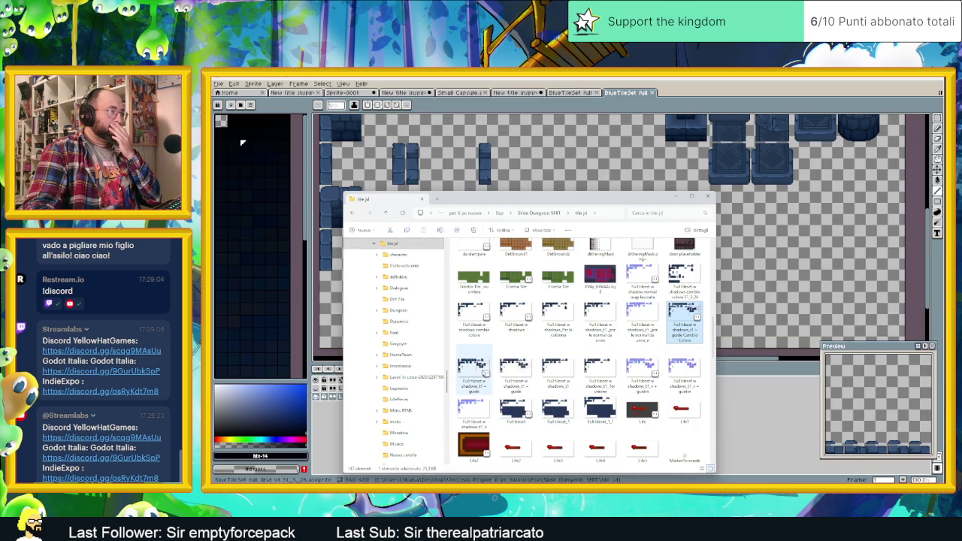
pyautogui.moveTo(472, 370)
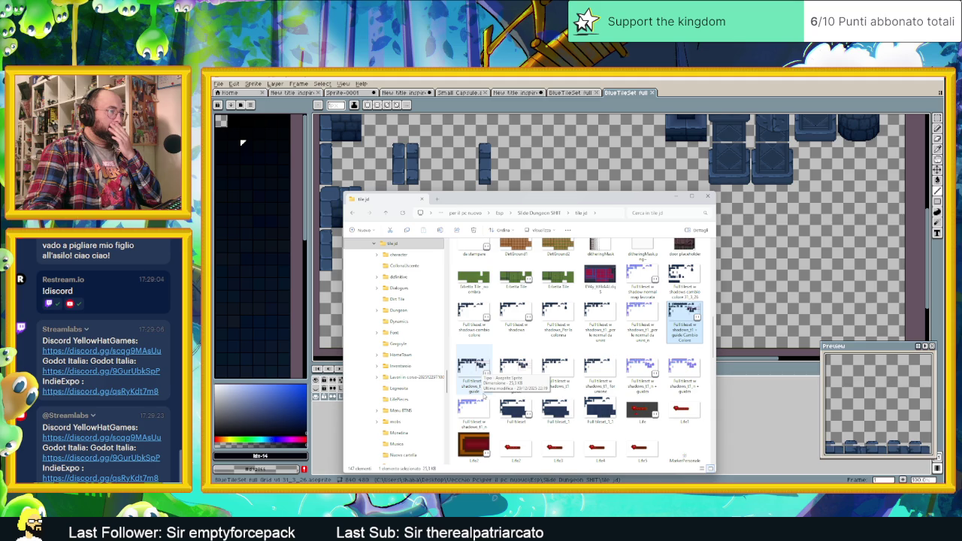
pyautogui.doubleClick(481, 371)
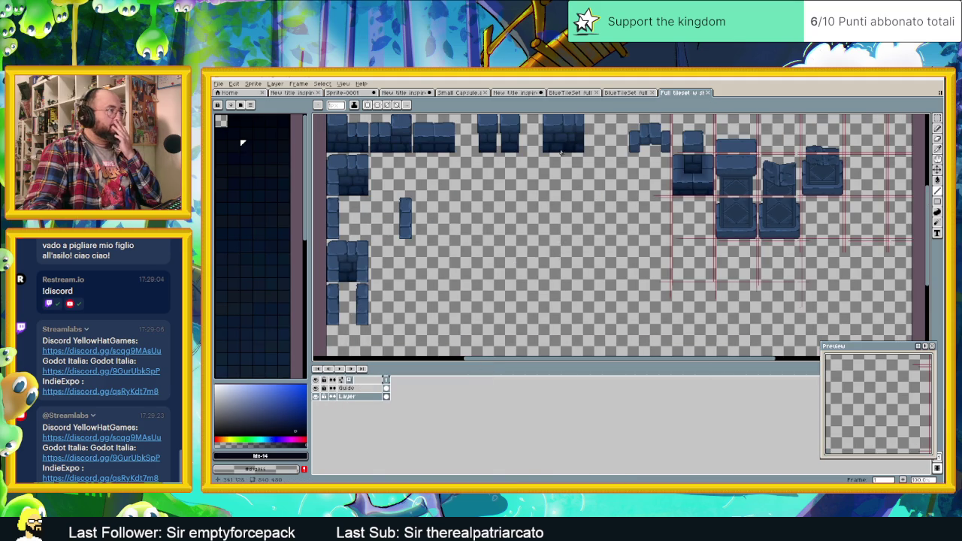
pyautogui.click(712, 93)
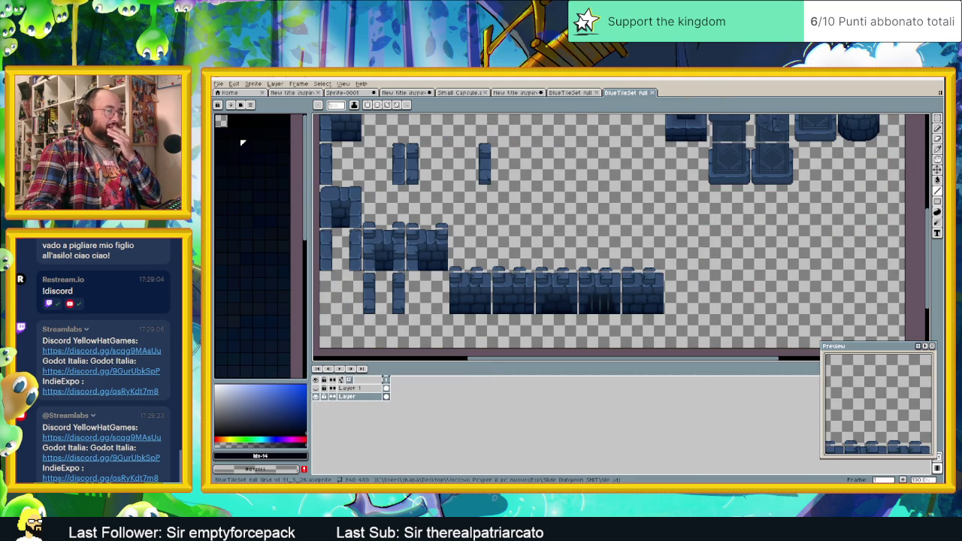
pyautogui.hotkey('alt', 'Tab')
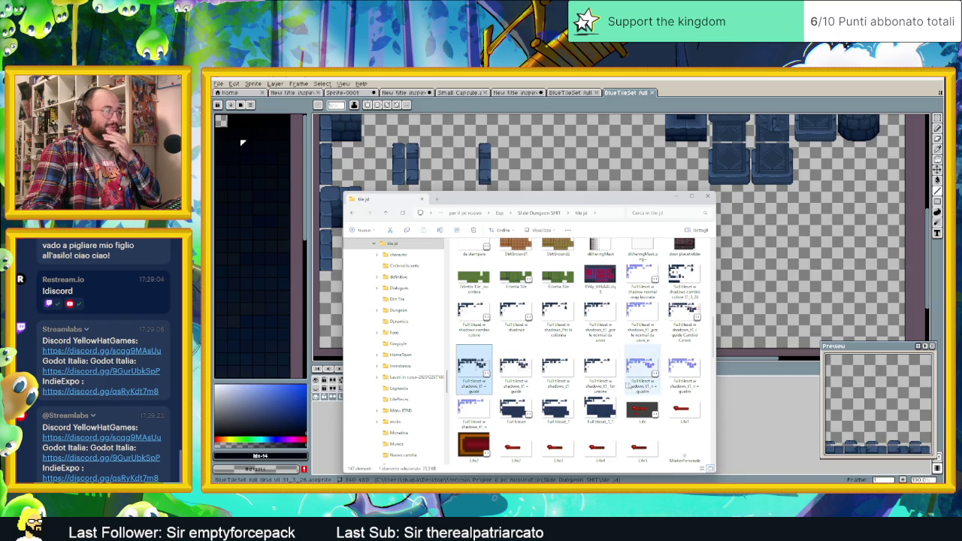
pyautogui.doubleClick(516, 315)
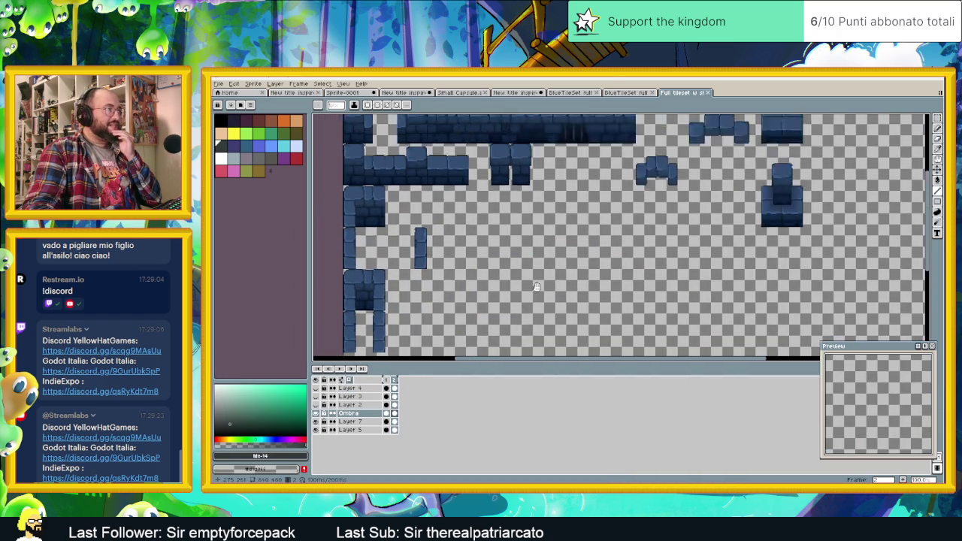
# Step: Hide the Ombra shadow layer and zoom in on the tileset bricks
pyautogui.click(316, 414)
pyautogui.scroll(2, 510, 225)
pyautogui.scroll(1, 528, 257)
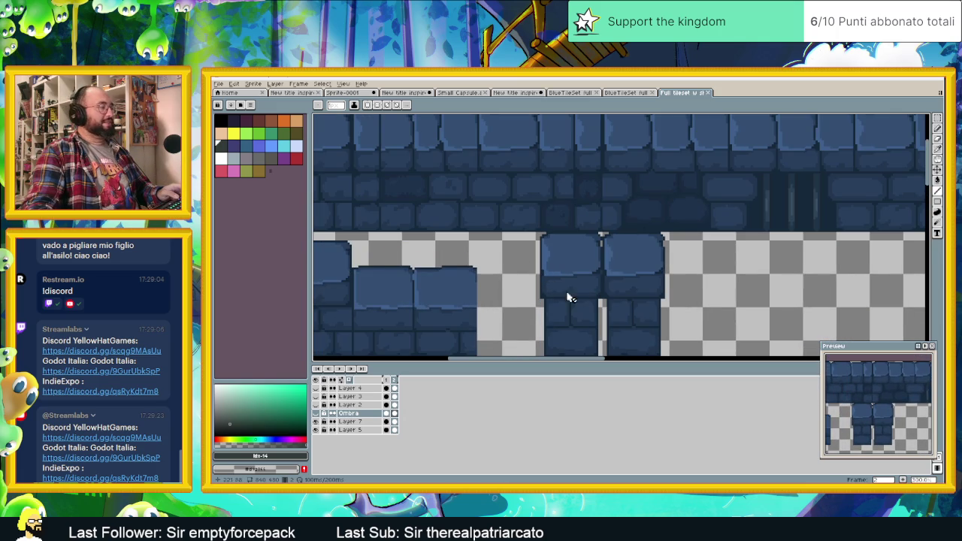
pyautogui.scroll(1, 554, 251)
pyautogui.scroll(1, 553, 251)
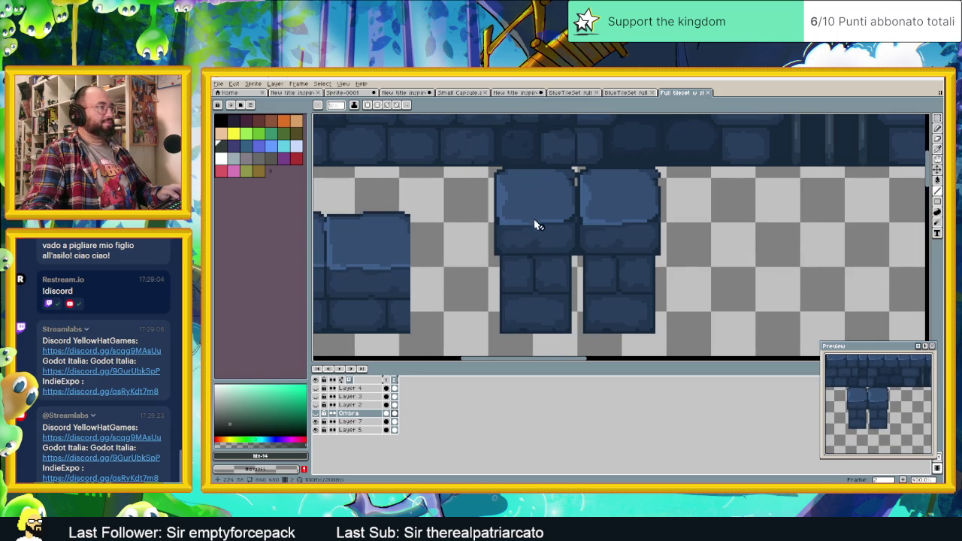
pyautogui.scroll(1, 526, 289)
# Step: Pick the tiles' dark blue as drawing colour, trying then undoing an extra palette swatch
pyautogui.keyDown('alt'); pyautogui.click(492, 241); pyautogui.keyUp('alt')
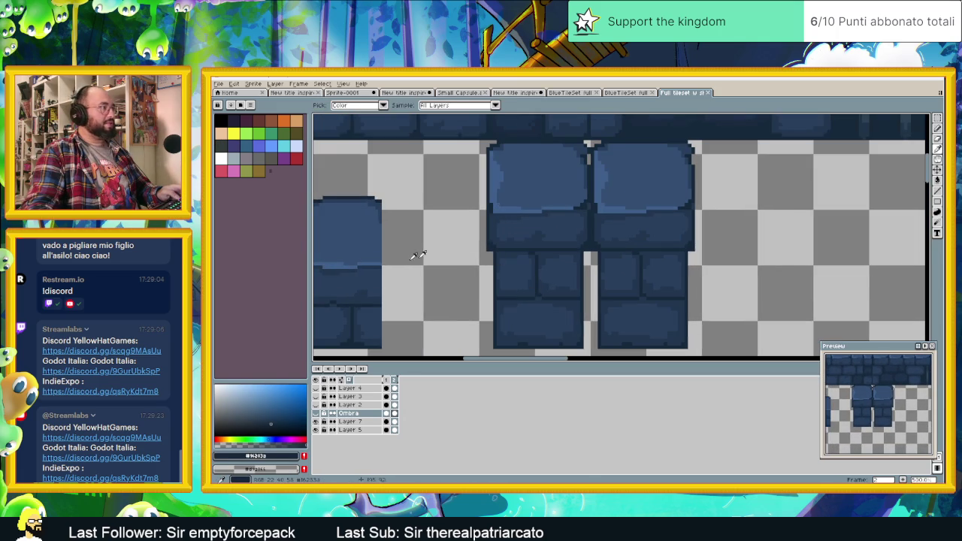
pyautogui.moveTo(270, 171); pyautogui.dragTo(302, 171)
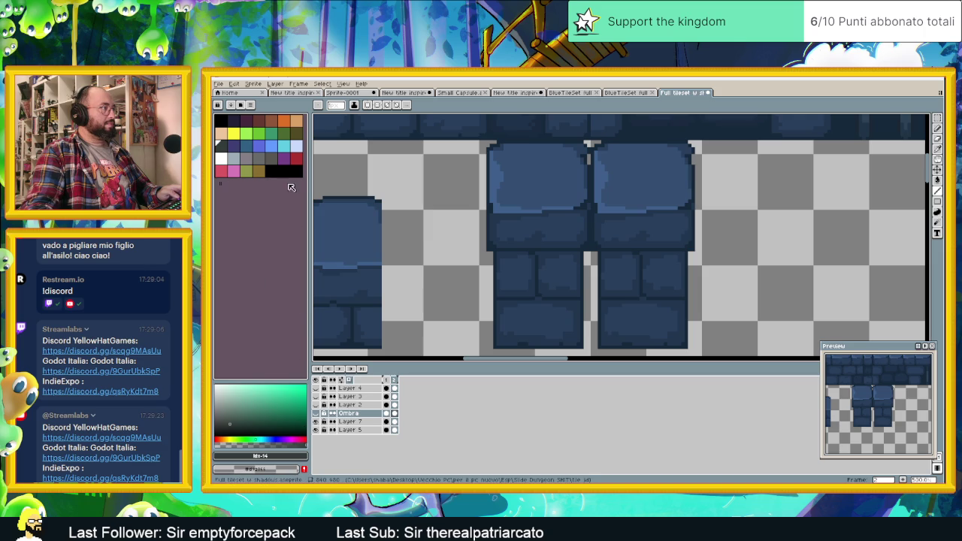
pyautogui.click(297, 174)
pyautogui.click(304, 469)
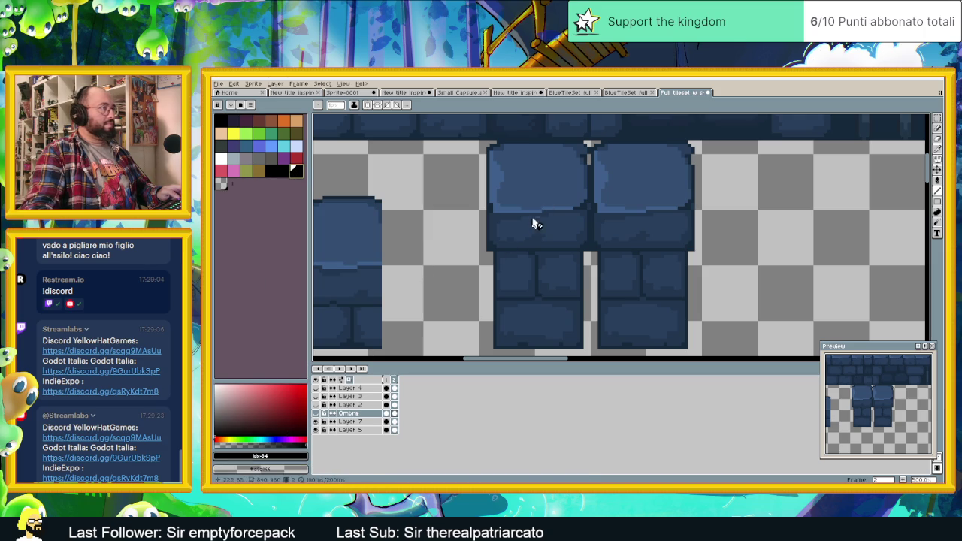
pyautogui.press('i')
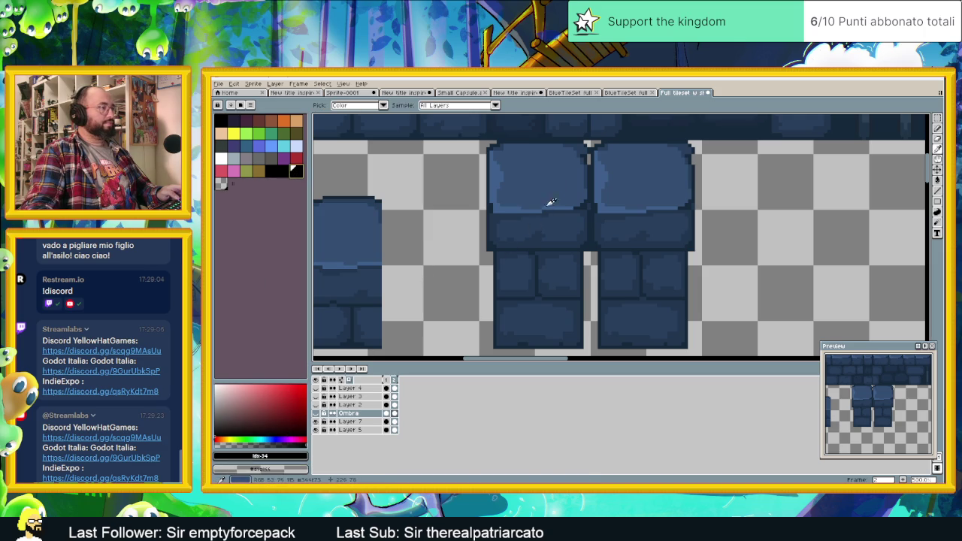
pyautogui.hotkey('ctrl', 'z')
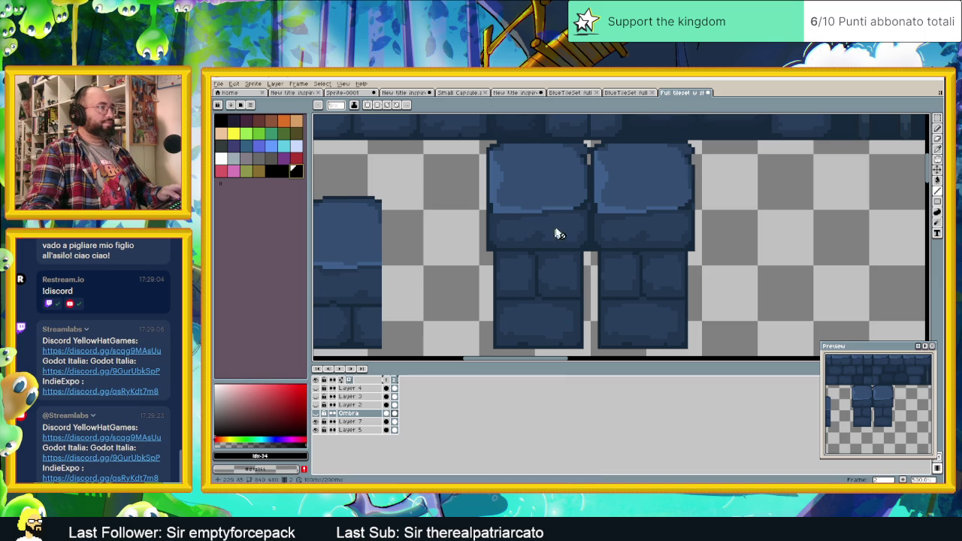
# Step: Sample several brick blues, including #323459 and #344f73, and add them to the palette
pyautogui.click(586, 199)
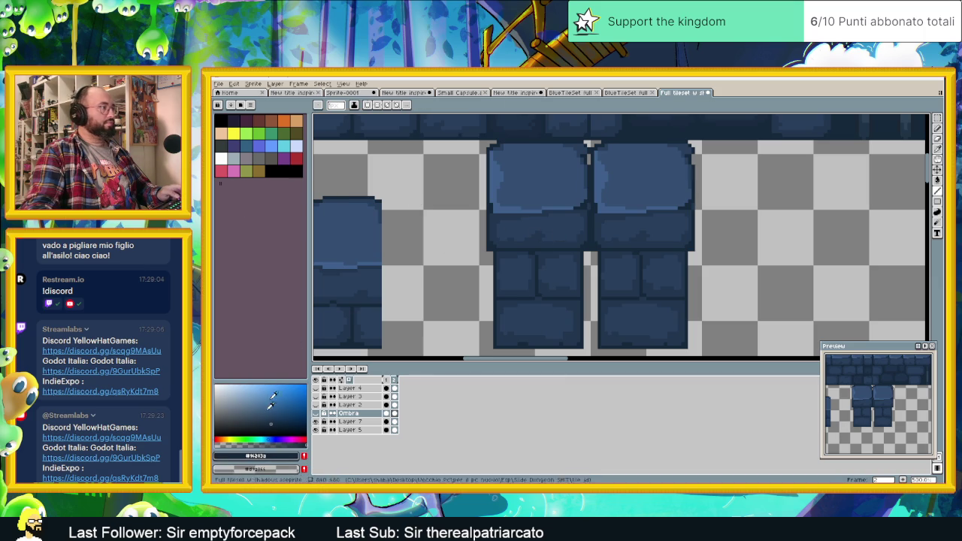
pyautogui.click(304, 455)
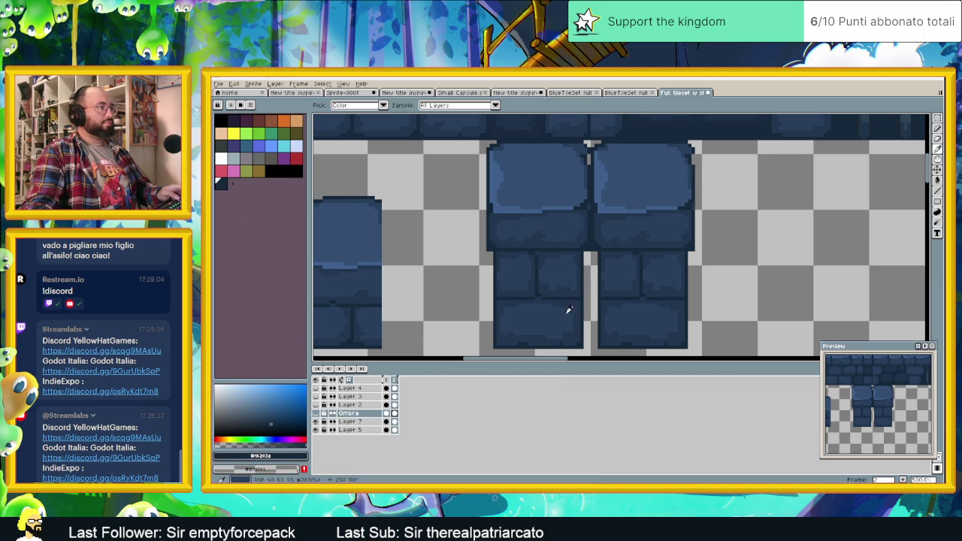
pyautogui.keyDown('alt'); pyautogui.click(575, 333); pyautogui.keyUp('alt')
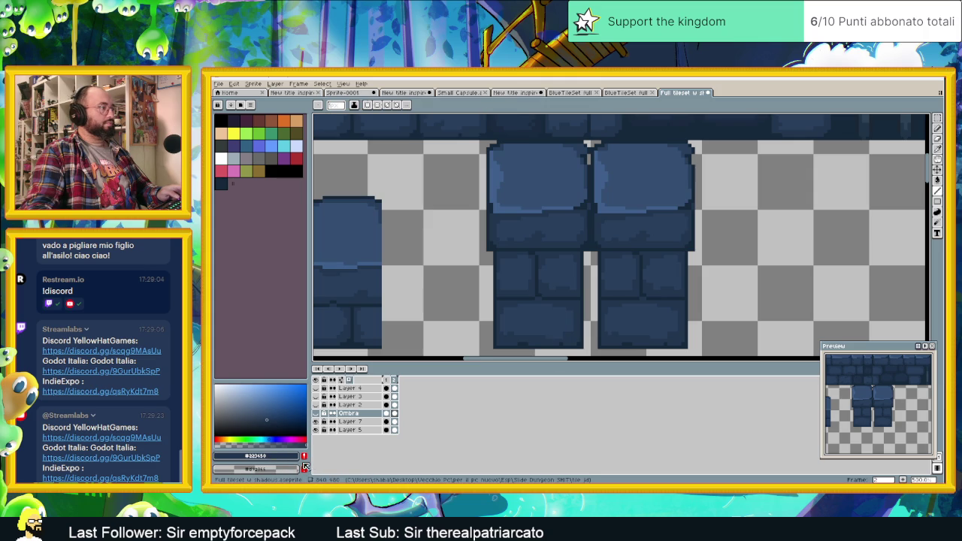
pyautogui.keyDown('alt'); pyautogui.click(539, 315); pyautogui.keyUp('alt')
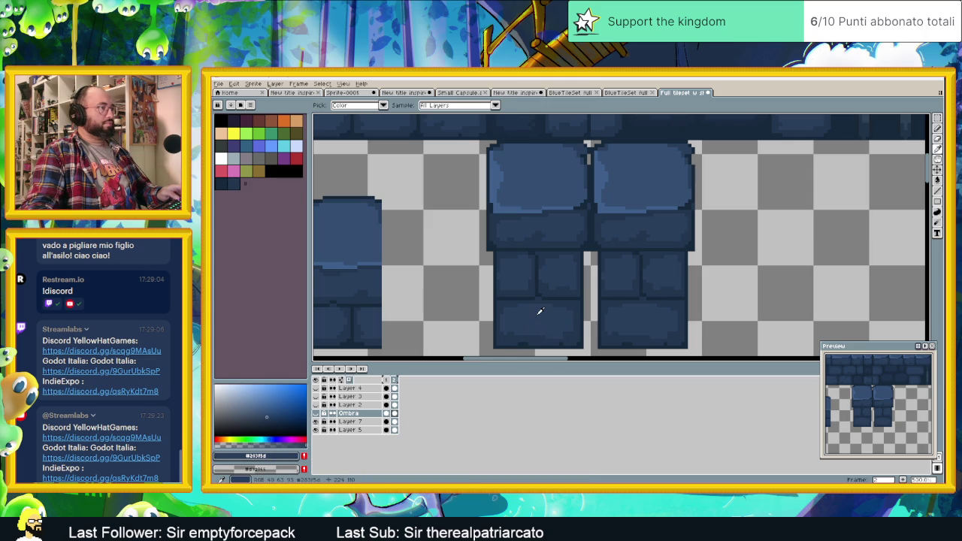
pyautogui.click(303, 456)
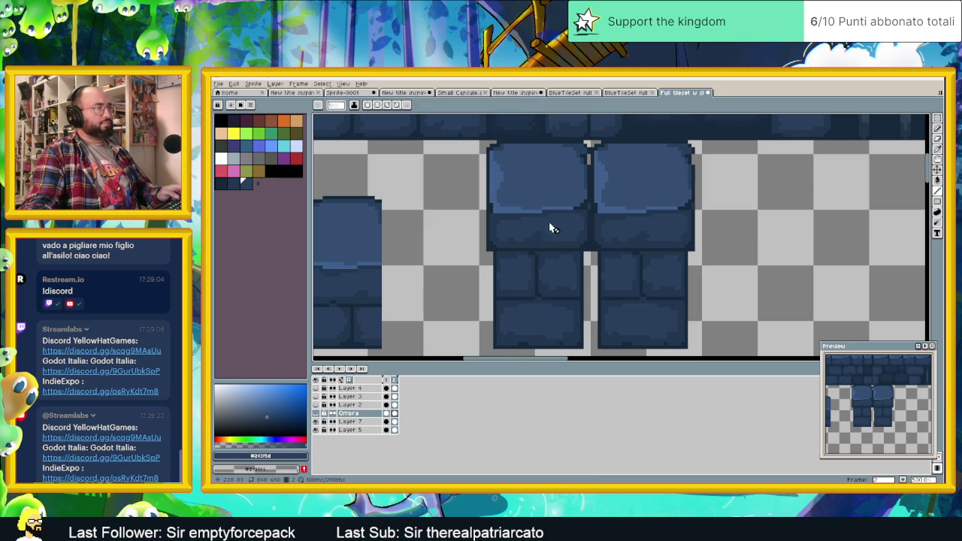
pyautogui.keyDown('alt'); pyautogui.click(568, 192); pyautogui.keyUp('alt')
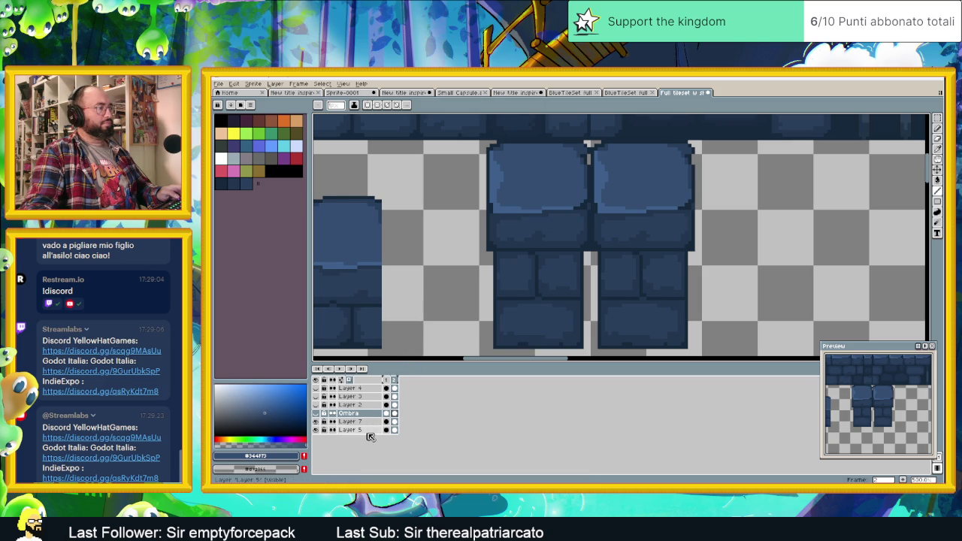
pyautogui.click(304, 456)
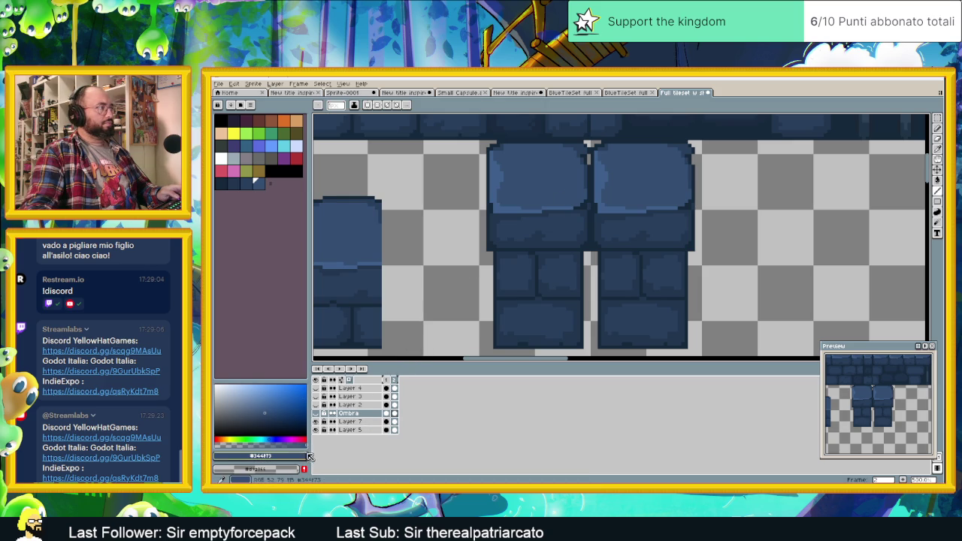
pyautogui.keyDown('alt'); pyautogui.click(501, 201); pyautogui.keyUp('alt')
pyautogui.click(304, 456)
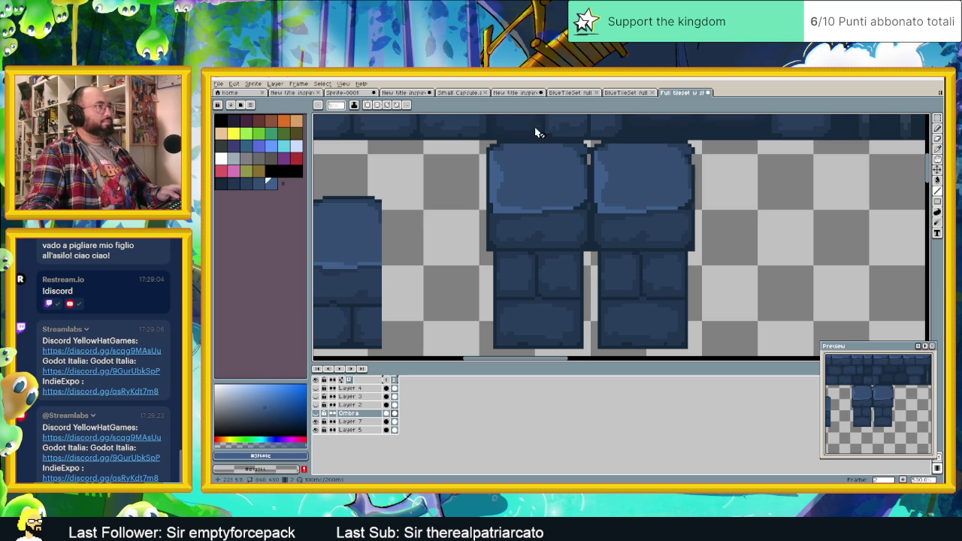
pyautogui.click(601, 92)
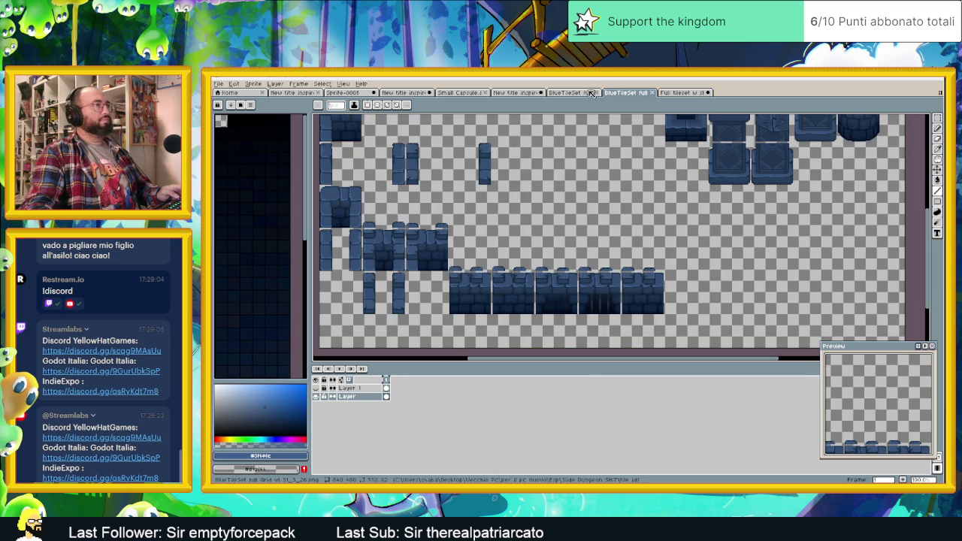
pyautogui.click(680, 93)
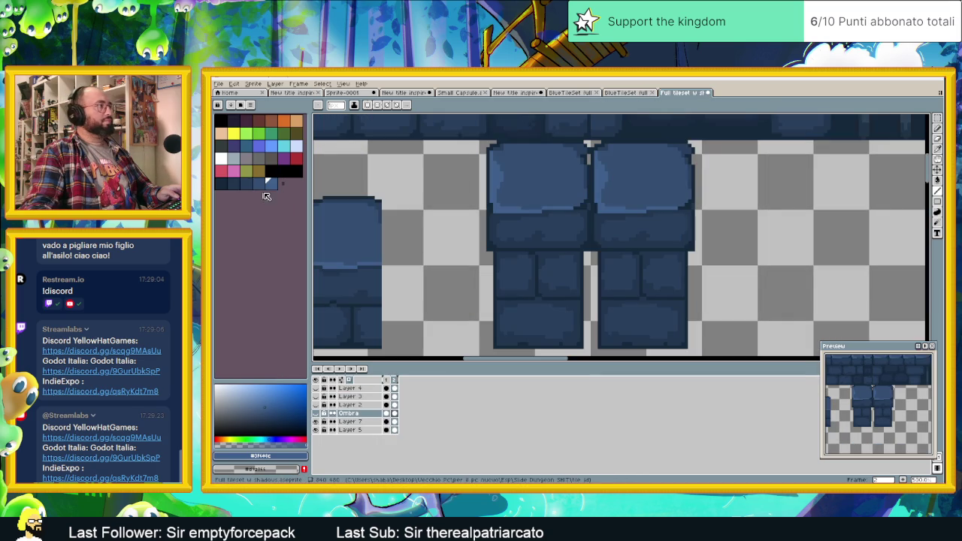
# Step: Copy the tileset's dark-blue palette colours and paste them into the SLIDING title sprite's palette
pyautogui.press('ctrl')
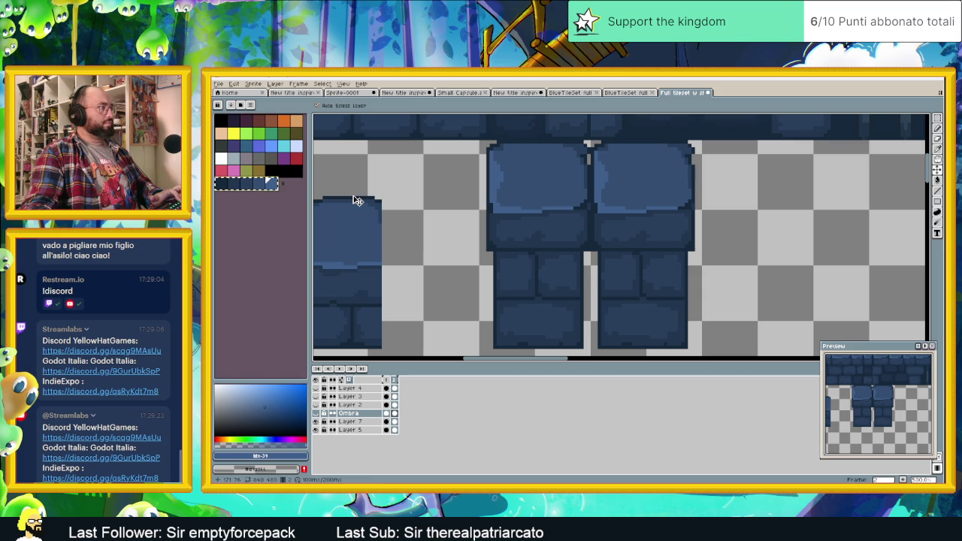
pyautogui.hotkey('ctrl', 'c')
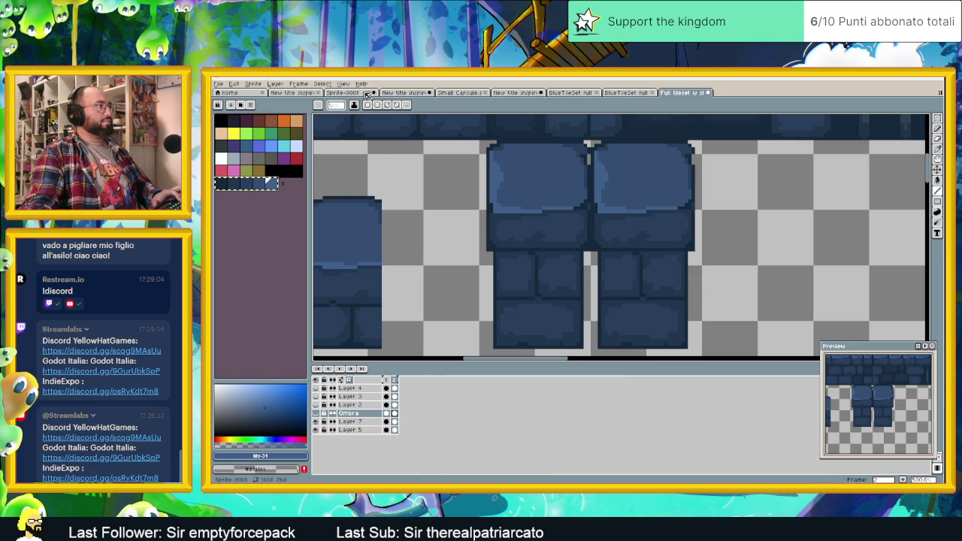
pyautogui.click(515, 92)
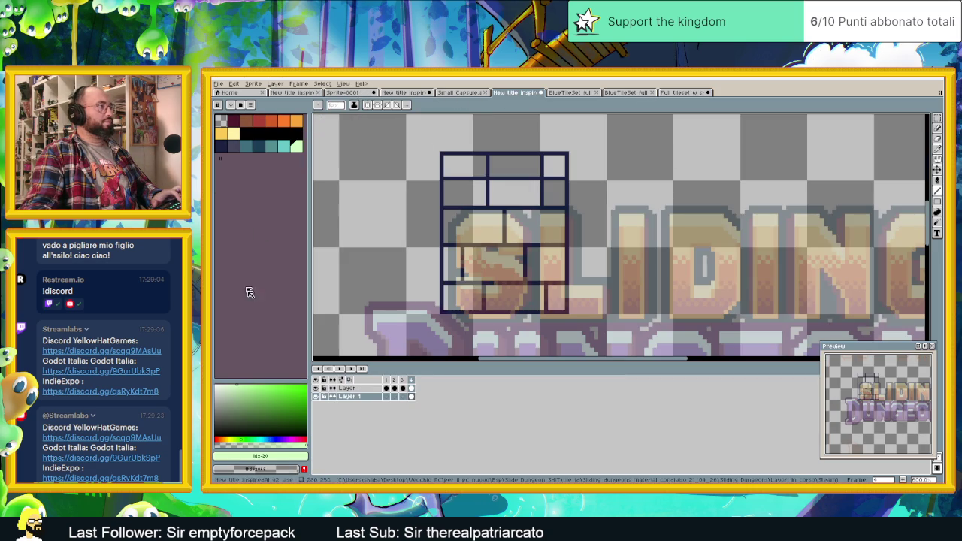
pyautogui.hotkey('ctrl', 'v')
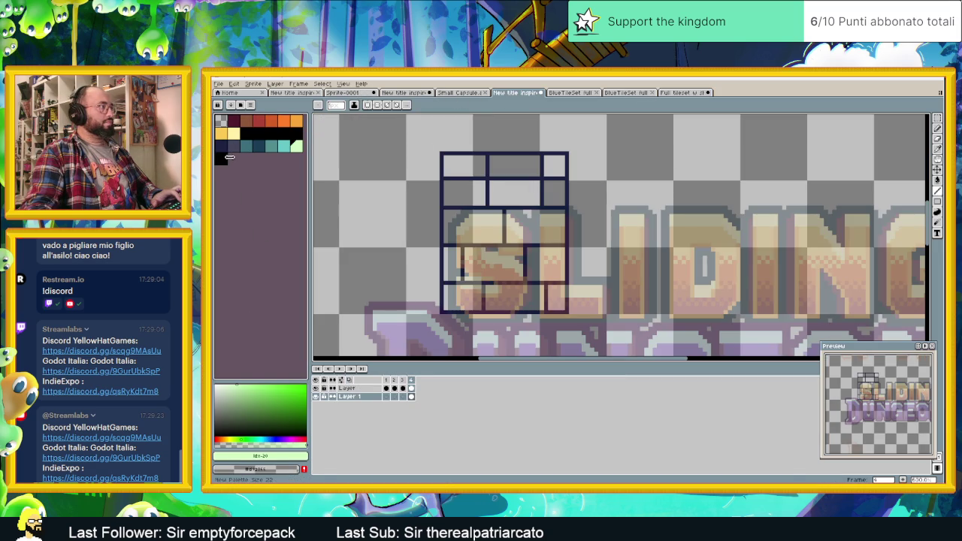
# Step: Paste the navy blues as a new palette row, extend it by one entry, and select them
pyautogui.hotkey('ctrl', 'v')
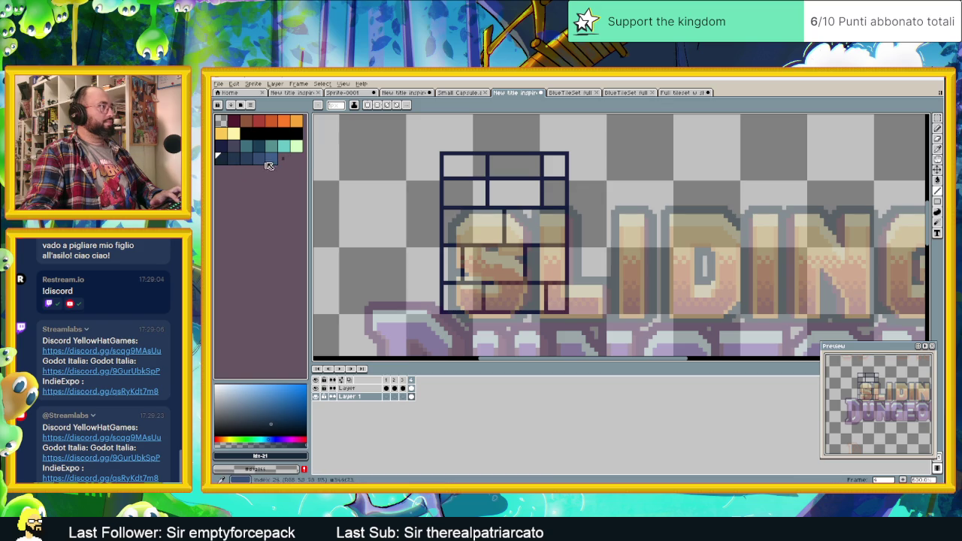
pyautogui.moveTo(284, 158); pyautogui.dragTo(310, 158)
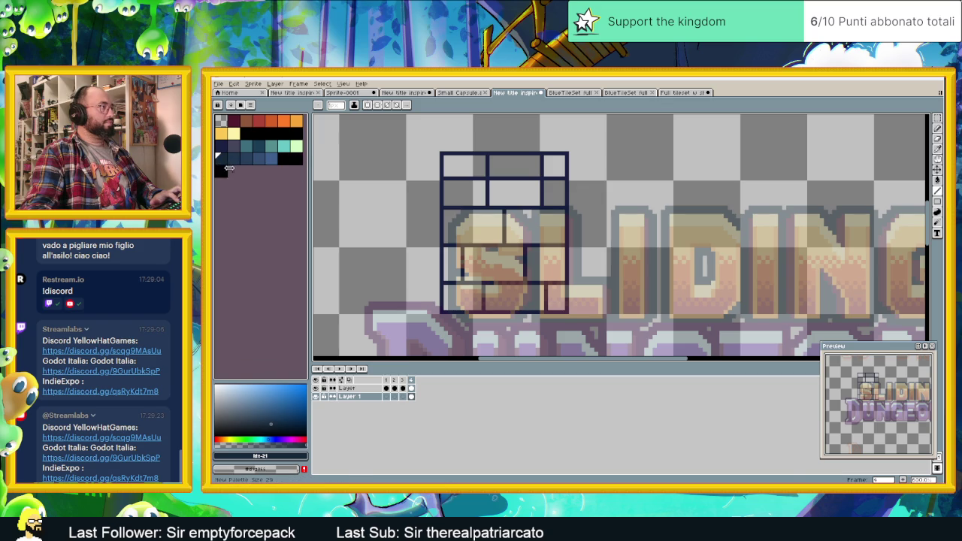
pyautogui.moveTo(272, 159)
pyautogui.mouseDown()
pyautogui.moveTo(230, 158)
pyautogui.moveTo(233, 171)
pyautogui.mouseUp()
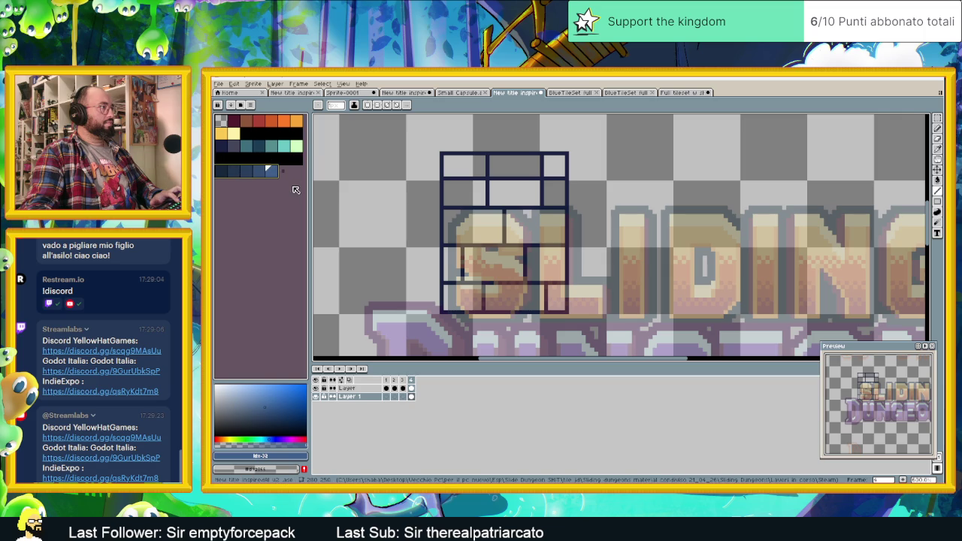
pyautogui.scroll(1, 482, 228)
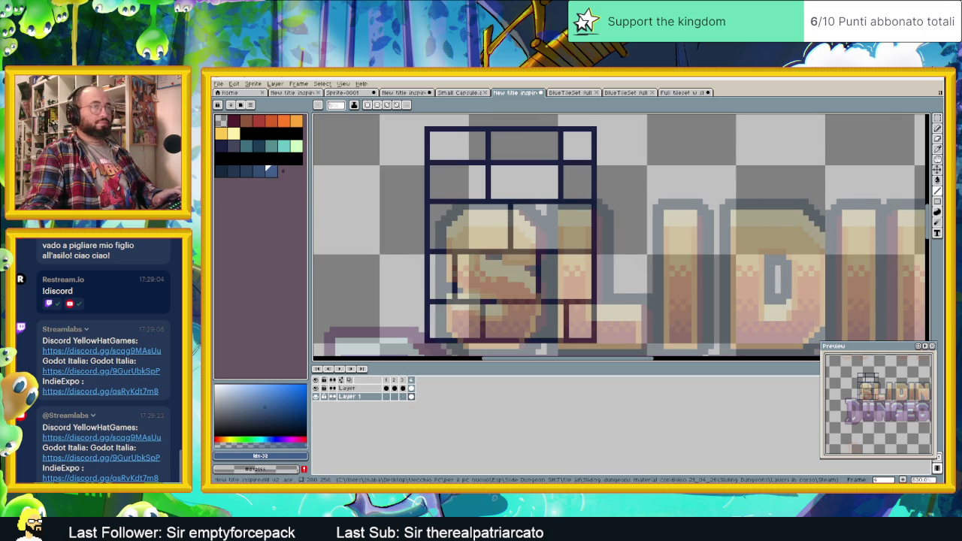
pyautogui.click(937, 180)
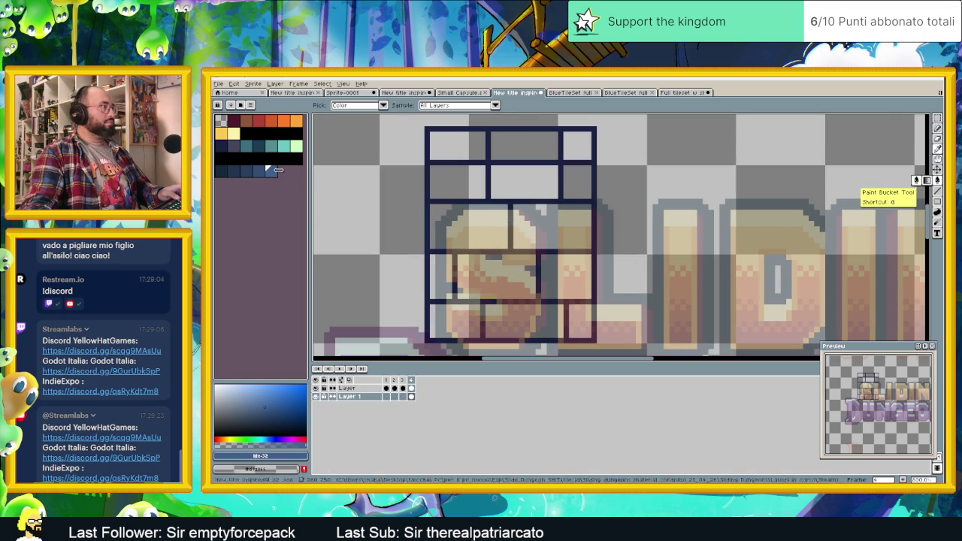
# Step: Bucket-fill the bottom, middle and upper brick cells with the dark outline blue, hiding the text layer
pyautogui.click(221, 170)
pyautogui.press('g')
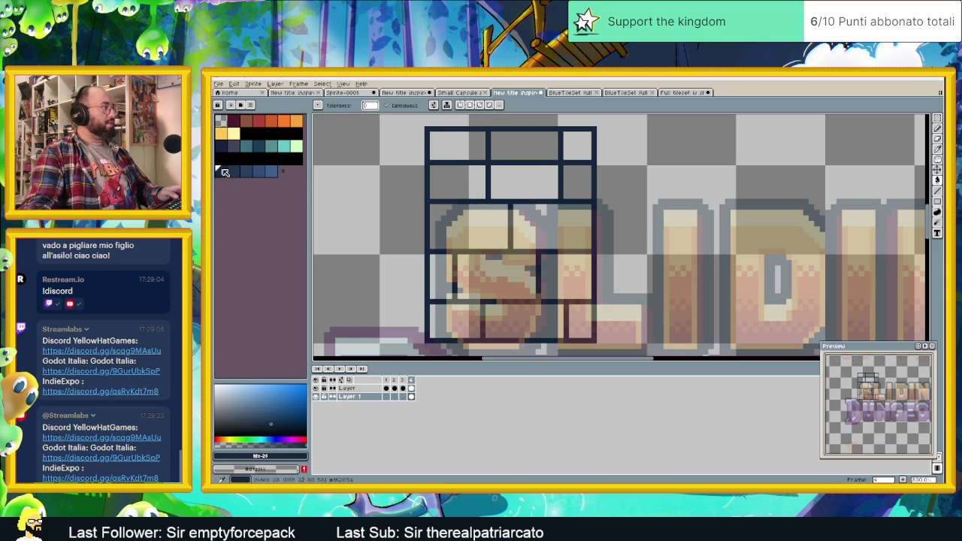
pyautogui.click(245, 170)
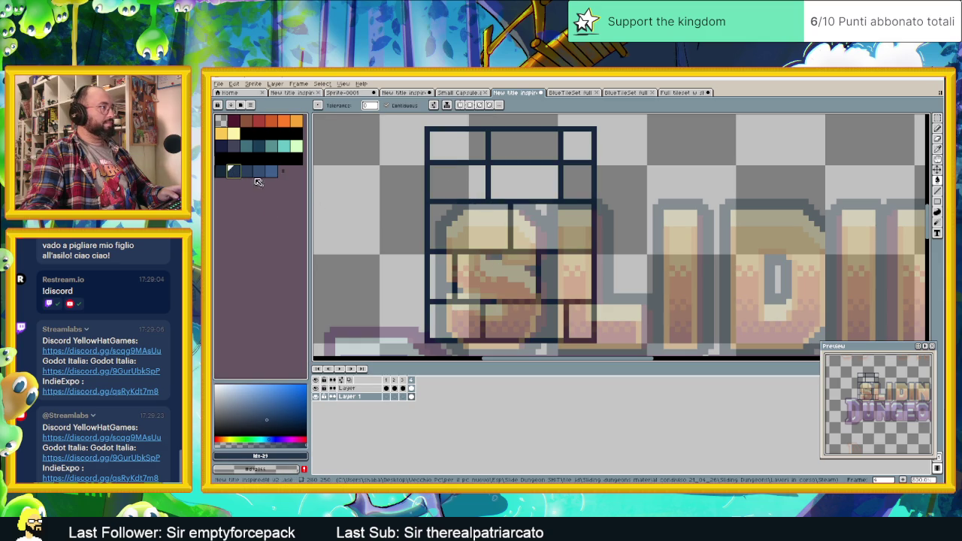
pyautogui.moveTo(432, 321); pyautogui.dragTo(591, 322)
pyautogui.click(316, 388)
pyautogui.click(443, 277)
pyautogui.click(499, 276)
pyautogui.click(552, 273)
pyautogui.click(558, 232)
pyautogui.click(465, 221)
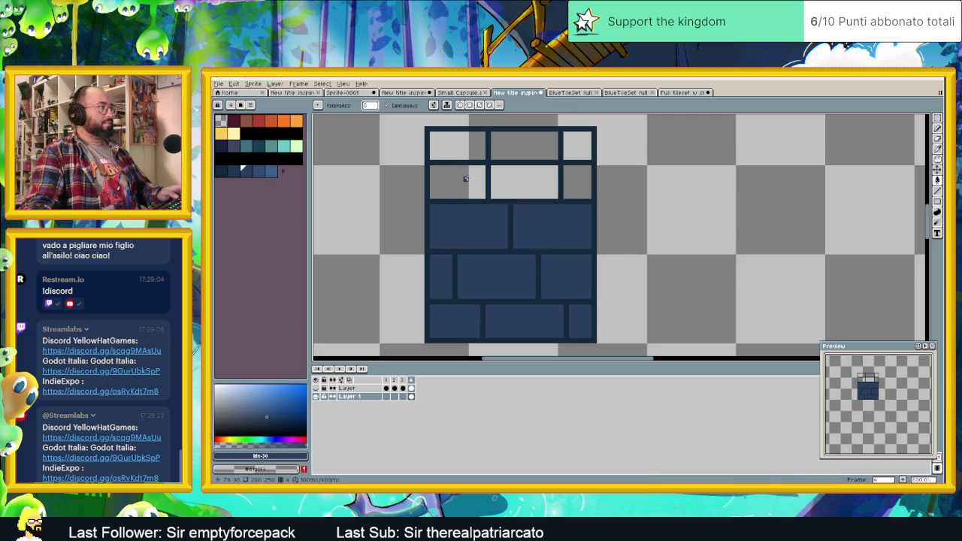
# Step: Fill the three top bricks with the next lighter blue
pyautogui.press(']')
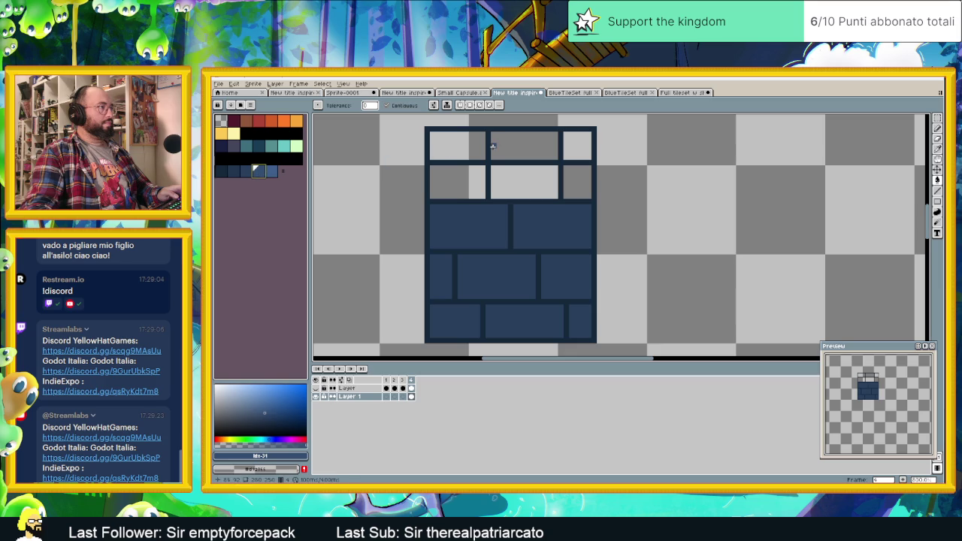
pyautogui.click(481, 146)
pyautogui.click(524, 145)
pyautogui.click(577, 147)
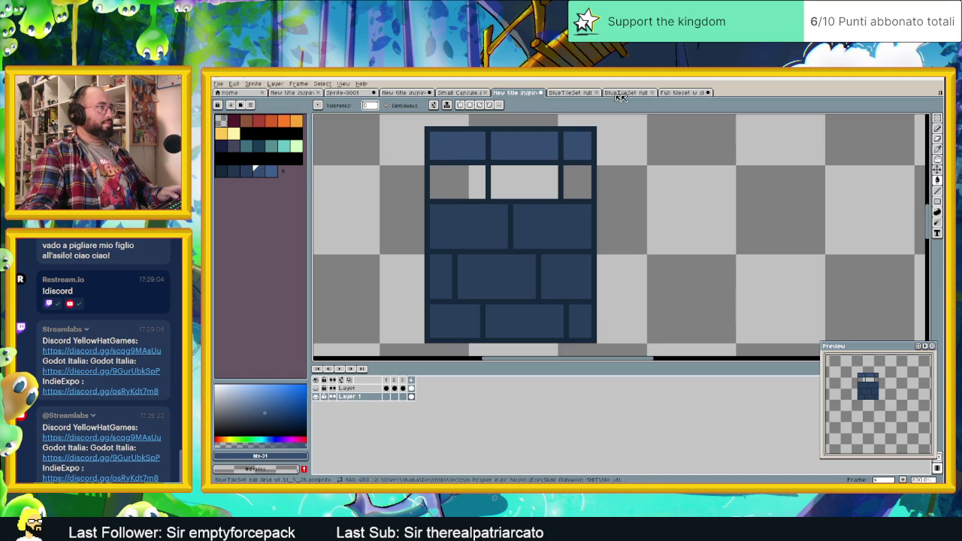
# Step: Close the blue tileset file and return to the brick tile document
pyautogui.click(677, 93)
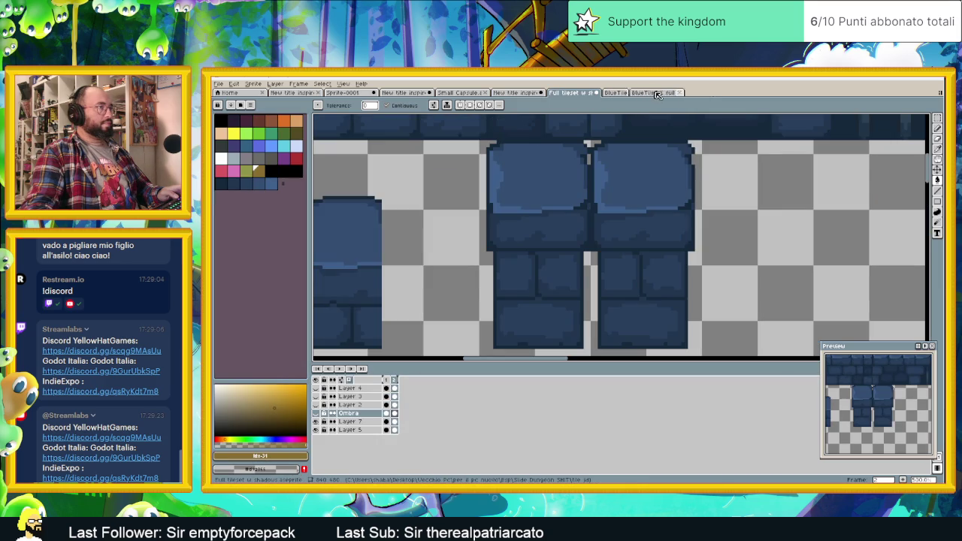
pyautogui.click(654, 92)
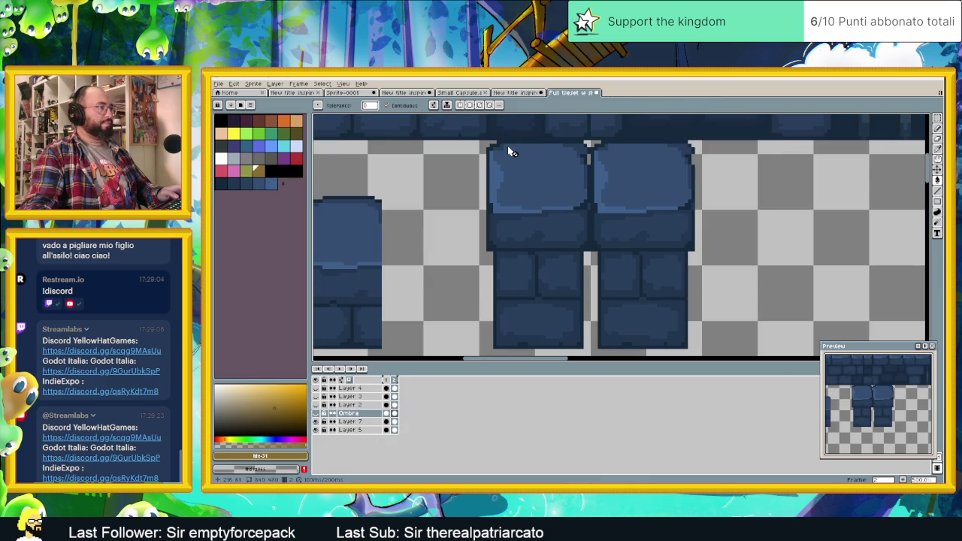
pyautogui.click(525, 94)
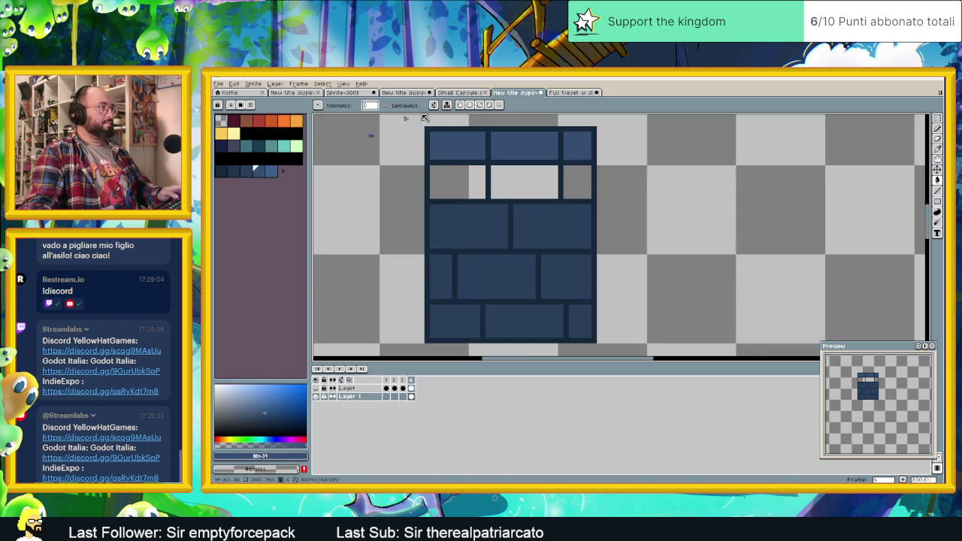
pyautogui.click(564, 94)
pyautogui.click(529, 93)
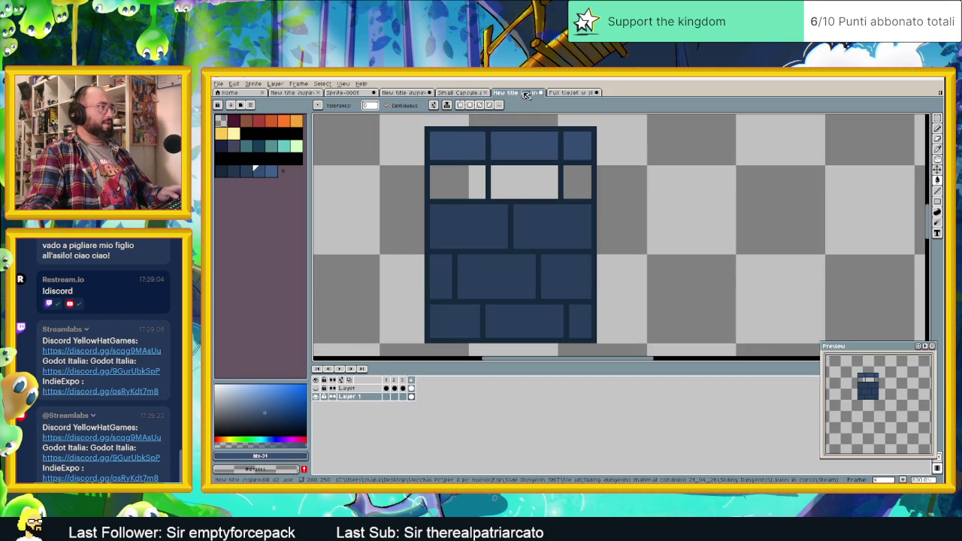
# Step: Fill the two remaining grey cells blue, then step back to the darker outline colour
pyautogui.click(524, 183)
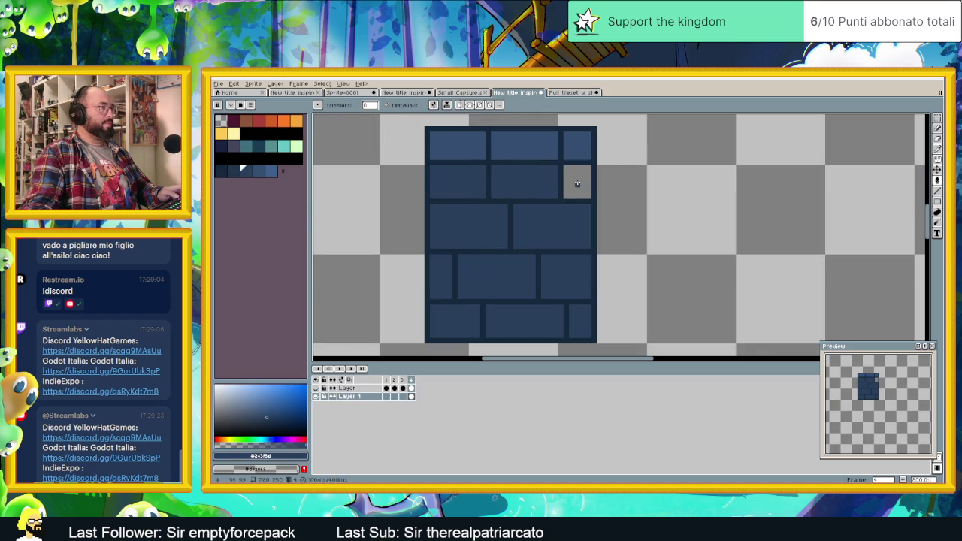
pyautogui.click(577, 182)
pyautogui.click(571, 93)
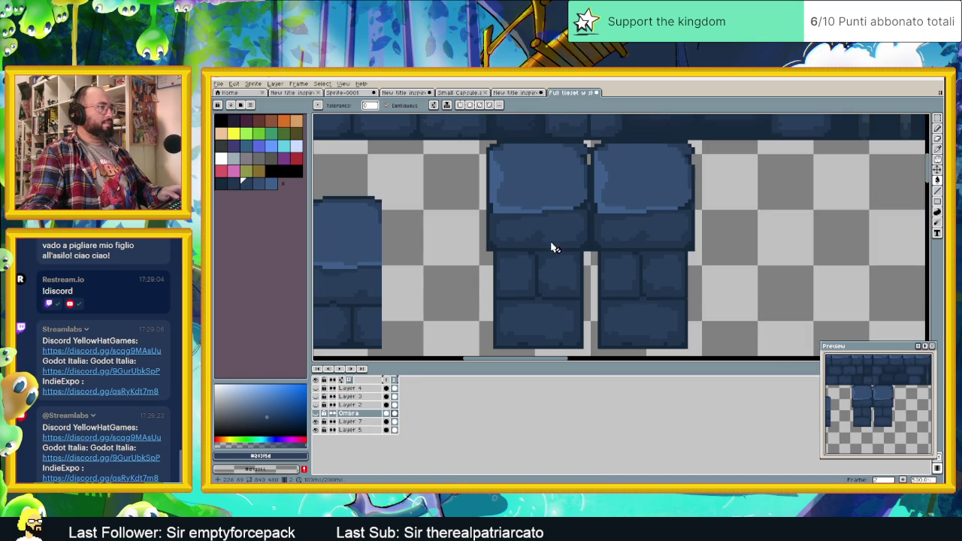
pyautogui.click(524, 93)
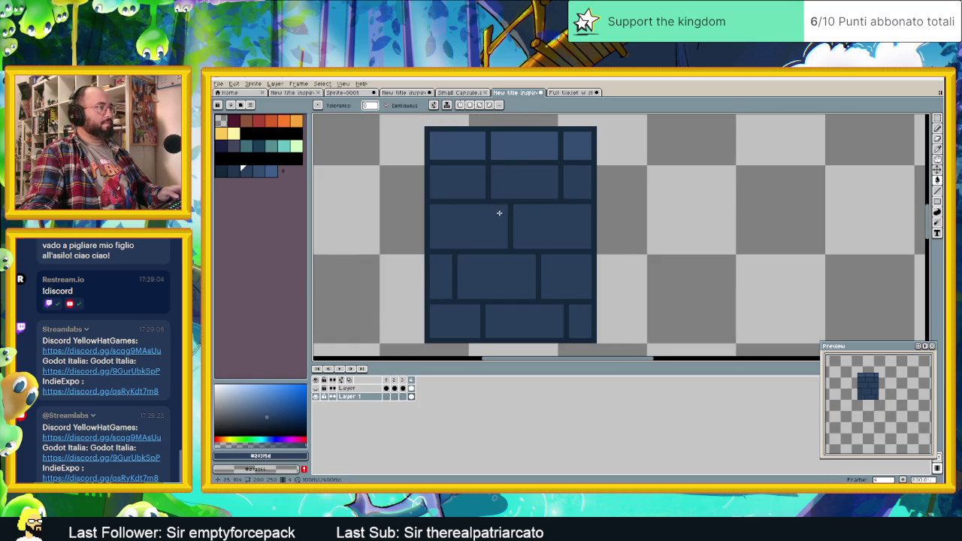
pyautogui.press('[')
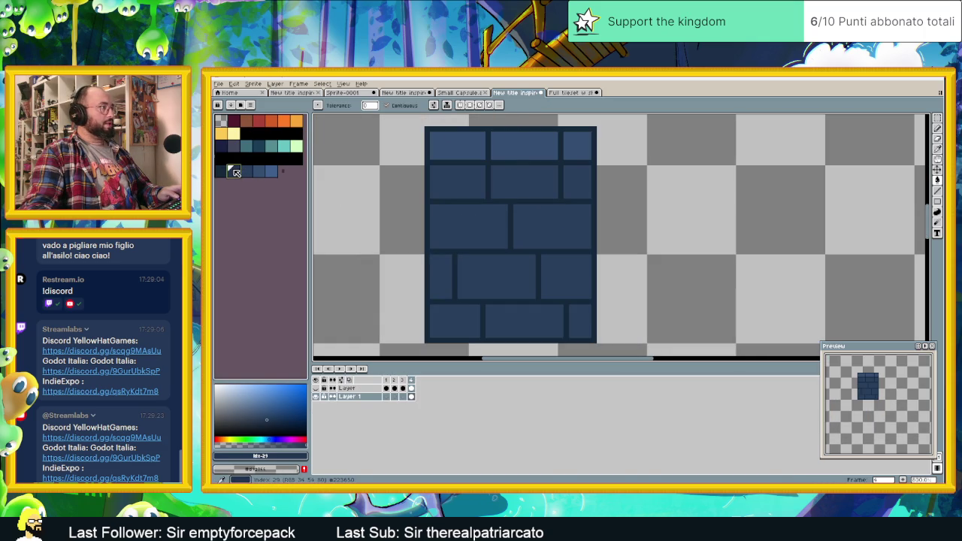
pyautogui.scroll(1, 460, 320)
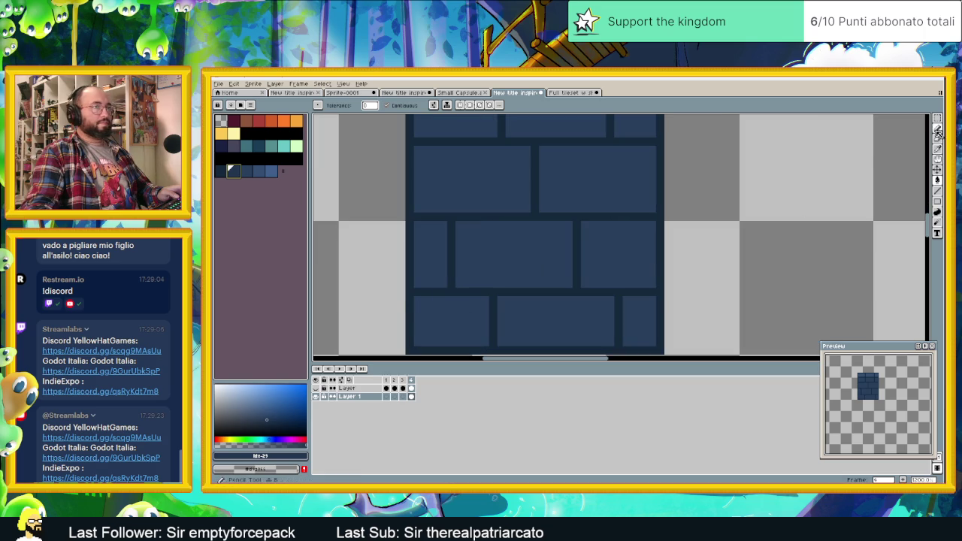
# Step: Pencil lighter blue highlights along the bottom brick and the right-middle brick's corner and bottom edge
pyautogui.press('b')
pyautogui.click(418, 302)
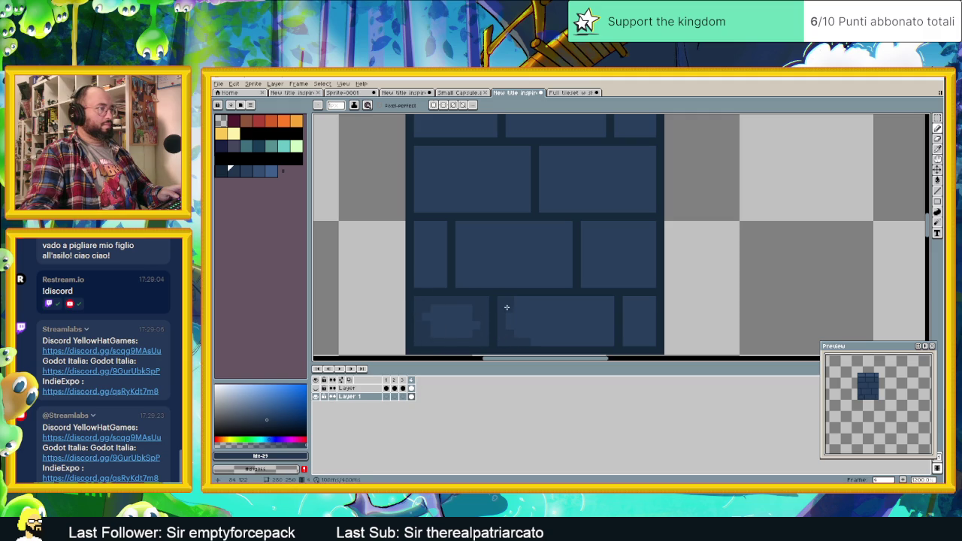
pyautogui.moveTo(527, 302); pyautogui.dragTo(604, 308)
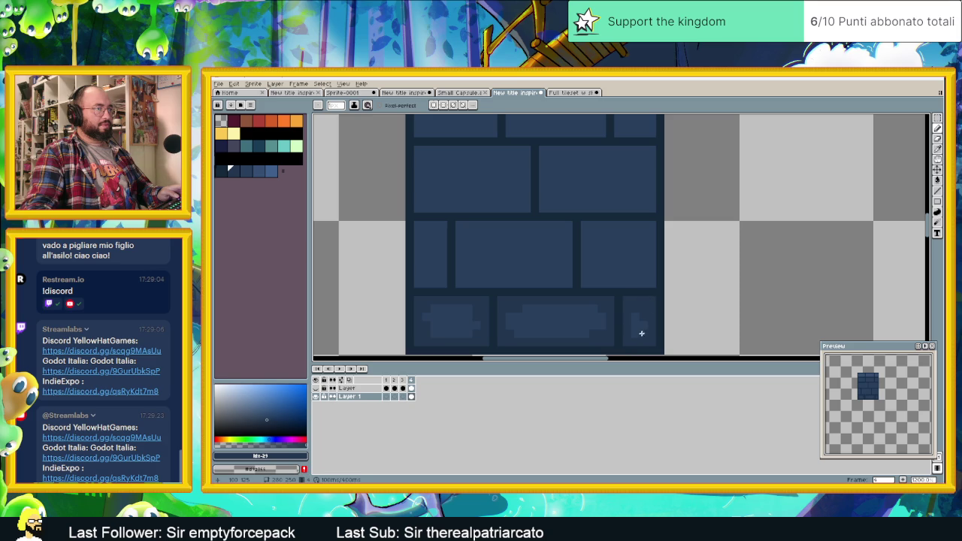
pyautogui.scroll(-3, 657, 301)
pyautogui.scroll(1, 657, 303)
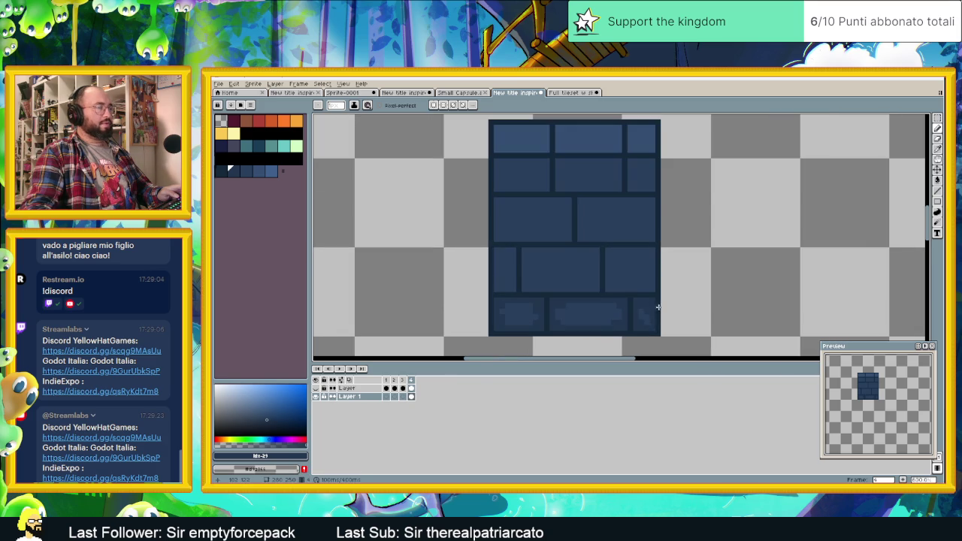
pyautogui.scroll(1, 650, 300)
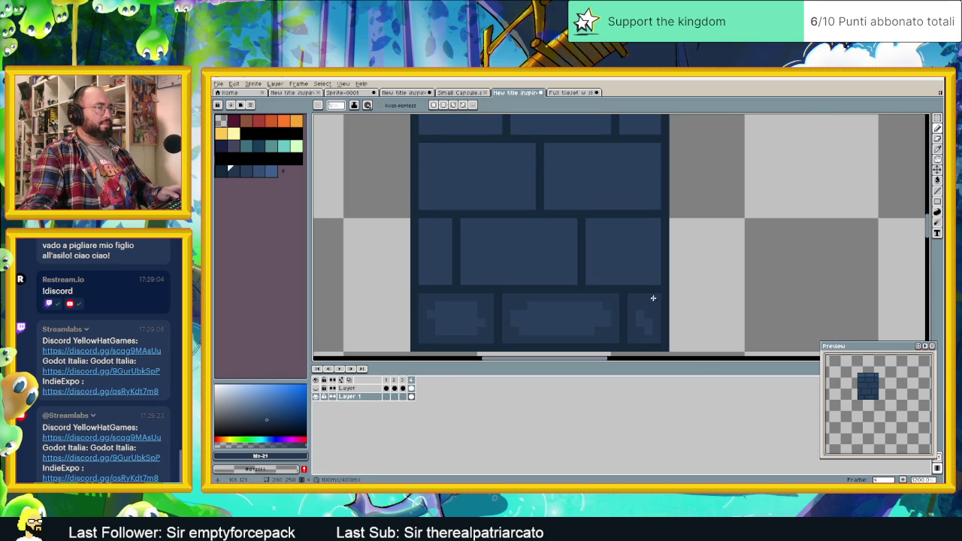
pyautogui.click(590, 223)
pyautogui.moveTo(597, 273); pyautogui.dragTo(655, 260)
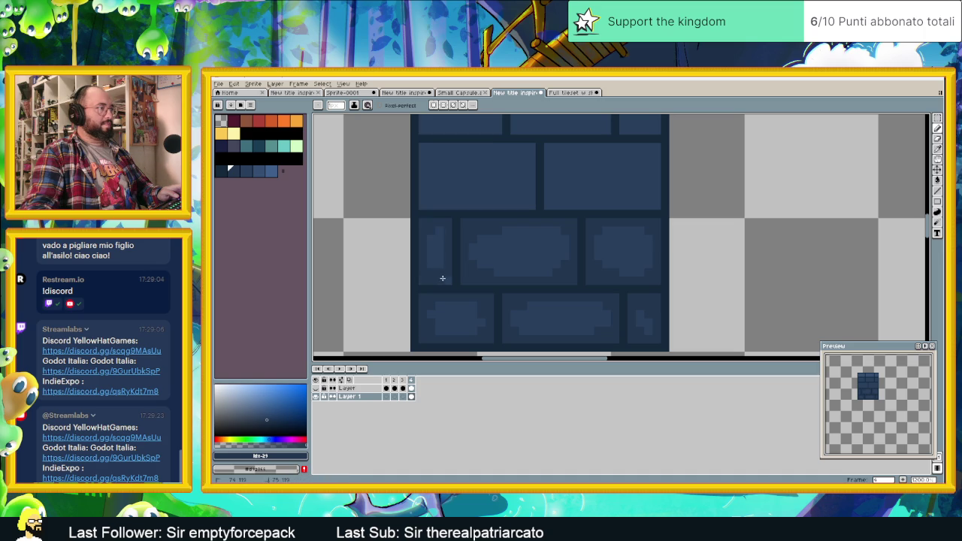
pyautogui.scroll(-2, 472, 256)
# Step: Shade the left middle-row brick's edges and corners with darker blue pixels
pyautogui.scroll(1, 472, 256)
pyautogui.scroll(1, 481, 241)
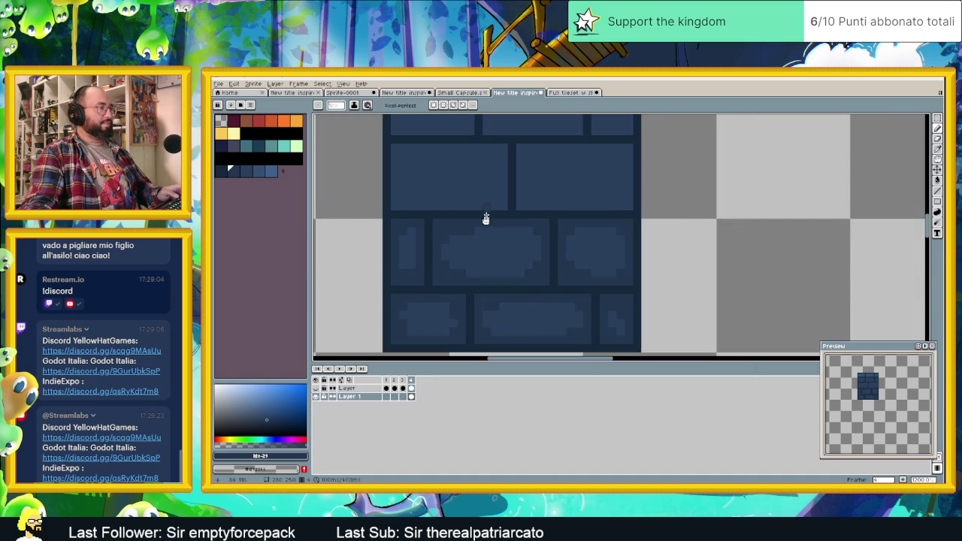
pyautogui.scroll(-2, 474, 258)
pyautogui.scroll(3, 410, 215)
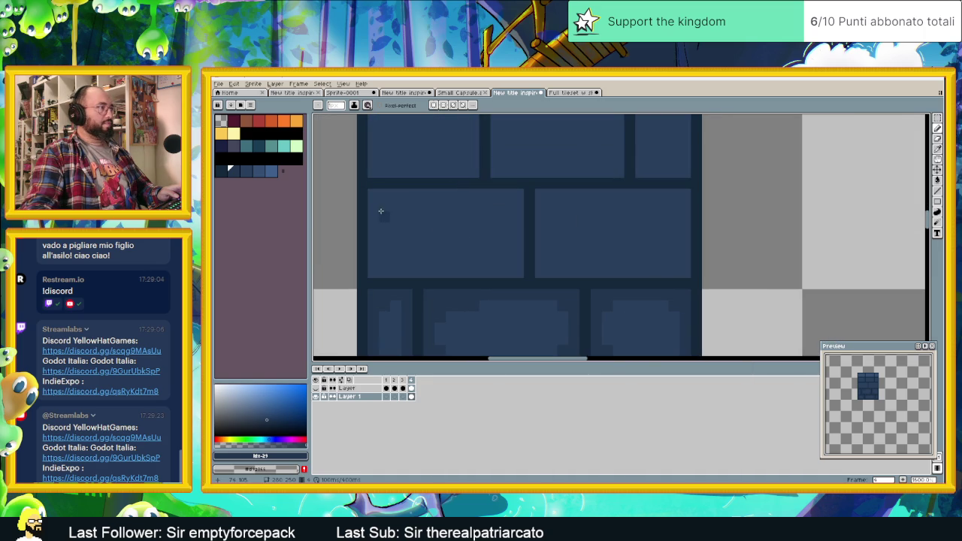
pyautogui.moveTo(375, 210); pyautogui.dragTo(447, 196)
pyautogui.moveTo(511, 216)
pyautogui.mouseDown()
pyautogui.moveTo(506, 266)
pyautogui.moveTo(420, 264)
pyautogui.mouseUp()
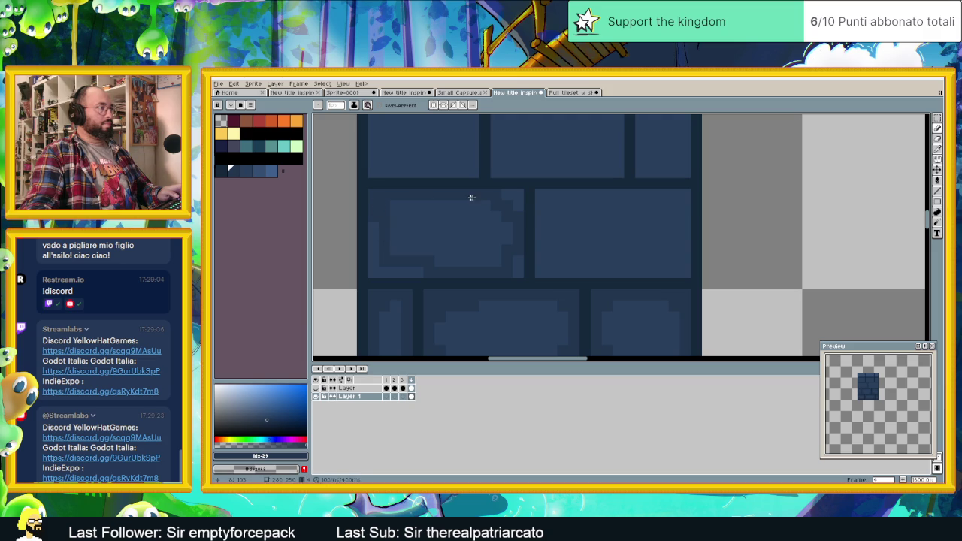
pyautogui.moveTo(459, 197); pyautogui.dragTo(517, 202)
pyautogui.moveTo(422, 268); pyautogui.dragTo(404, 269)
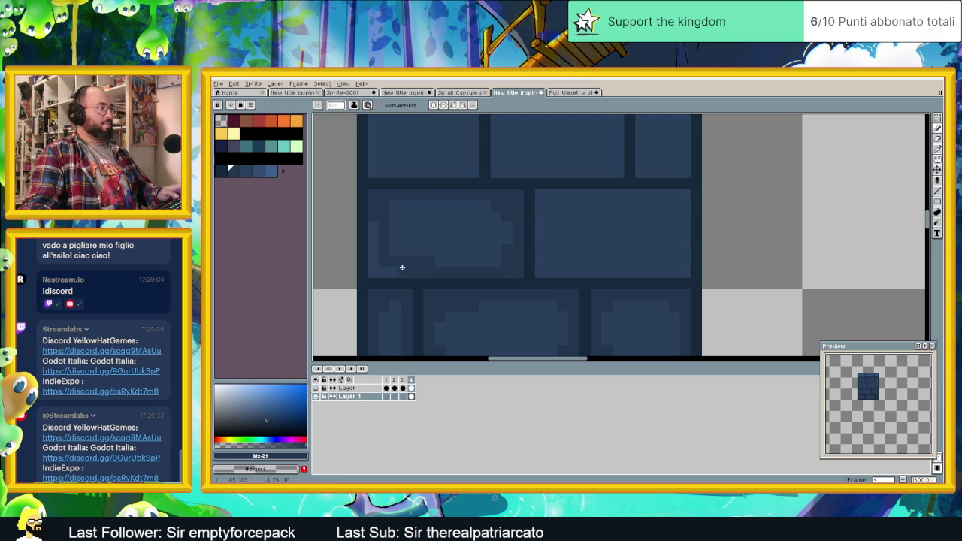
# Step: Switch to #223459 and paint highlights and darker edges on the right middle brick
pyautogui.keyDown('alt'); pyautogui.click(362, 214); pyautogui.keyUp('alt')
pyautogui.keyDown('alt'); pyautogui.click(381, 240); pyautogui.keyUp('alt')
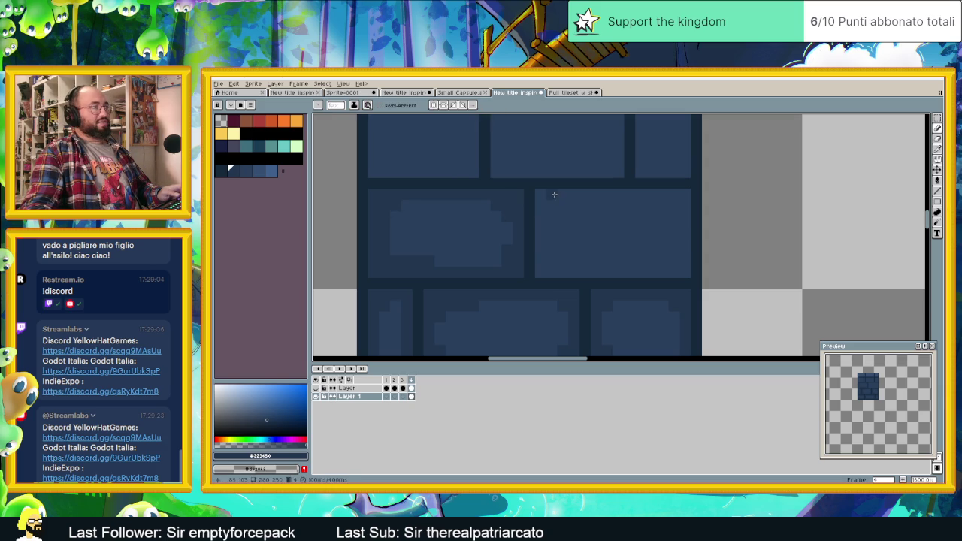
pyautogui.moveTo(569, 198); pyautogui.dragTo(538, 199)
pyautogui.moveTo(542, 256); pyautogui.dragTo(568, 271)
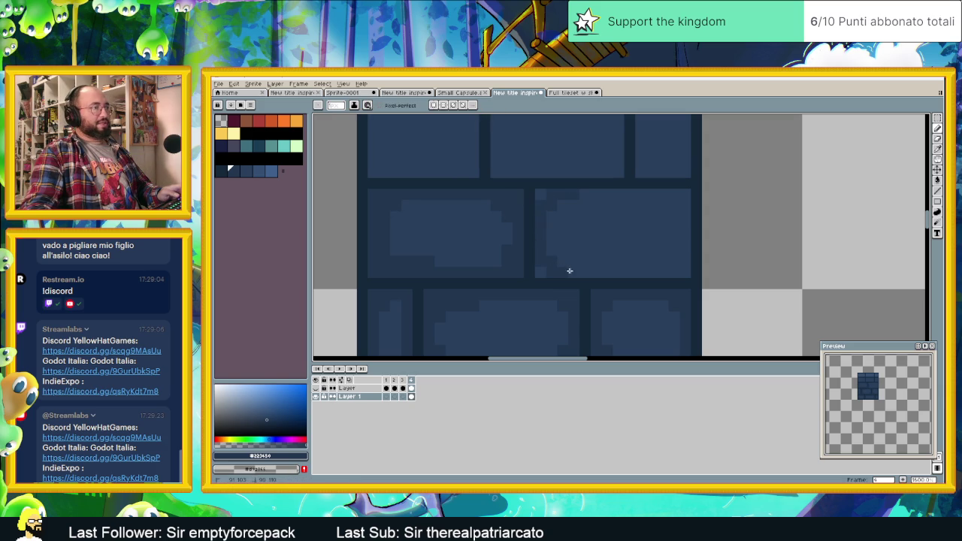
pyautogui.moveTo(678, 206)
pyautogui.mouseDown()
pyautogui.moveTo(642, 193)
pyautogui.moveTo(540, 195)
pyautogui.mouseUp()
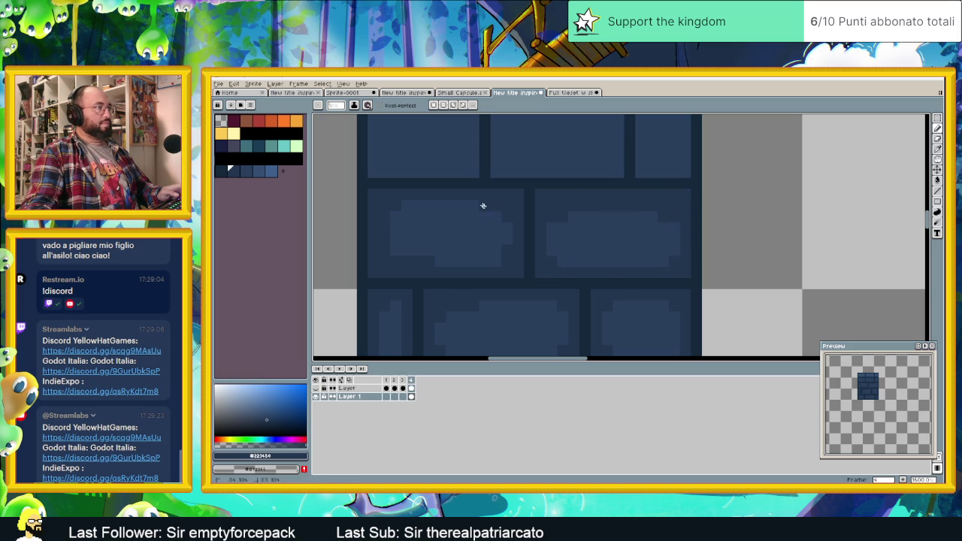
pyautogui.scroll(-2, 575, 253)
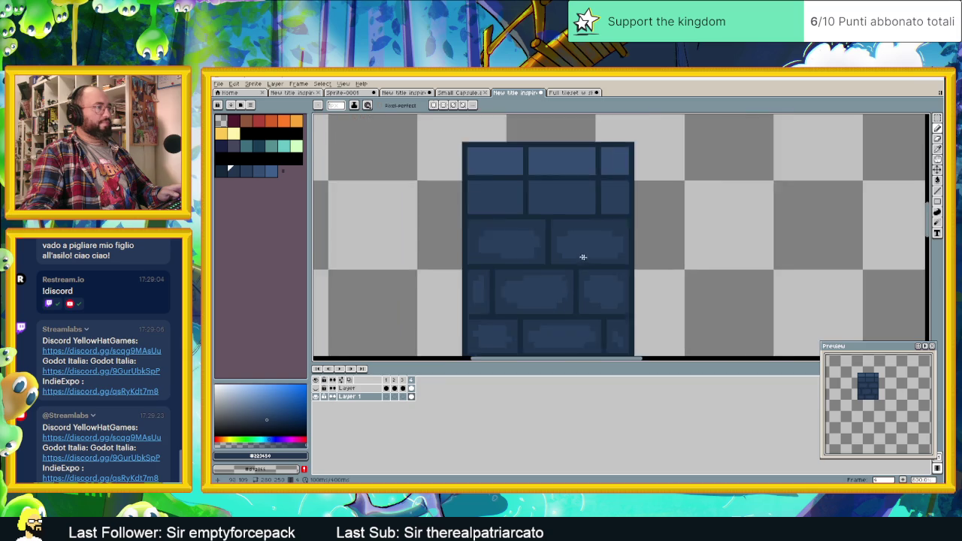
# Step: Compare against the brick wall in the Full tileset, then return to the New tile
pyautogui.scroll(-1, 638, 266)
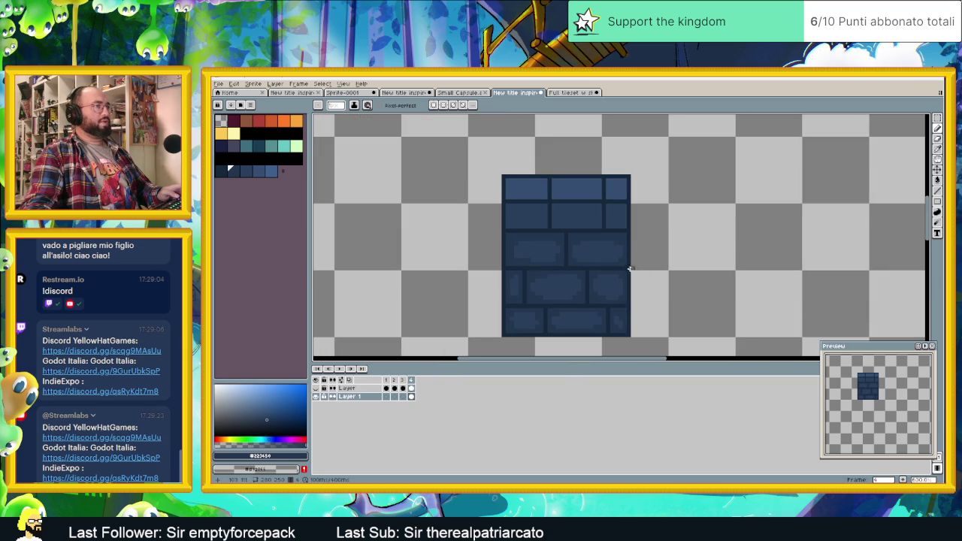
pyautogui.click(571, 93)
pyautogui.scroll(1, 559, 210)
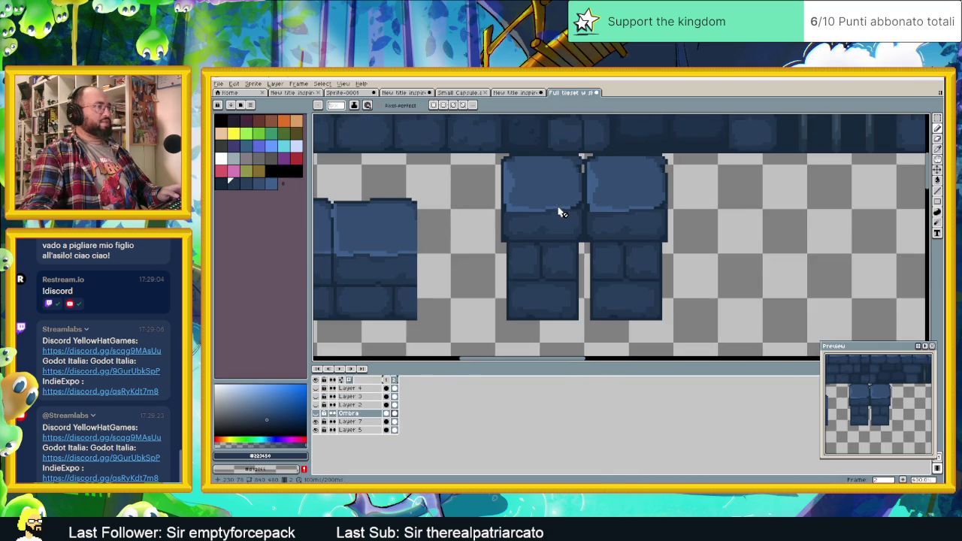
pyautogui.scroll(2, 564, 200)
pyautogui.scroll(1, 568, 211)
pyautogui.scroll(1, 562, 193)
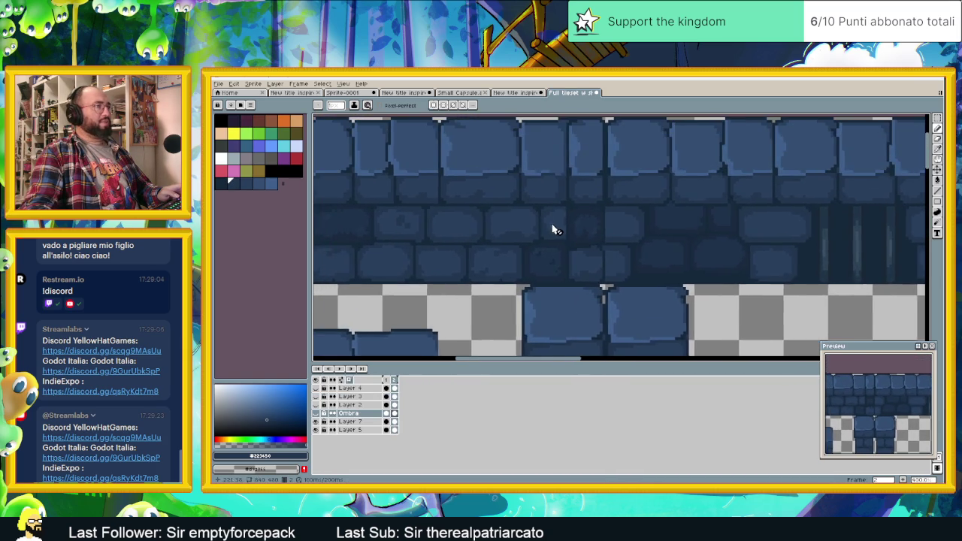
pyautogui.scroll(1, 554, 229)
pyautogui.scroll(1, 556, 232)
pyautogui.scroll(-2, 558, 243)
pyautogui.scroll(-1, 568, 263)
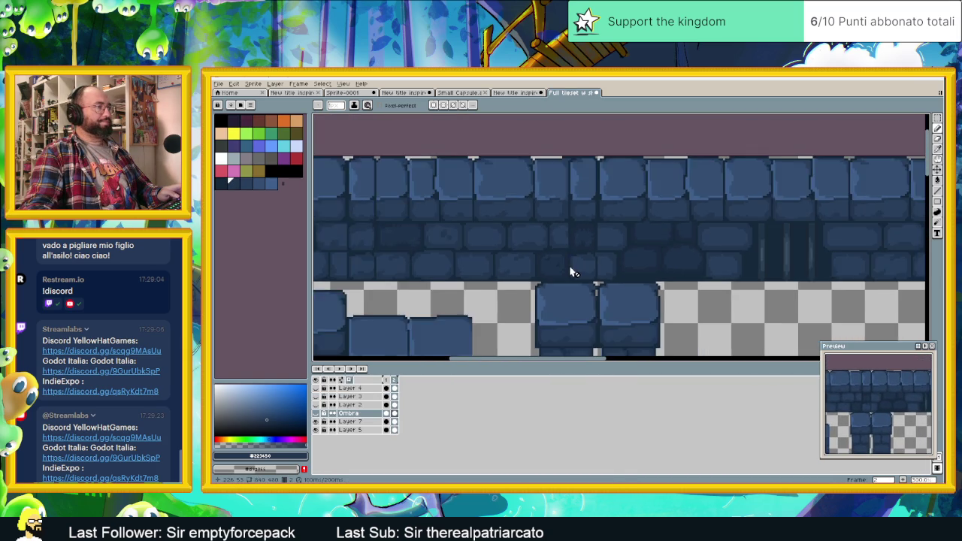
pyautogui.scroll(-1, 573, 272)
pyautogui.scroll(1, 576, 271)
pyautogui.scroll(-1, 564, 260)
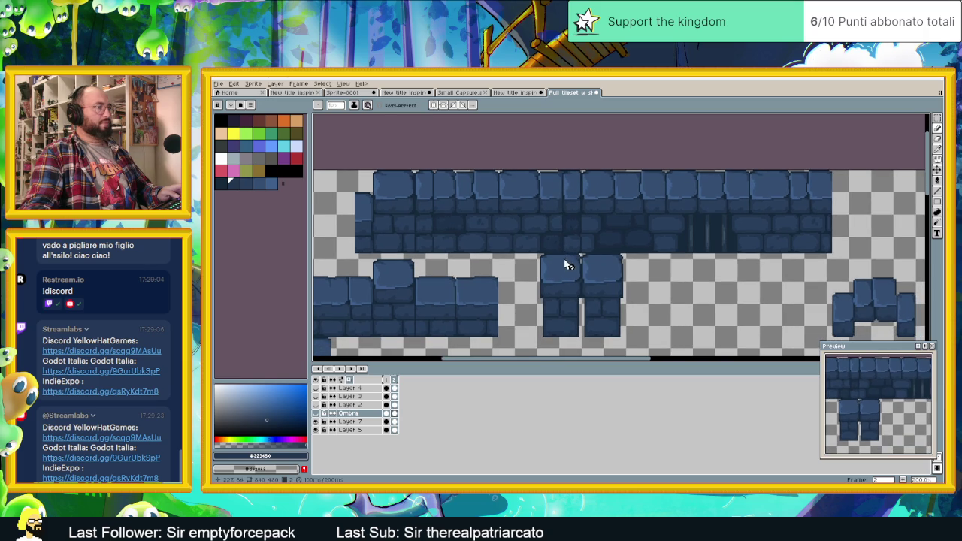
pyautogui.scroll(2, 571, 259)
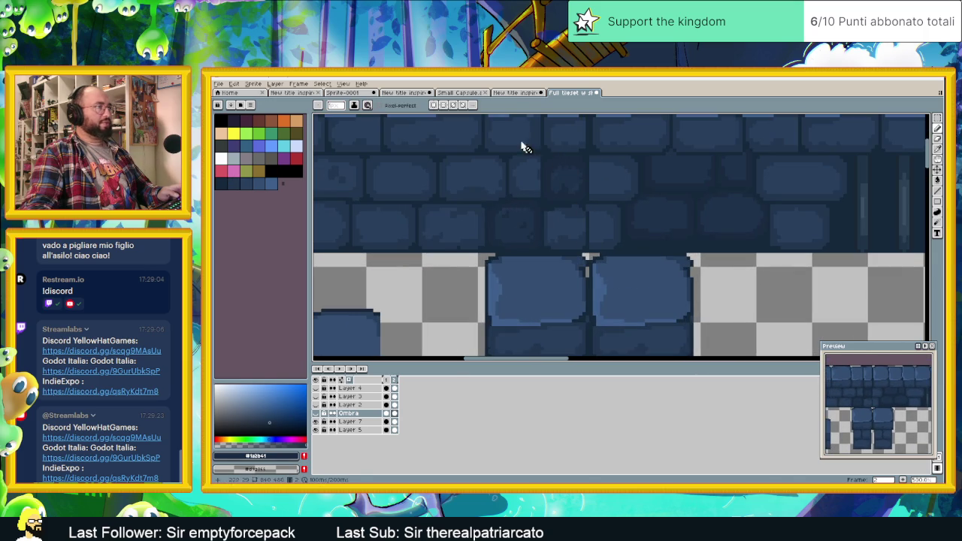
pyautogui.click(515, 92)
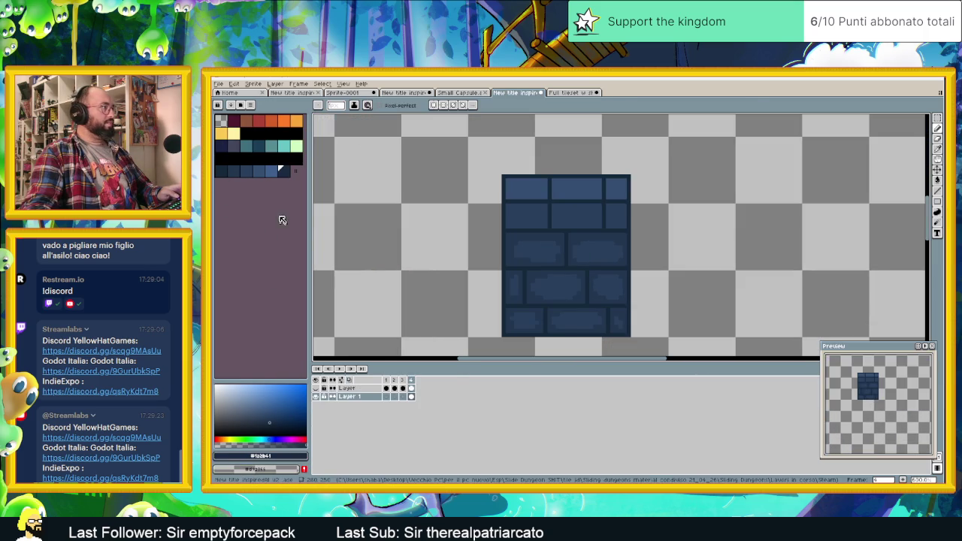
# Step: Draw a mortar line between bricks in the darkest blue swatch, then eyedrop it
pyautogui.click(284, 171)
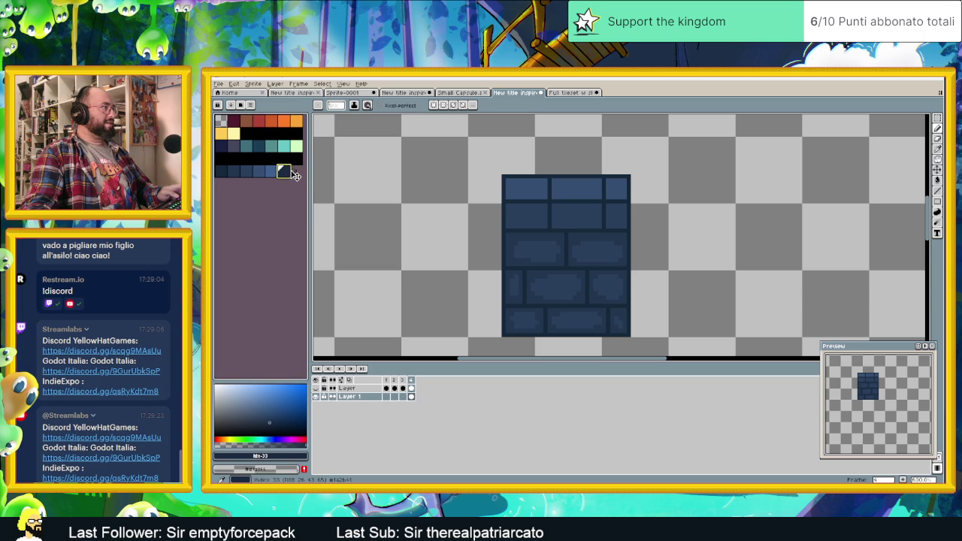
pyautogui.moveTo(295, 175); pyautogui.dragTo(232, 172)
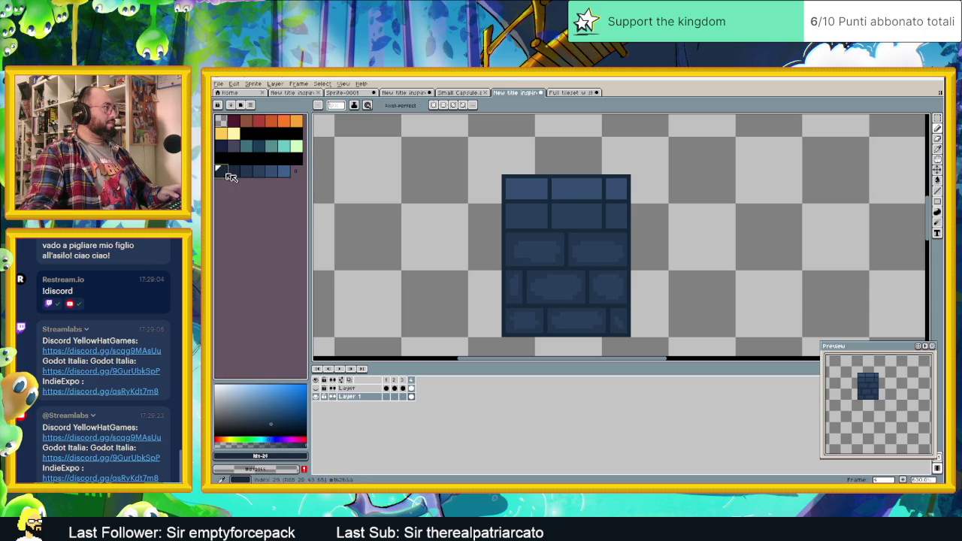
pyautogui.scroll(3, 565, 259)
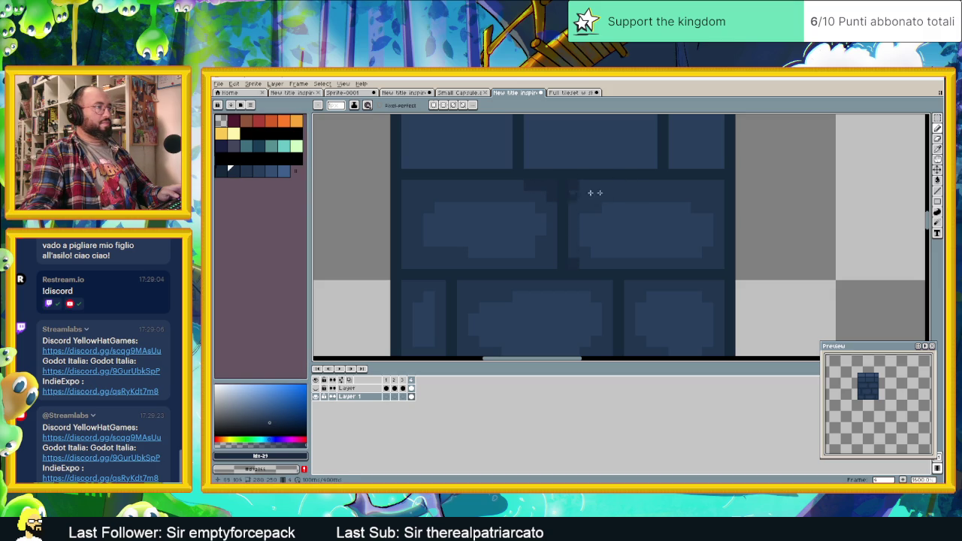
pyautogui.moveTo(714, 184); pyautogui.dragTo(410, 186)
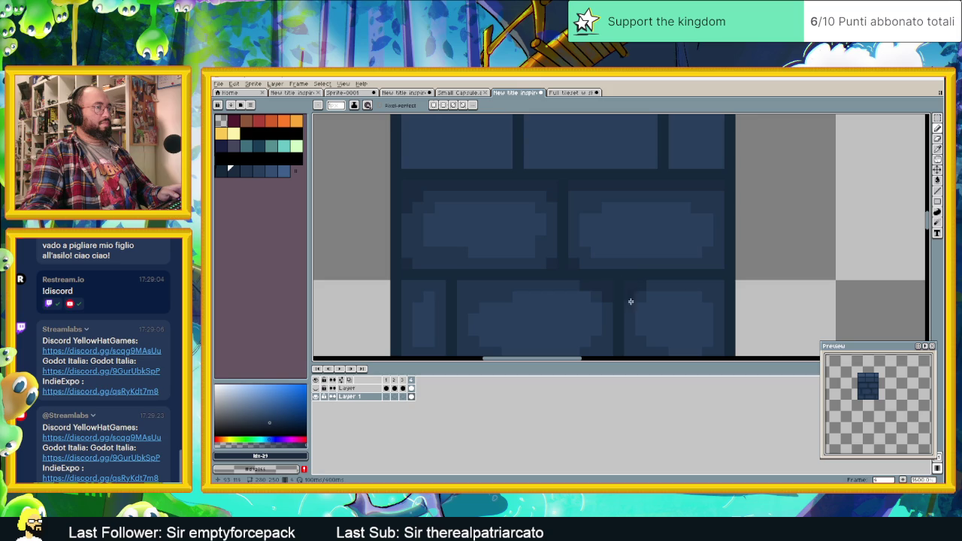
pyautogui.scroll(-2, 629, 308)
pyautogui.scroll(-1, 616, 293)
pyautogui.scroll(1, 635, 229)
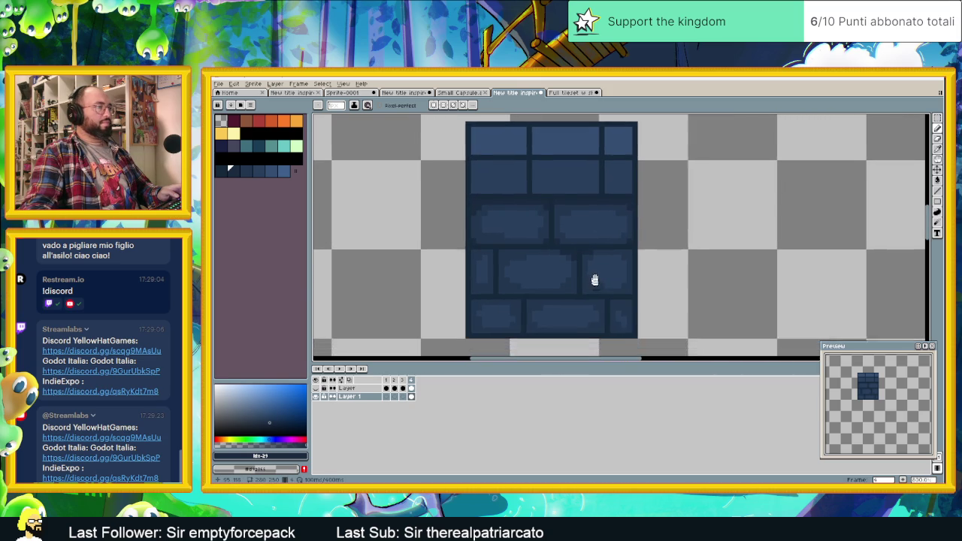
pyautogui.scroll(3, 509, 240)
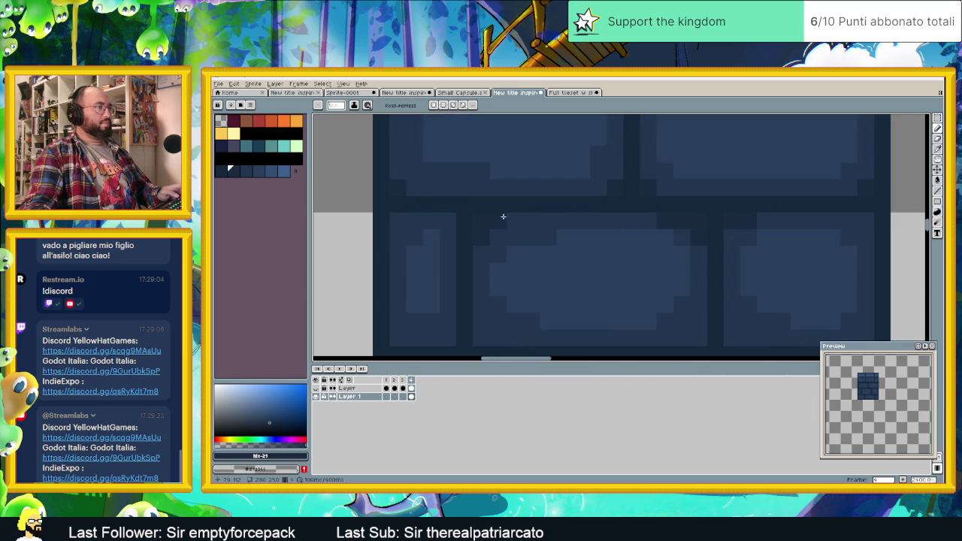
pyautogui.scroll(-2, 491, 302)
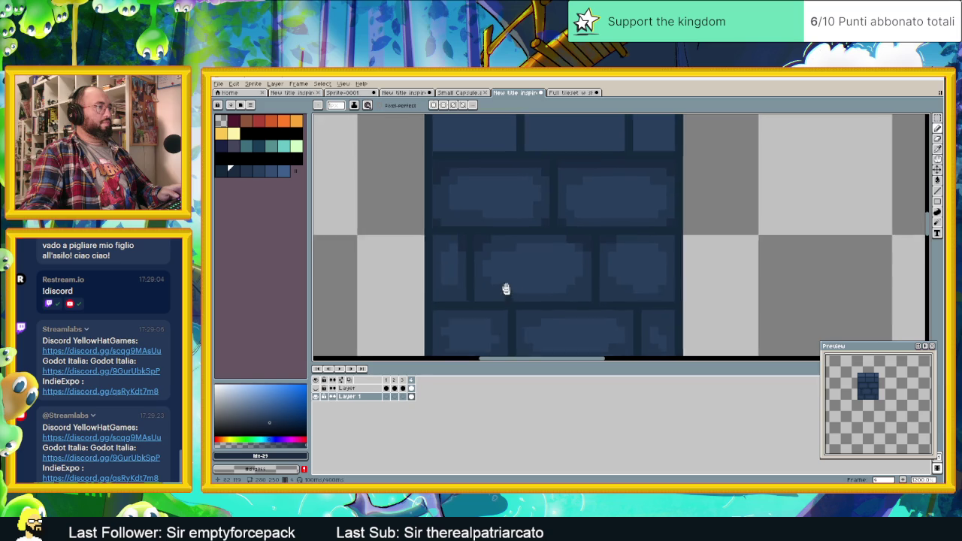
pyautogui.scroll(1, 473, 286)
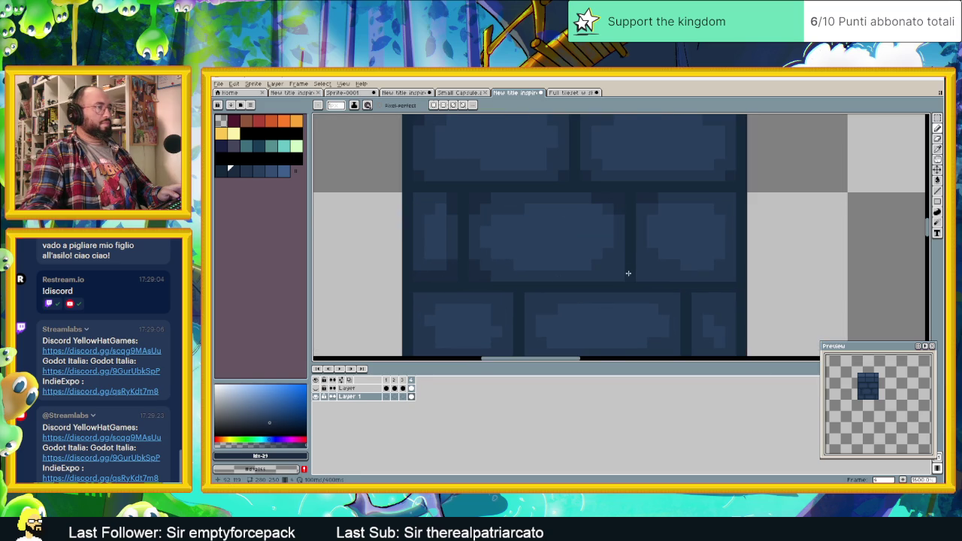
pyautogui.keyDown('alt'); pyautogui.click(588, 285); pyautogui.keyUp('alt')
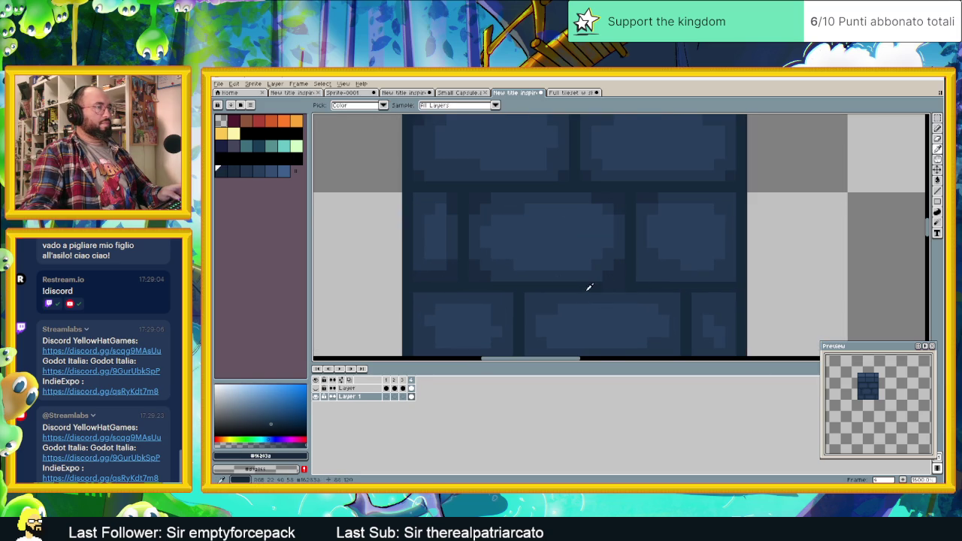
# Step: Darken the brick face's left and bottom edges and round its corners in dark blue
pyautogui.scroll(-1, 640, 319)
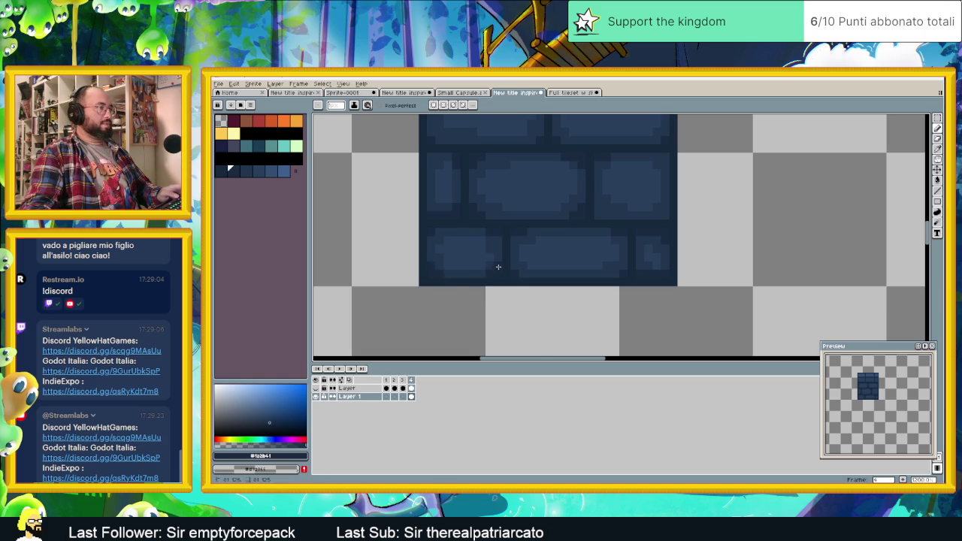
pyautogui.scroll(-1, 483, 275)
pyautogui.scroll(-1, 536, 266)
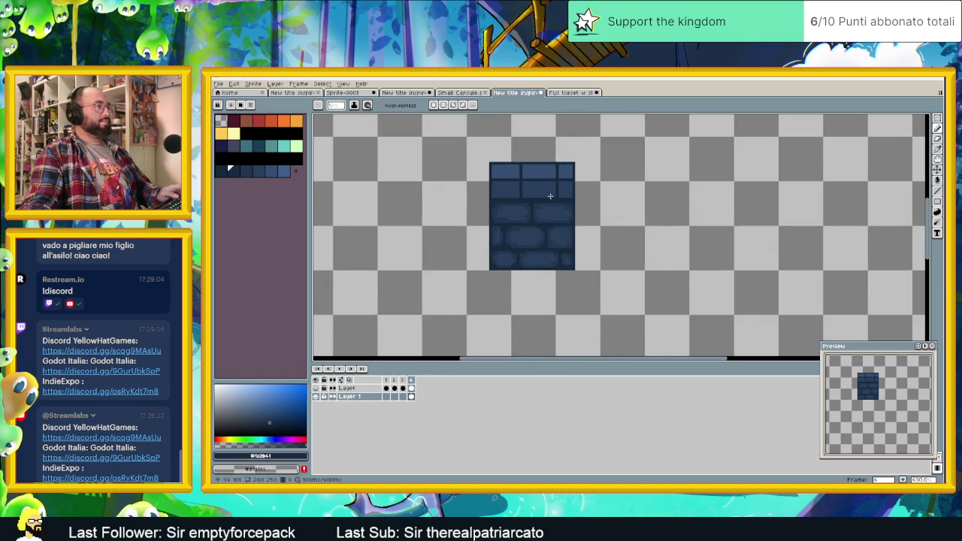
pyautogui.scroll(2, 510, 248)
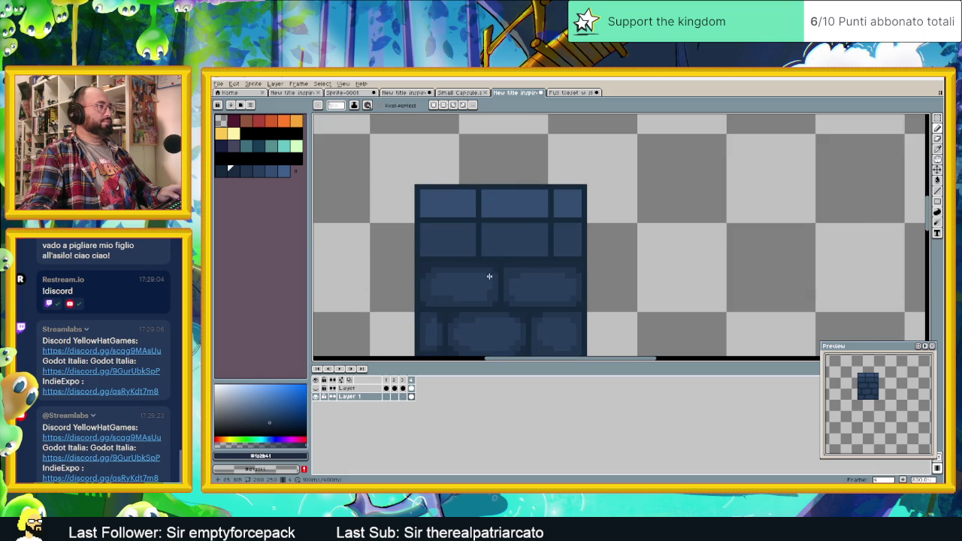
pyautogui.keyDown('alt'); pyautogui.click(480, 268); pyautogui.keyUp('alt')
pyautogui.scroll(2, 457, 232)
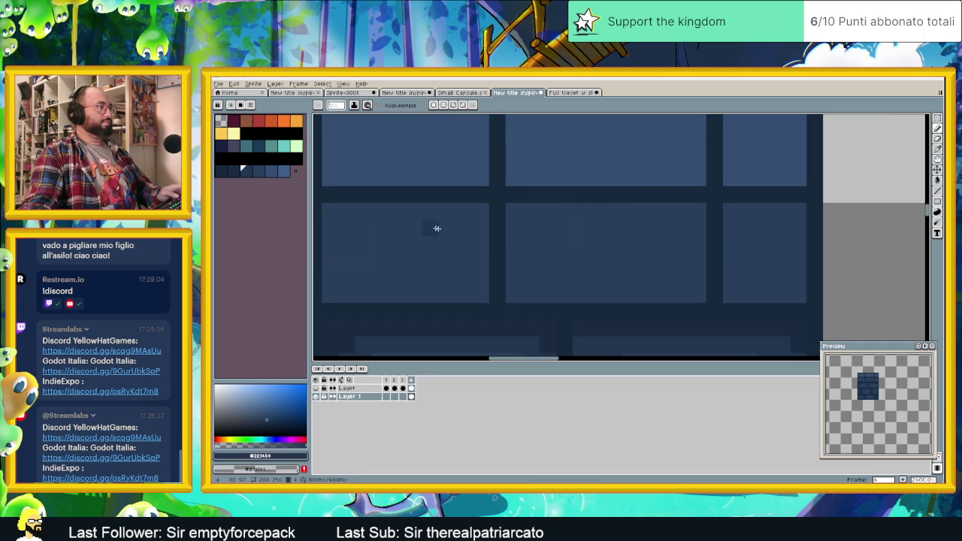
pyautogui.moveTo(333, 210); pyautogui.dragTo(474, 220)
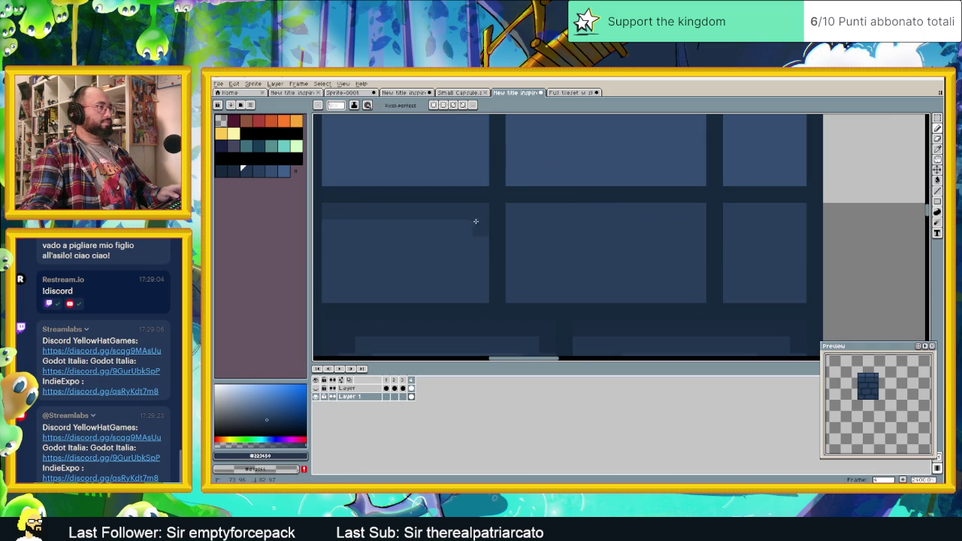
pyautogui.moveTo(478, 260)
pyautogui.mouseDown()
pyautogui.moveTo(472, 292)
pyautogui.moveTo(343, 287)
pyautogui.moveTo(547, 281)
pyautogui.mouseUp()
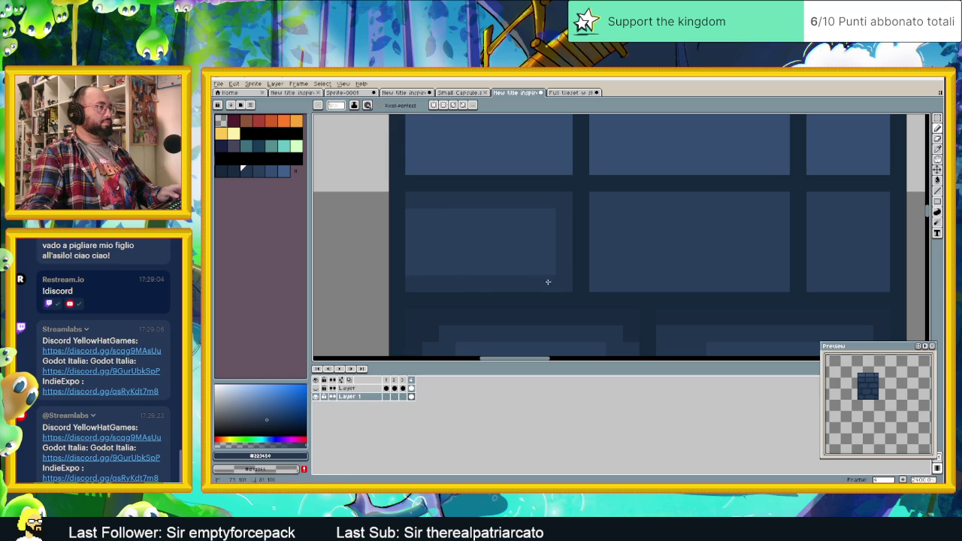
pyautogui.moveTo(413, 204); pyautogui.dragTo(420, 265)
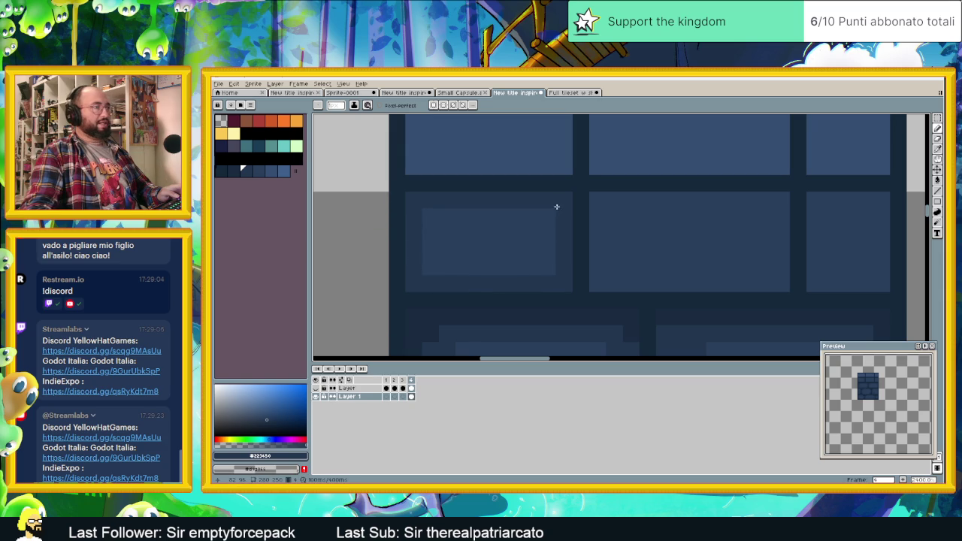
pyautogui.click(429, 217)
pyautogui.click(430, 267)
pyautogui.click(547, 268)
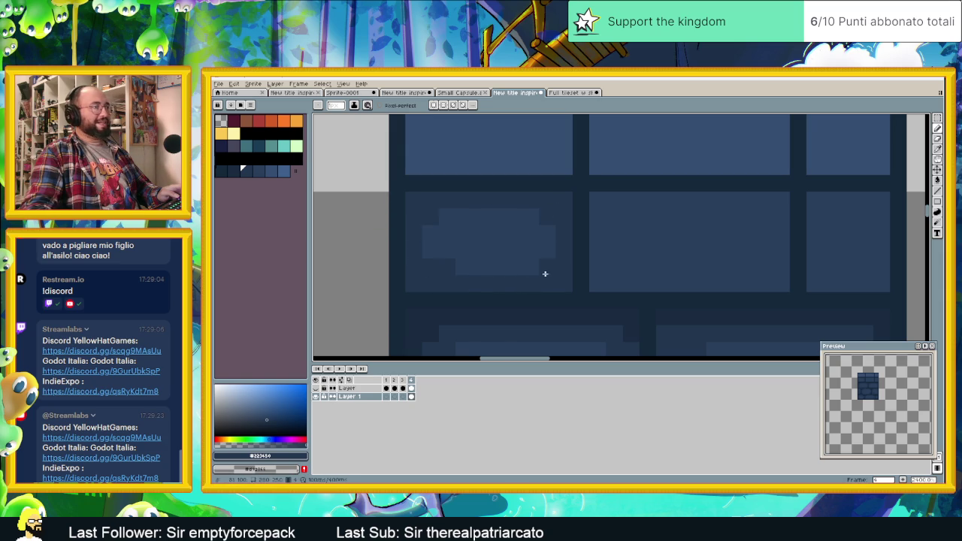
# Step: Darken the face's top and bottom edges and the right brick's edges, then eyedrop the dark blue
pyautogui.hscroll(4, 693, 219)
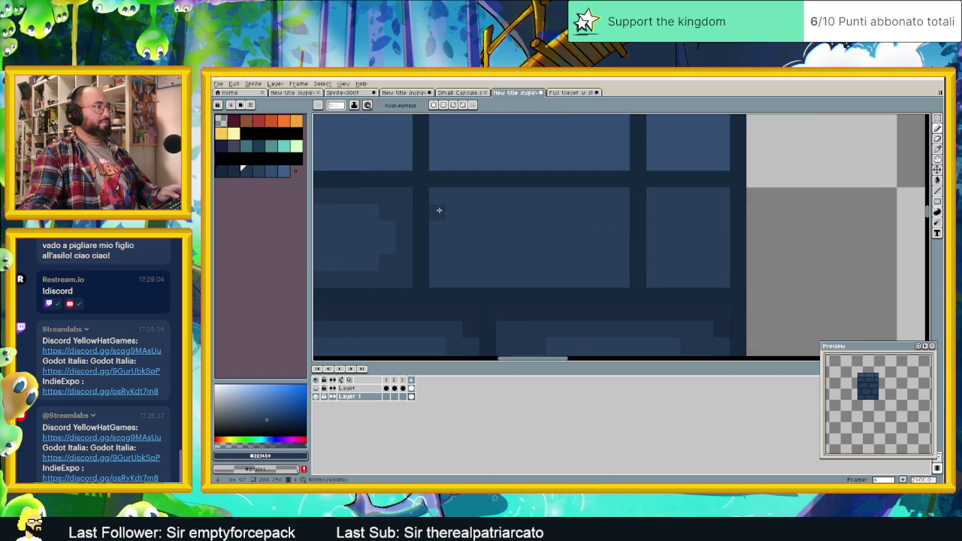
pyautogui.moveTo(444, 211)
pyautogui.mouseDown()
pyautogui.moveTo(503, 199)
pyautogui.moveTo(619, 208)
pyautogui.mouseUp()
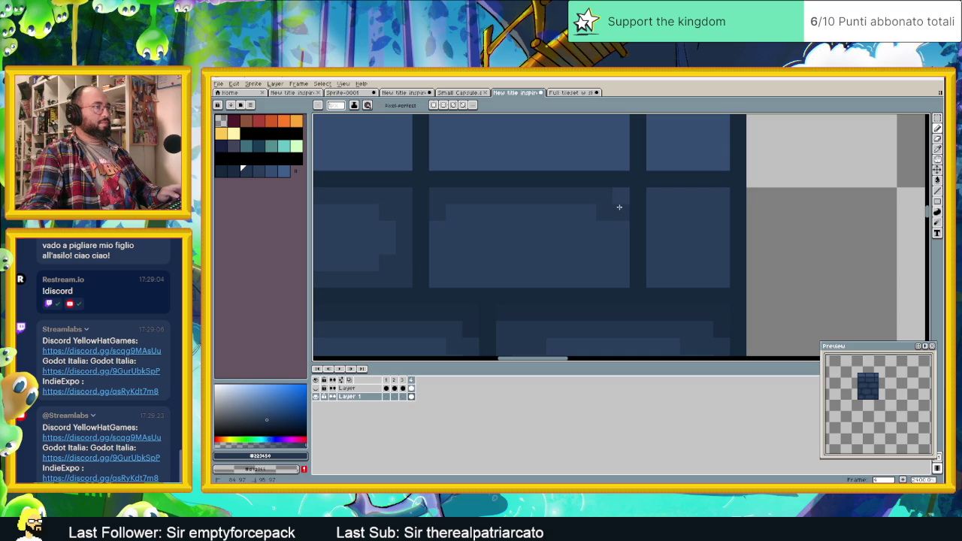
pyautogui.moveTo(610, 273); pyautogui.dragTo(471, 276)
pyautogui.moveTo(436, 249)
pyautogui.mouseDown()
pyautogui.moveTo(460, 224)
pyautogui.moveTo(453, 262)
pyautogui.mouseUp()
pyautogui.moveTo(676, 195); pyautogui.dragTo(654, 223)
pyautogui.moveTo(674, 272)
pyautogui.mouseDown()
pyautogui.moveTo(719, 266)
pyautogui.moveTo(715, 197)
pyautogui.moveTo(703, 216)
pyautogui.mouseUp()
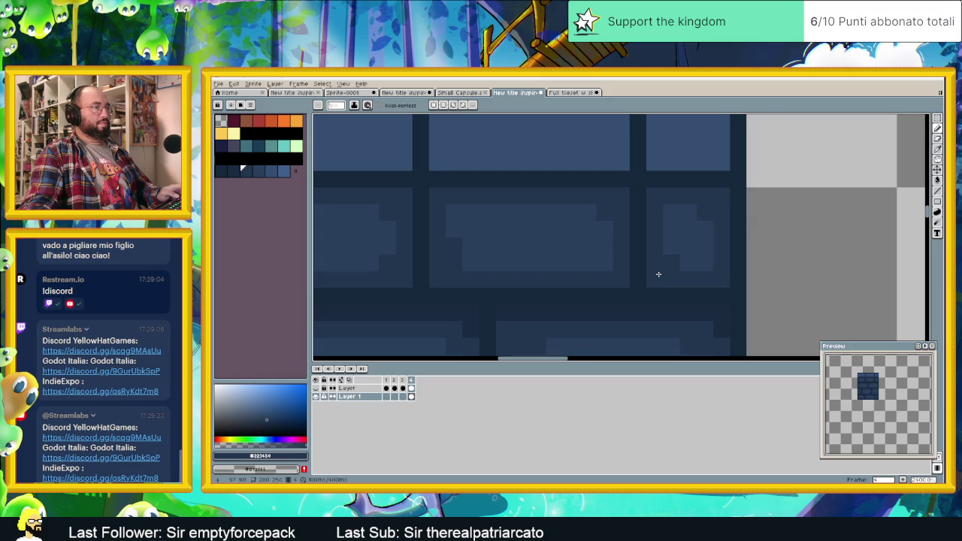
pyautogui.scroll(-3, 660, 273)
pyautogui.scroll(2, 669, 273)
pyautogui.press('alt')
pyautogui.keyDown('alt'); pyautogui.click(686, 273); pyautogui.keyUp('alt')
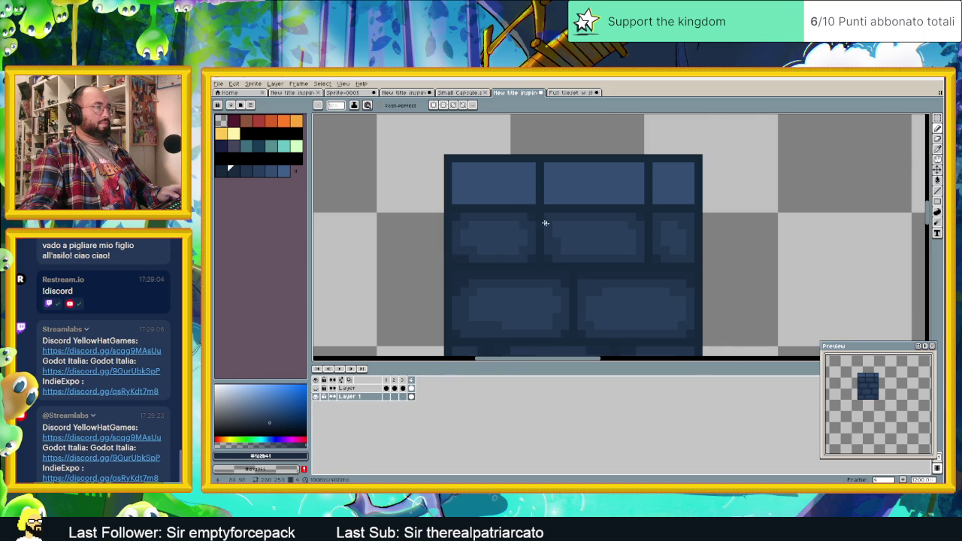
# Step: After checking the Full tileset, pencil a light-blue highlight under the top-left brick
pyautogui.scroll(-1, 539, 221)
pyautogui.click(569, 92)
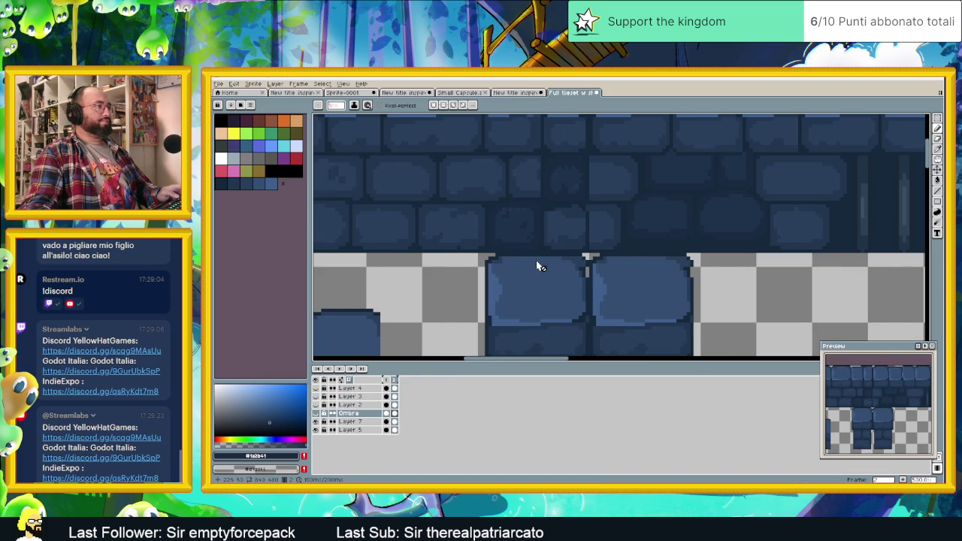
pyautogui.moveTo(538, 326); pyautogui.dragTo(533, 259)
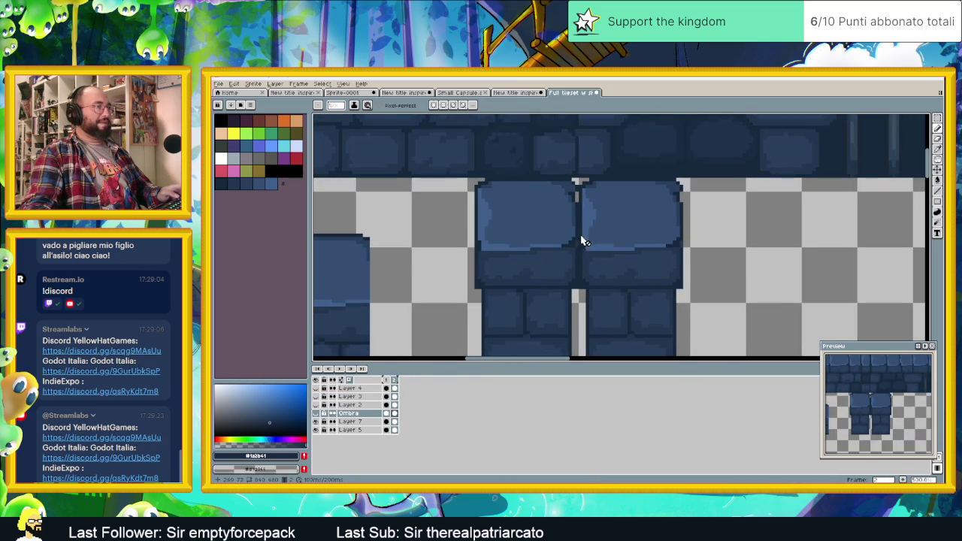
pyautogui.hotkey('ctrl', 'shift', 'Tab')
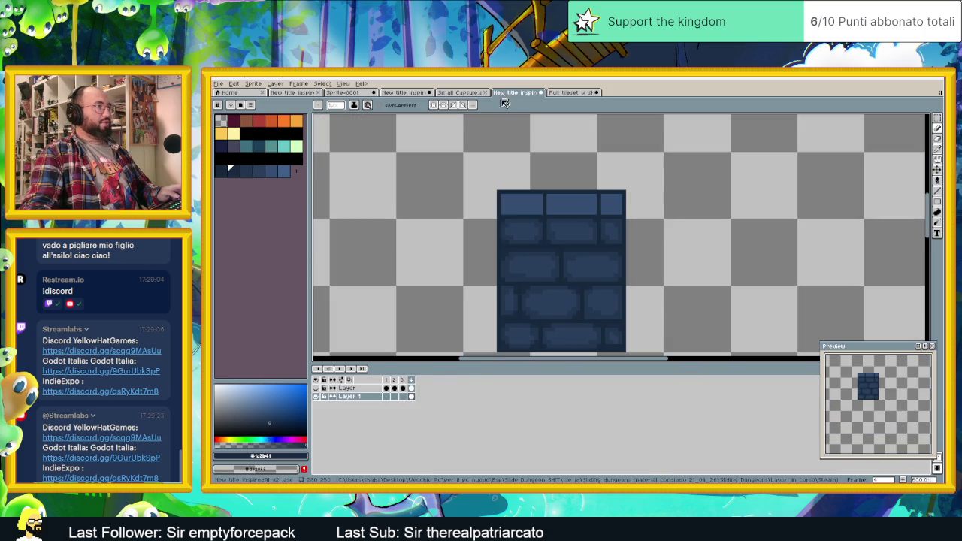
pyautogui.scroll(1, 533, 219)
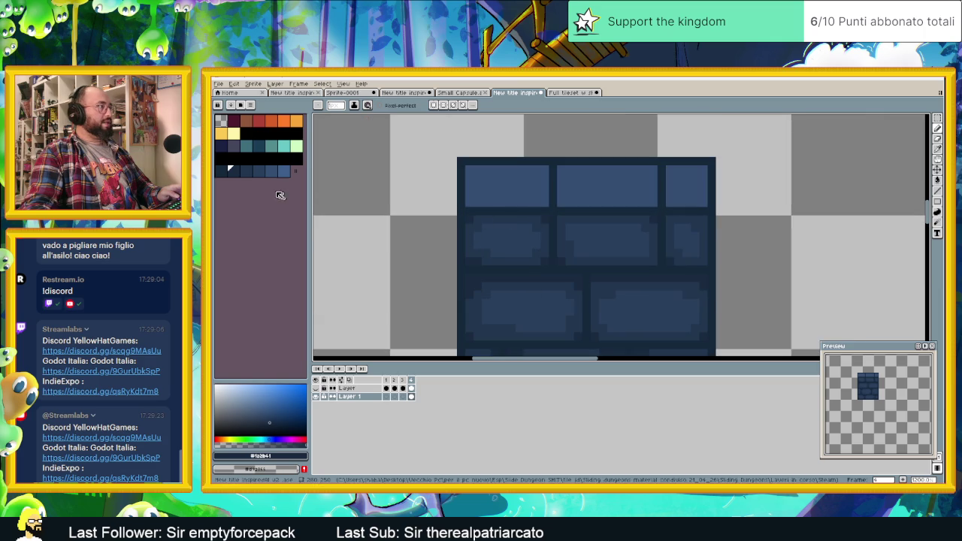
pyautogui.click(289, 171)
pyautogui.moveTo(542, 211)
pyautogui.mouseDown()
pyautogui.moveTo(473, 212)
pyautogui.moveTo(467, 171)
pyautogui.mouseUp()
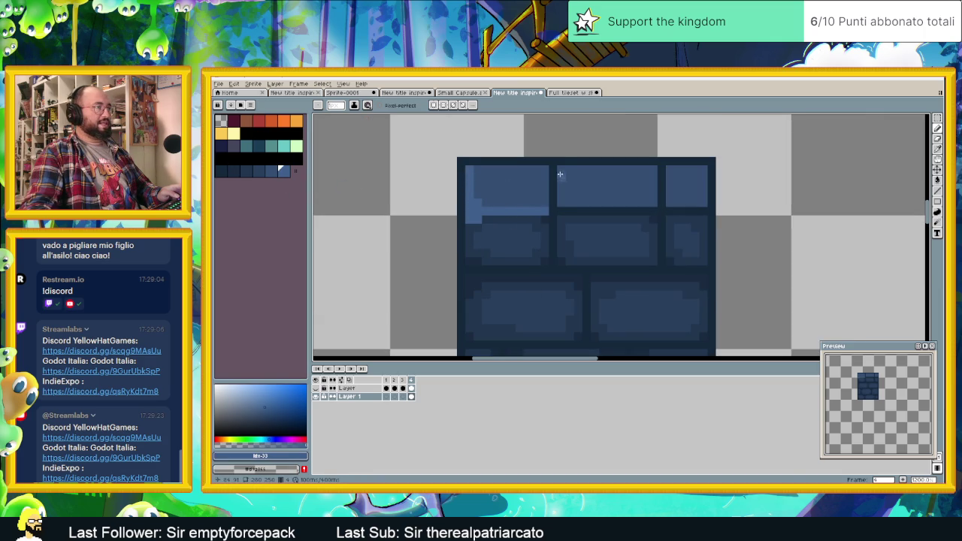
pyautogui.moveTo(548, 211); pyautogui.dragTo(564, 211)
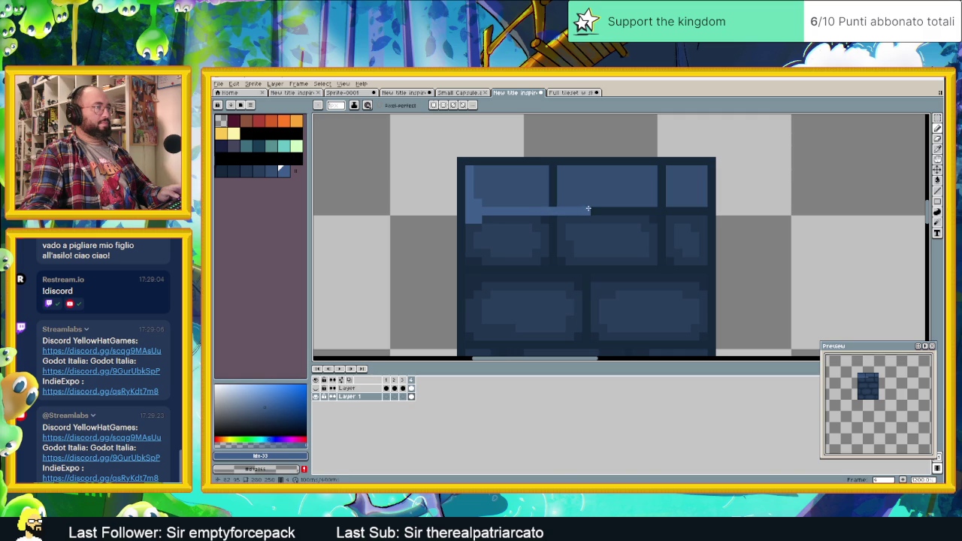
# Step: Recheck the Full tileset's top bricks and undo the overlong highlight stroke
pyautogui.hotkey('ctrl', 'Tab')
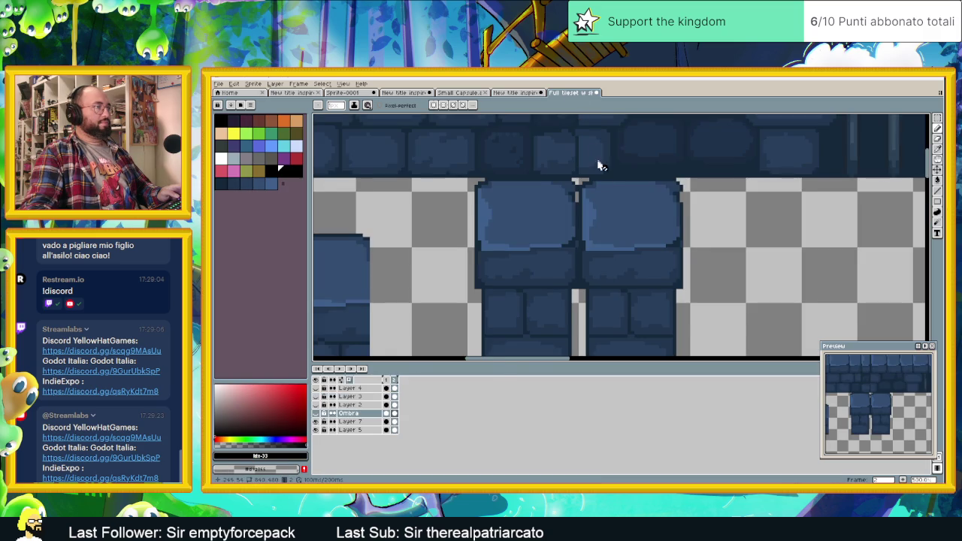
pyautogui.moveTo(598, 161); pyautogui.dragTo(577, 263)
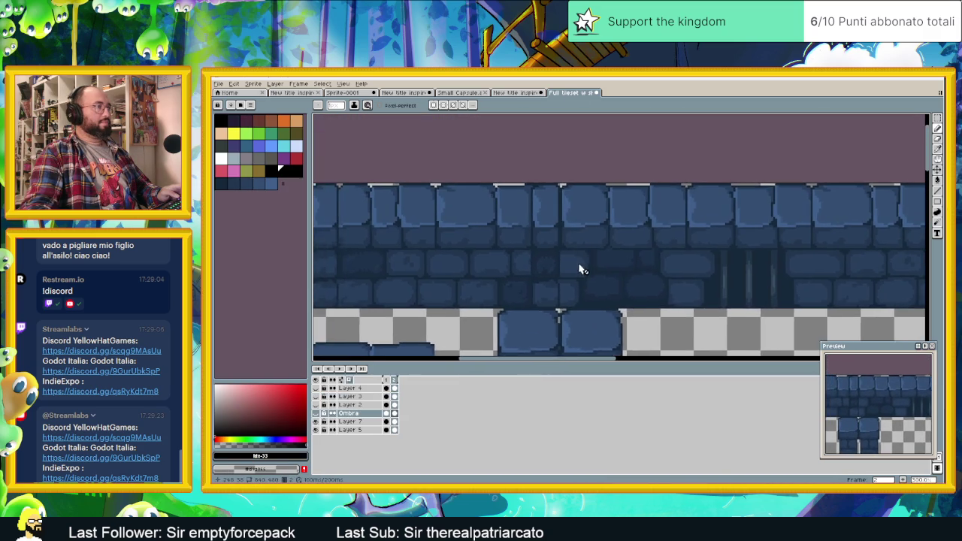
pyautogui.scroll(1, 556, 225)
pyautogui.scroll(1, 536, 195)
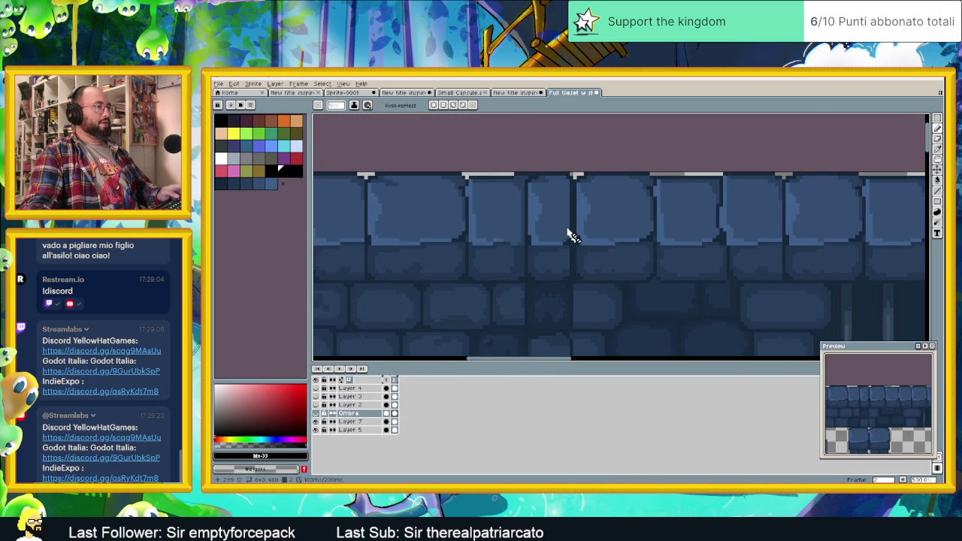
pyautogui.hotkey('ctrl', 'shift', 'Tab')
pyautogui.scroll(1, 494, 207)
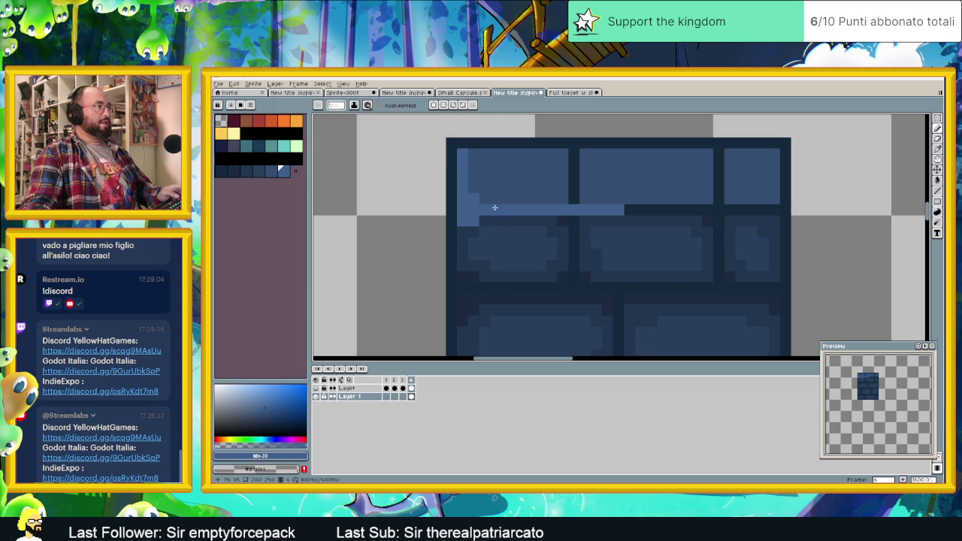
pyautogui.hotkey('ctrl', 'z')
# Step: Highlight the middle top brick and round the left and middle bricks' corners in dark blue
pyautogui.moveTo(582, 162)
pyautogui.mouseDown()
pyautogui.moveTo(621, 209)
pyautogui.moveTo(688, 209)
pyautogui.mouseUp()
pyautogui.keyDown('alt'); pyautogui.click(573, 206); pyautogui.keyUp('alt')
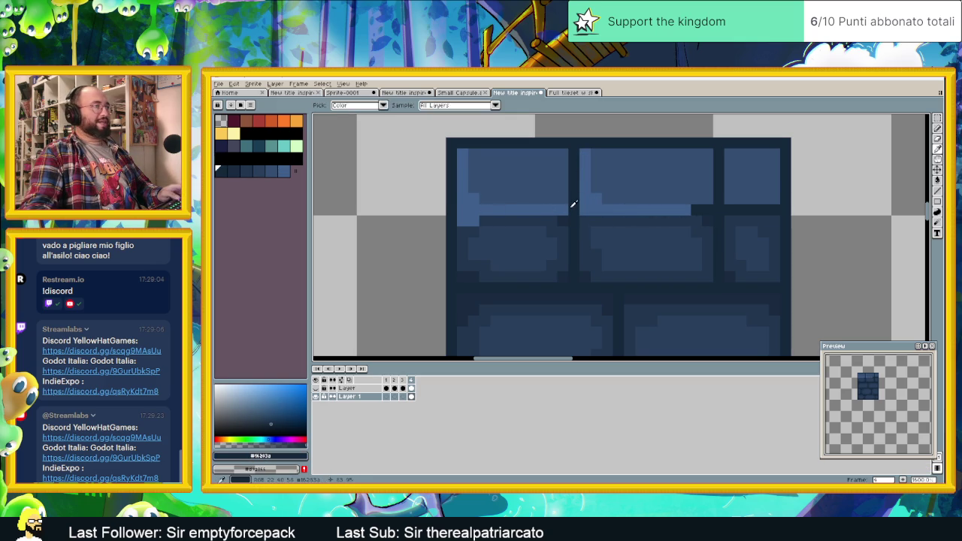
pyautogui.moveTo(563, 200); pyautogui.dragTo(537, 210)
pyautogui.click(707, 197)
pyautogui.click(707, 154)
pyautogui.click(560, 150)
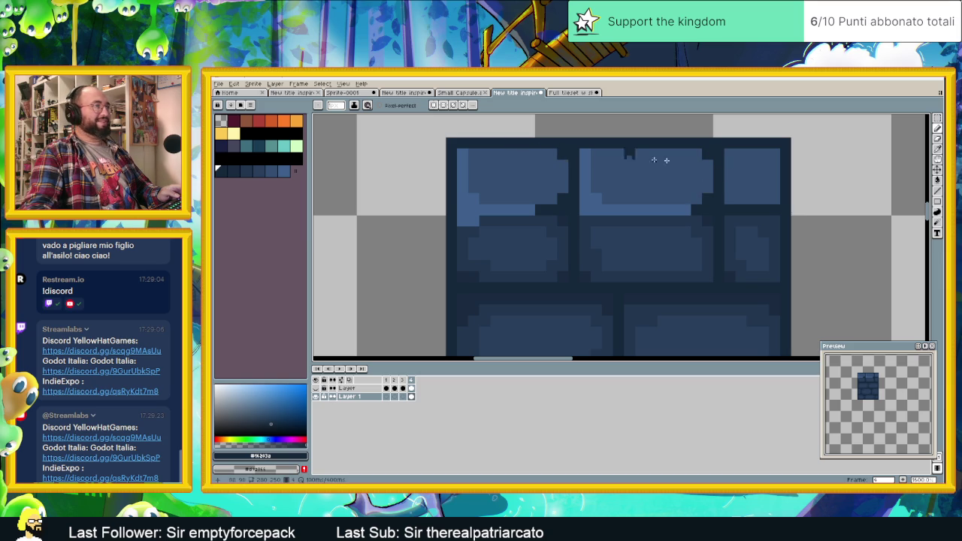
# Step: Add a light-blue highlight down the right brick's left edge and unhide the Sliding Dungeons title layer
pyautogui.keyDown('alt'); pyautogui.click(680, 206); pyautogui.keyUp('alt')
pyautogui.moveTo(730, 154)
pyautogui.mouseDown()
pyautogui.moveTo(731, 206)
pyautogui.moveTo(762, 212)
pyautogui.mouseUp()
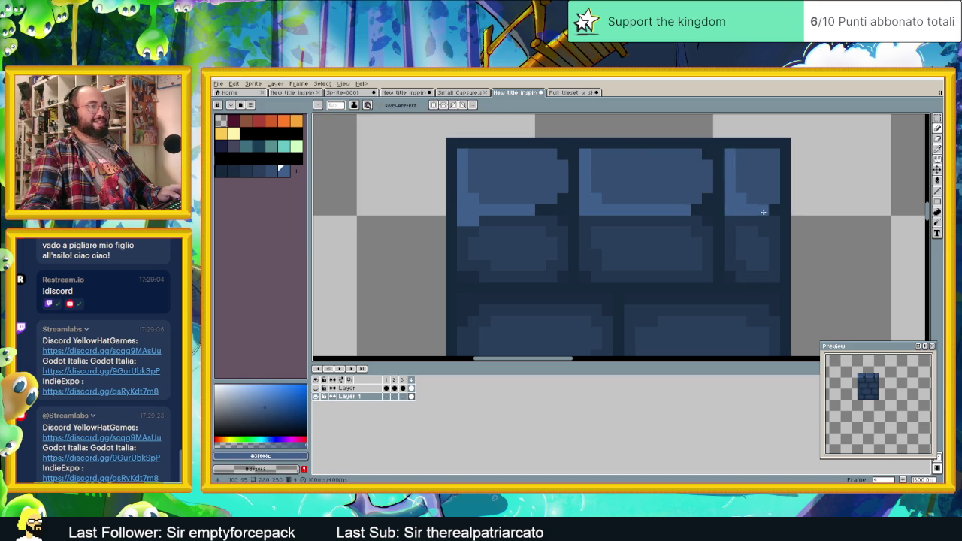
pyautogui.scroll(-1, 490, 194)
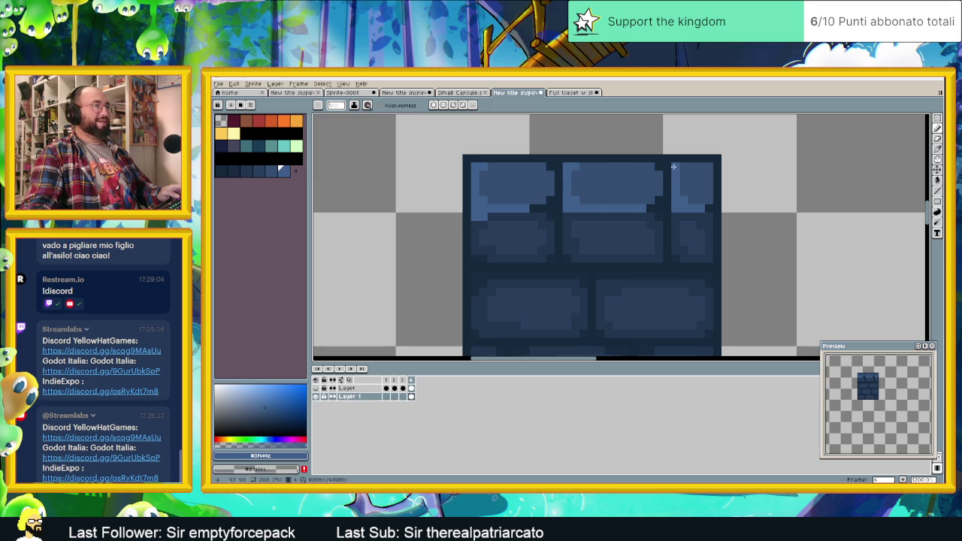
pyautogui.scroll(-2, 645, 226)
pyautogui.scroll(-1, 650, 266)
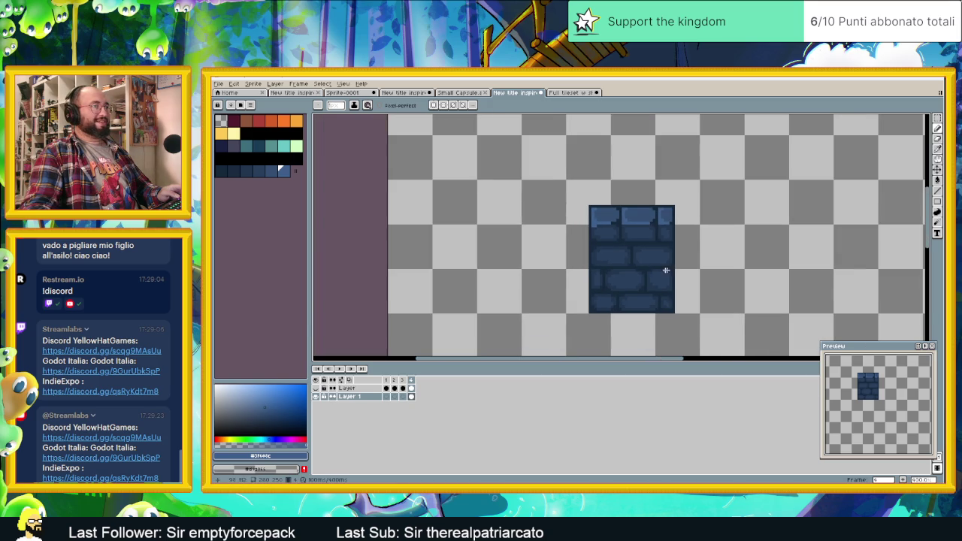
pyautogui.scroll(-1, 594, 263)
pyautogui.scroll(1, 609, 281)
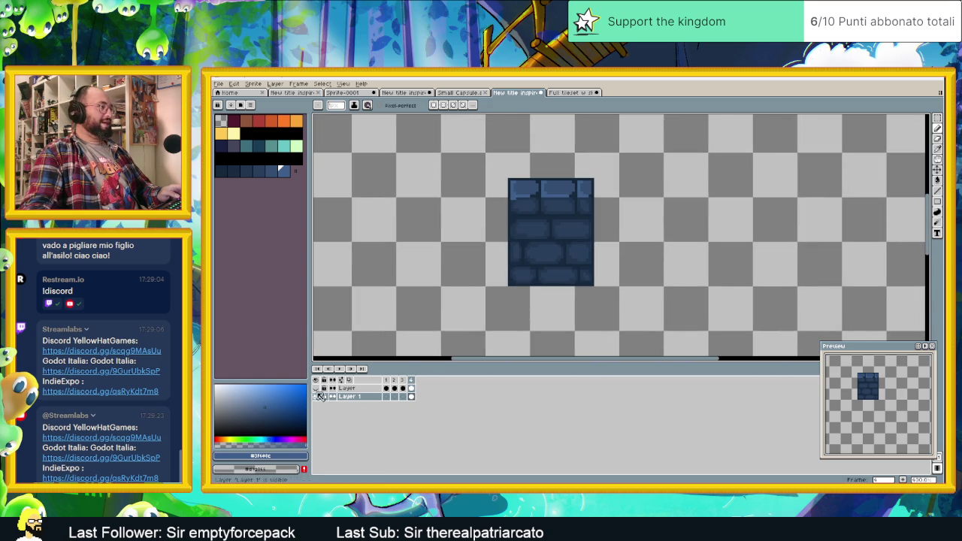
pyautogui.click(316, 388)
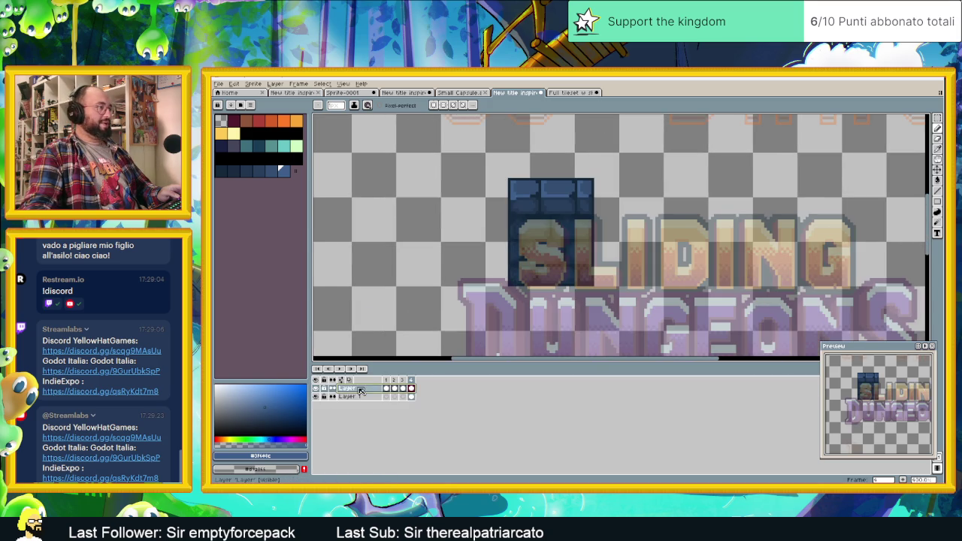
# Step: Set the Sliding Dungeons title layer's opacity to 100%
pyautogui.doubleClick(346, 388)
pyautogui.moveTo(284, 275); pyautogui.dragTo(359, 281)
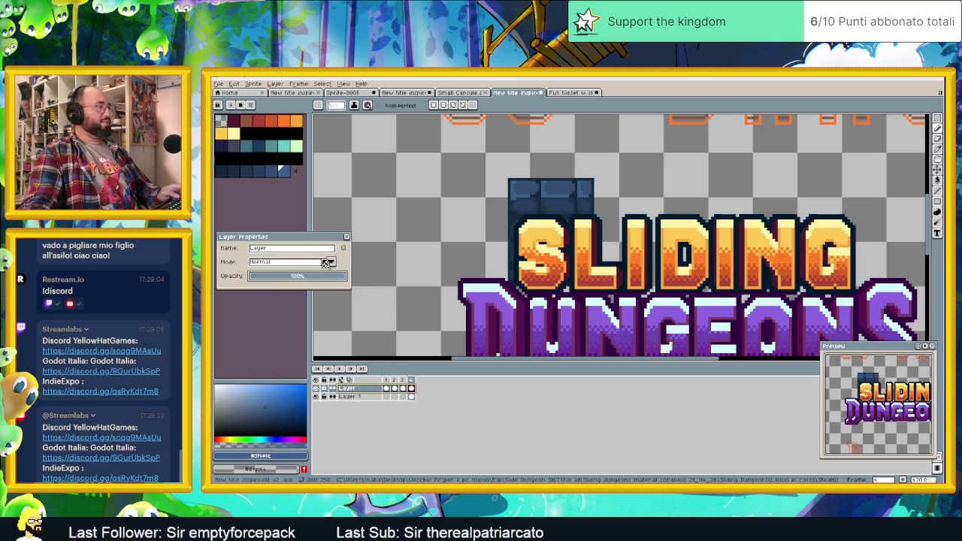
pyautogui.click(346, 237)
# Step: Move the brick tile layer up about 8 pixels and marquee-select the tile
pyautogui.click(352, 396)
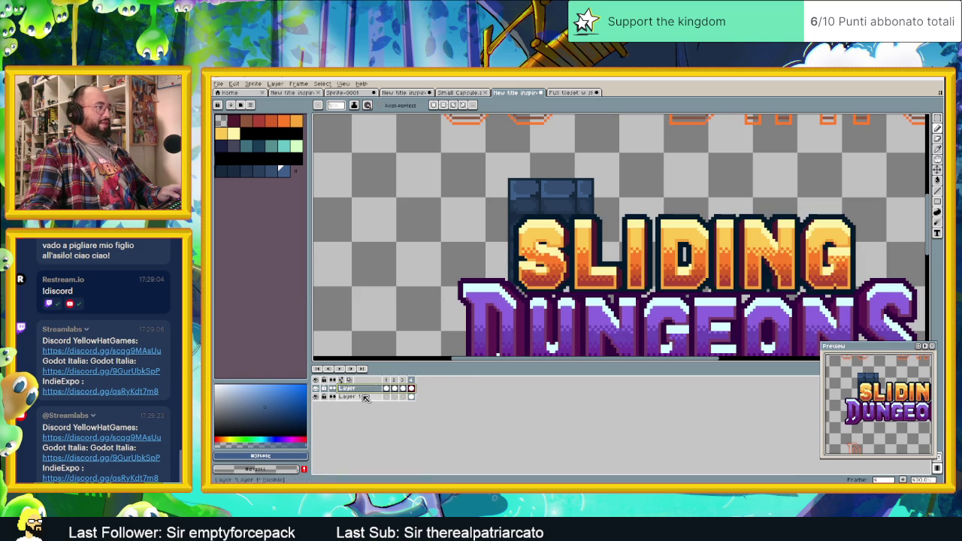
pyautogui.click(937, 171)
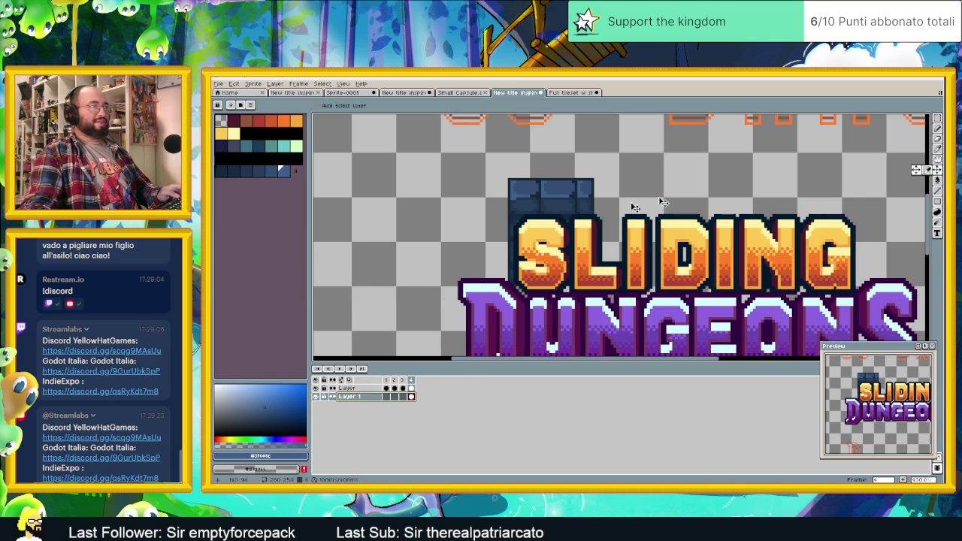
pyautogui.moveTo(587, 218); pyautogui.dragTo(595, 211)
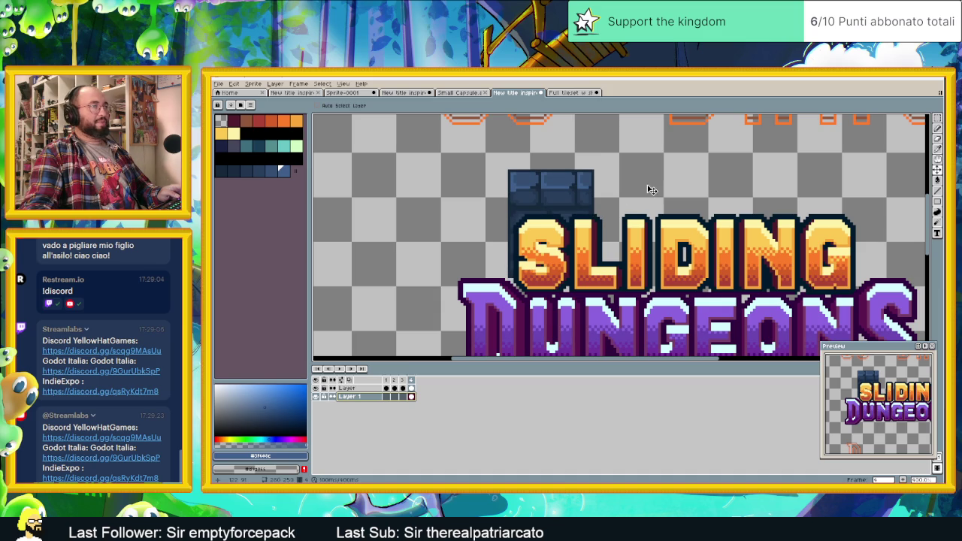
pyautogui.click(936, 118)
pyautogui.moveTo(481, 159); pyautogui.dragTo(621, 310)
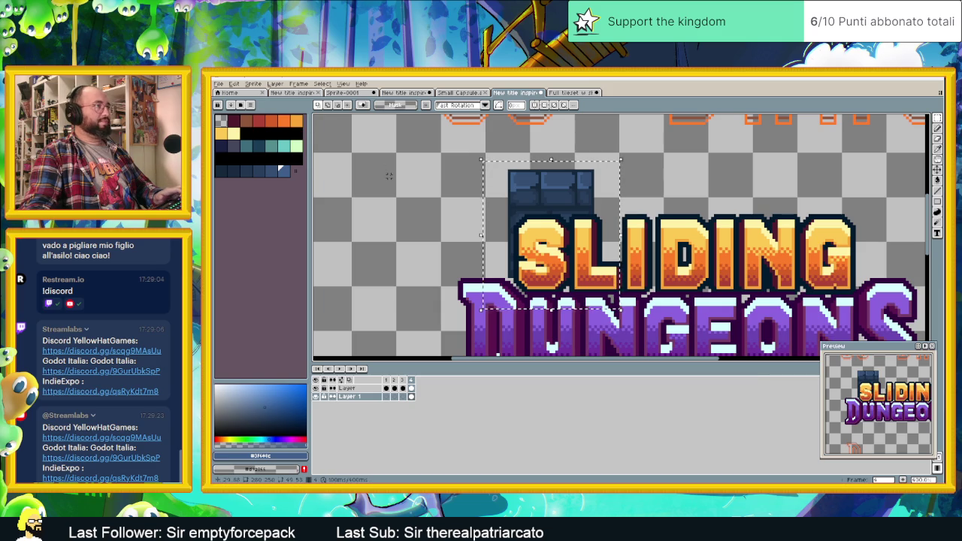
# Step: Create a new blank sprite with File > New
pyautogui.click(217, 84)
pyautogui.click(229, 94)
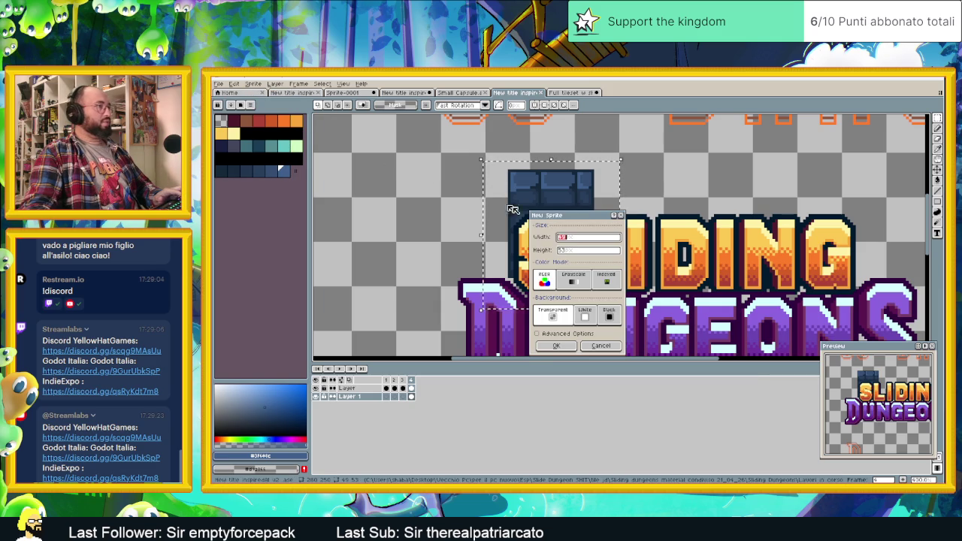
pyautogui.click(573, 342)
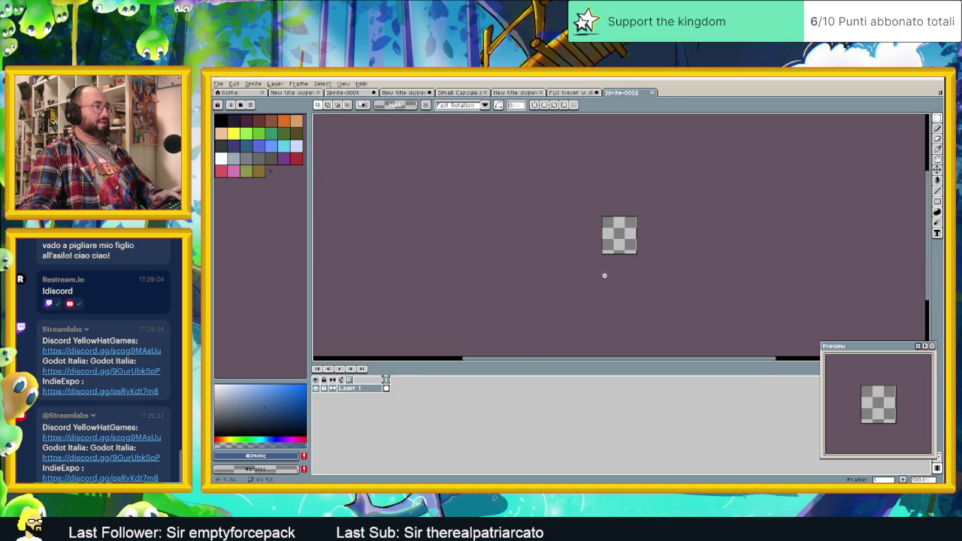
# Step: Paste the brick tile into Sprite-0002 with Ctrl+V and commit it
pyautogui.hotkey('ctrl', 'v')
pyautogui.scroll(1, 646, 226)
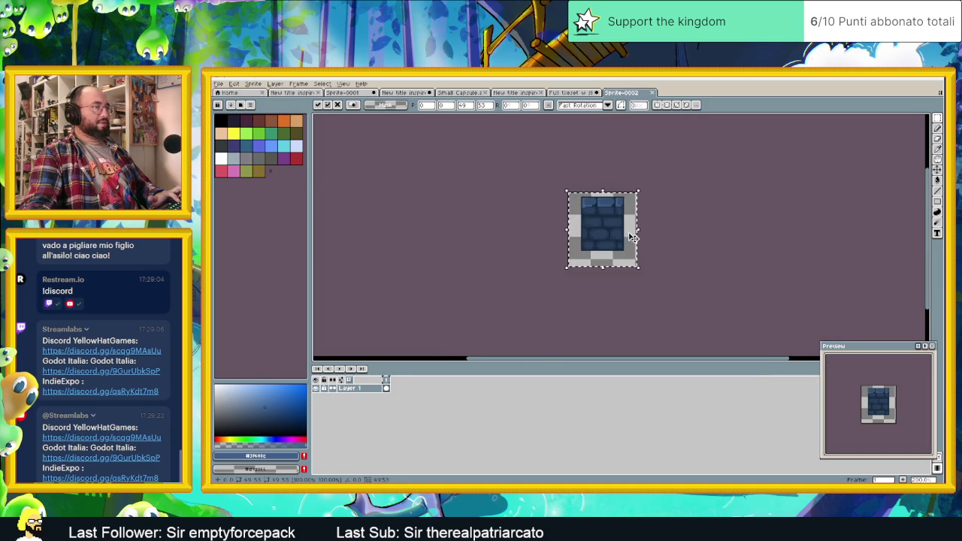
pyautogui.scroll(1, 661, 213)
pyautogui.press('Return')
# Step: Crop the empty left and bottom margins off the canvas with Sprite > Canvas Size
pyautogui.click(234, 83)
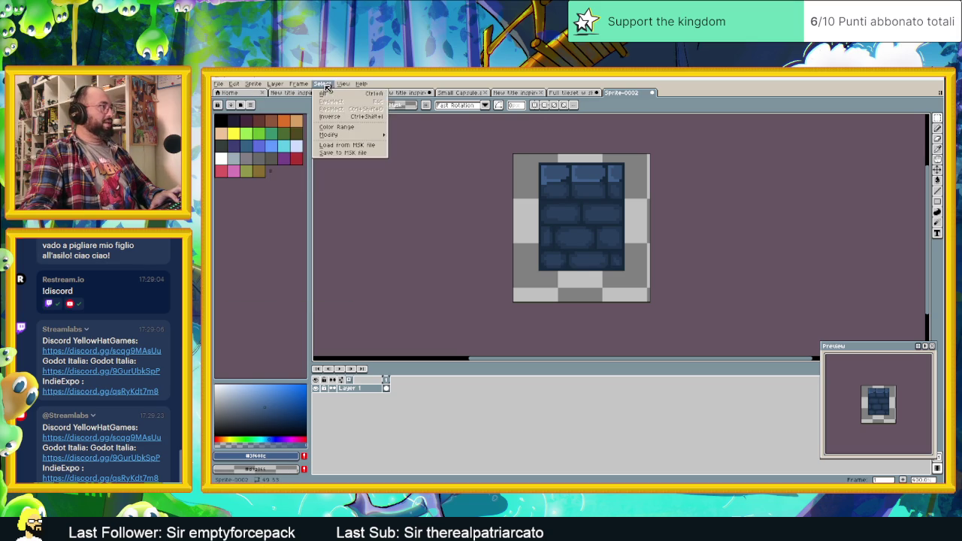
pyautogui.moveTo(272, 137)
pyautogui.click(292, 131)
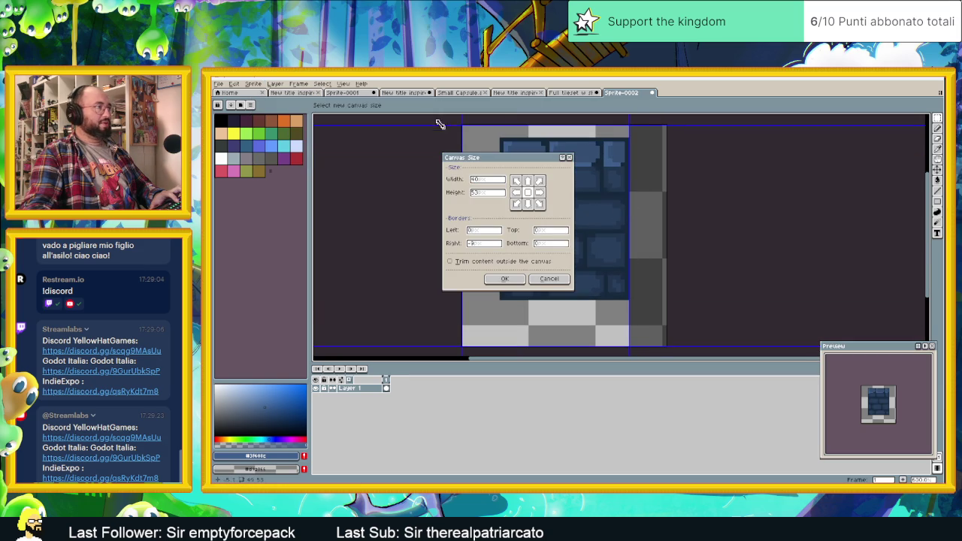
pyautogui.moveTo(461, 138); pyautogui.dragTo(516, 138)
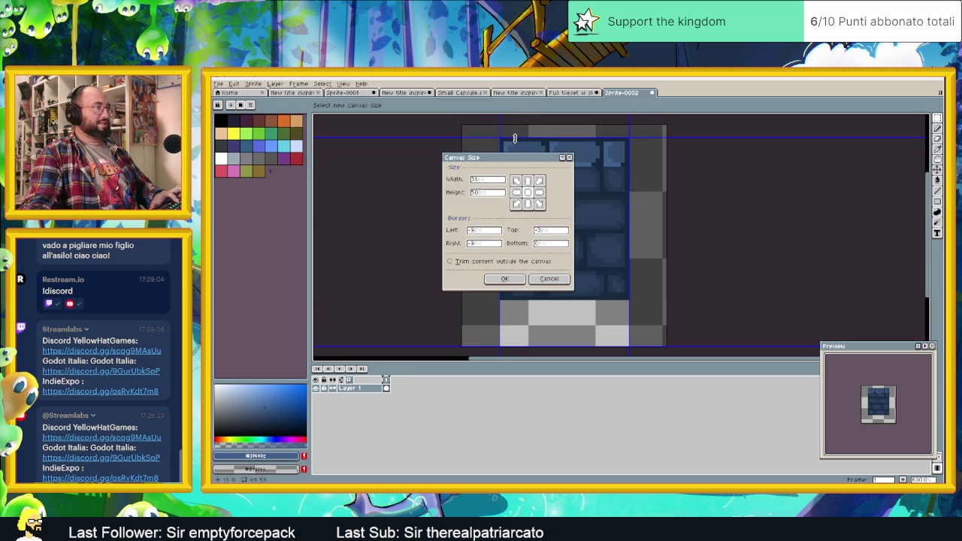
pyautogui.moveTo(575, 347); pyautogui.dragTo(583, 302)
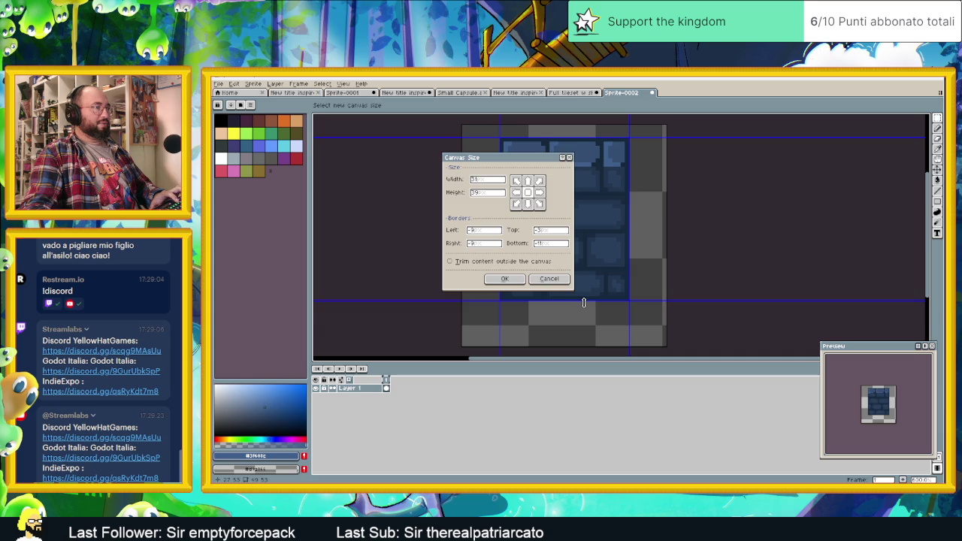
pyautogui.click(511, 281)
pyautogui.scroll(-1, 541, 236)
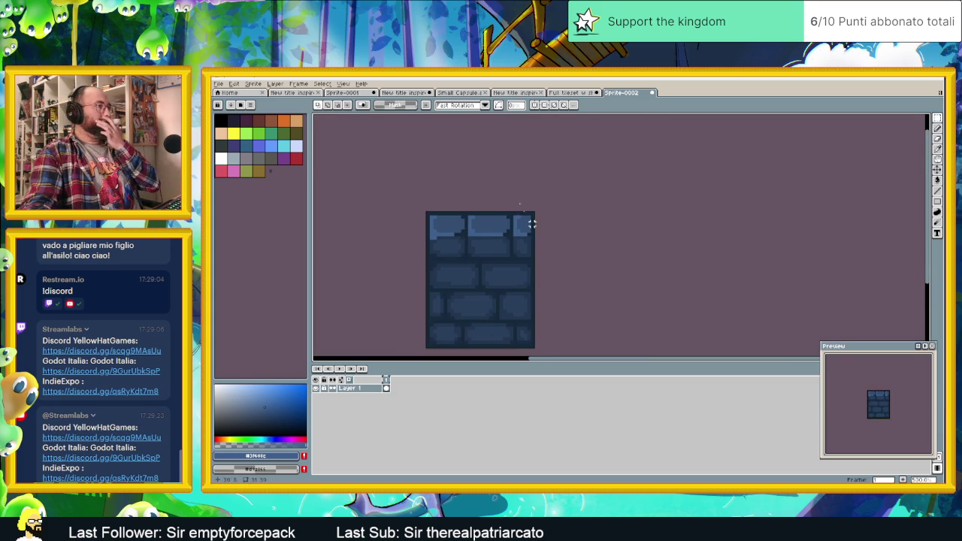
# Step: Turn on View > Tiled Mode > Tiled in X Axis to preview the wall repeating
pyautogui.click(345, 84)
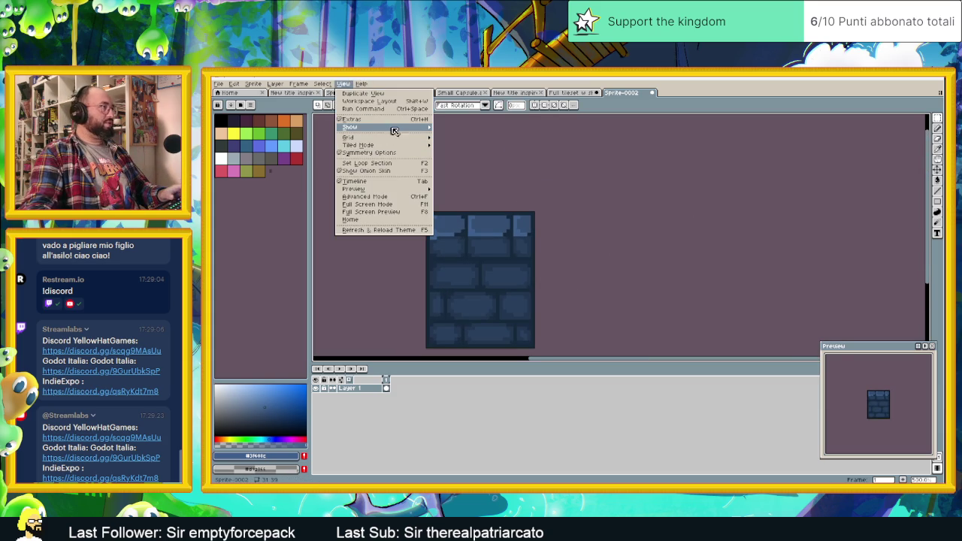
pyautogui.moveTo(368, 145)
pyautogui.click(466, 161)
pyautogui.scroll(-1, 508, 253)
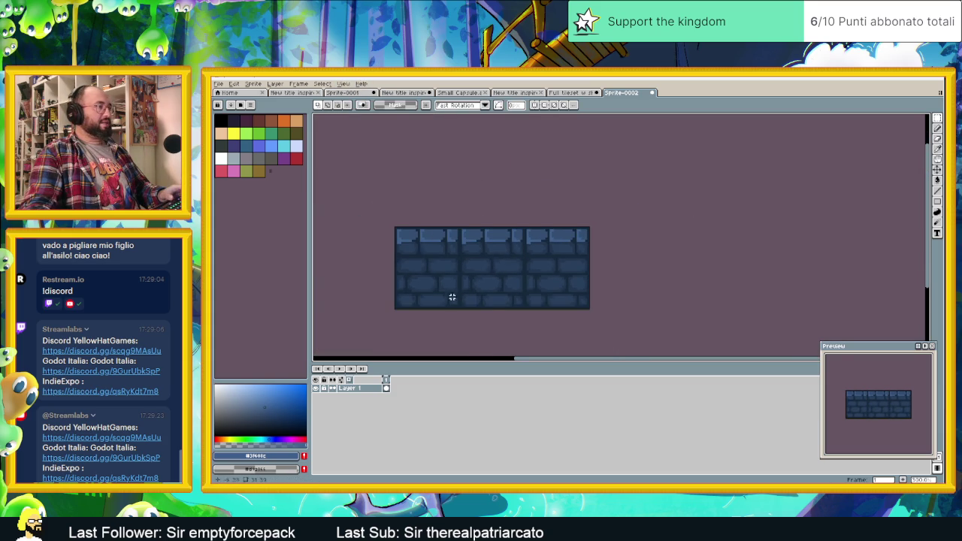
pyautogui.scroll(1, 454, 295)
pyautogui.scroll(1, 459, 295)
pyautogui.scroll(1, 459, 283)
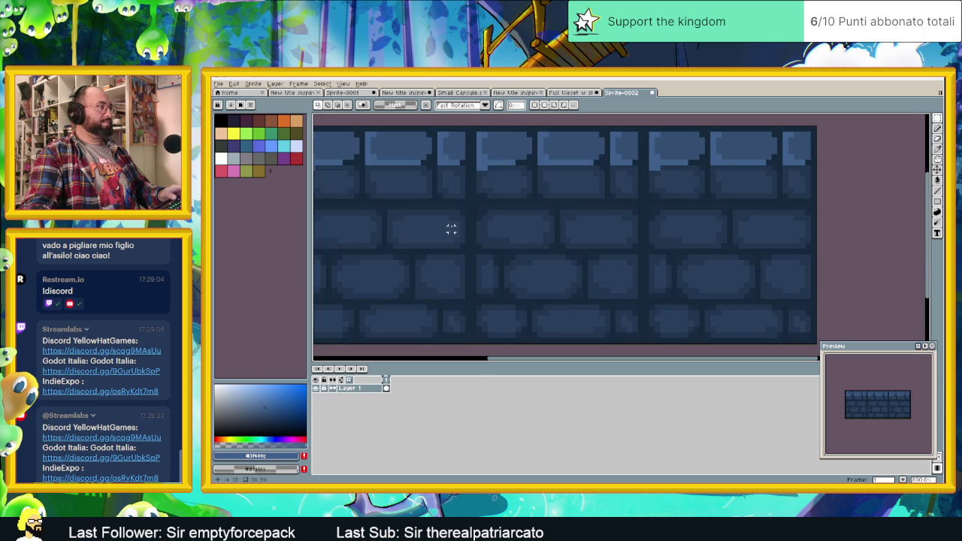
pyautogui.scroll(-1, 475, 173)
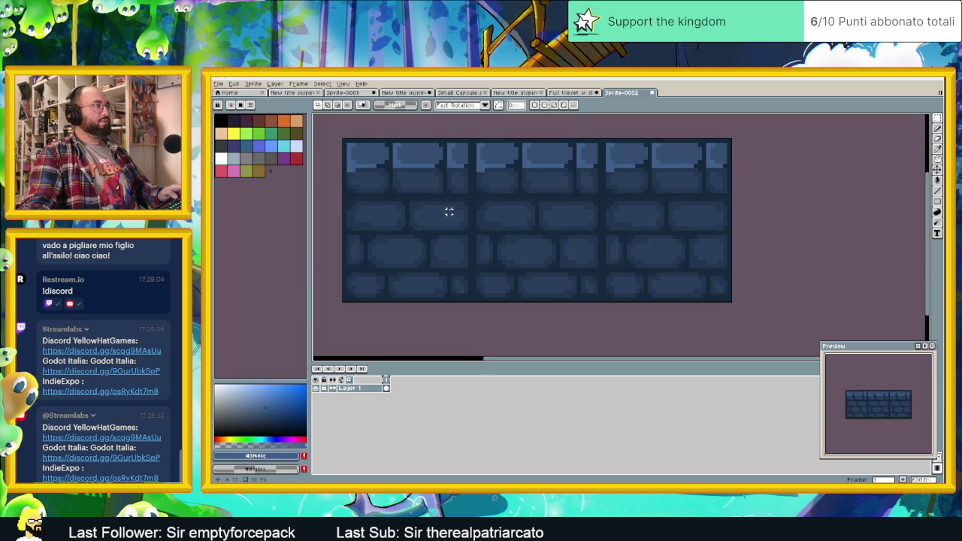
pyautogui.scroll(-1, 482, 203)
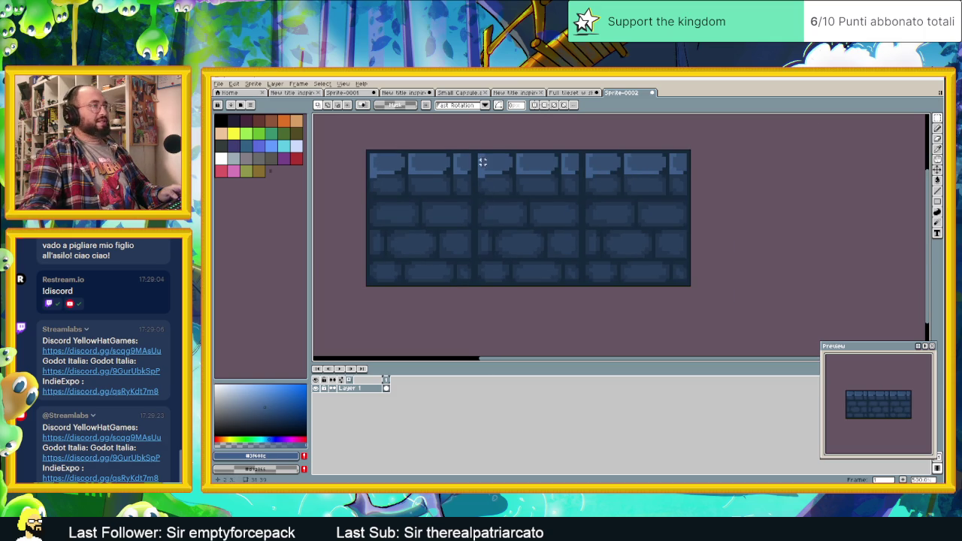
pyautogui.scroll(-1, 550, 225)
pyautogui.scroll(-1, 555, 234)
pyautogui.scroll(-2, 555, 236)
pyautogui.scroll(1, 539, 231)
pyautogui.scroll(3, 537, 229)
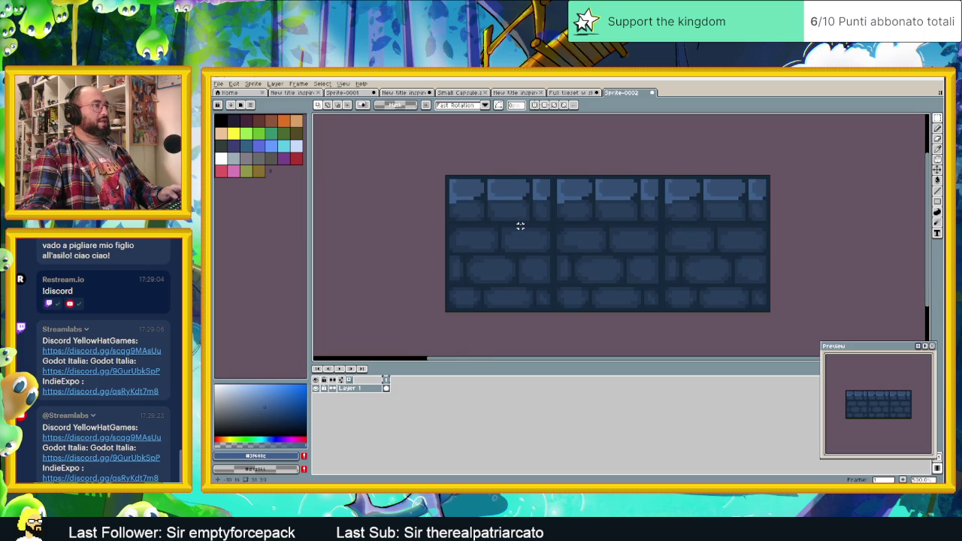
pyautogui.scroll(2, 520, 226)
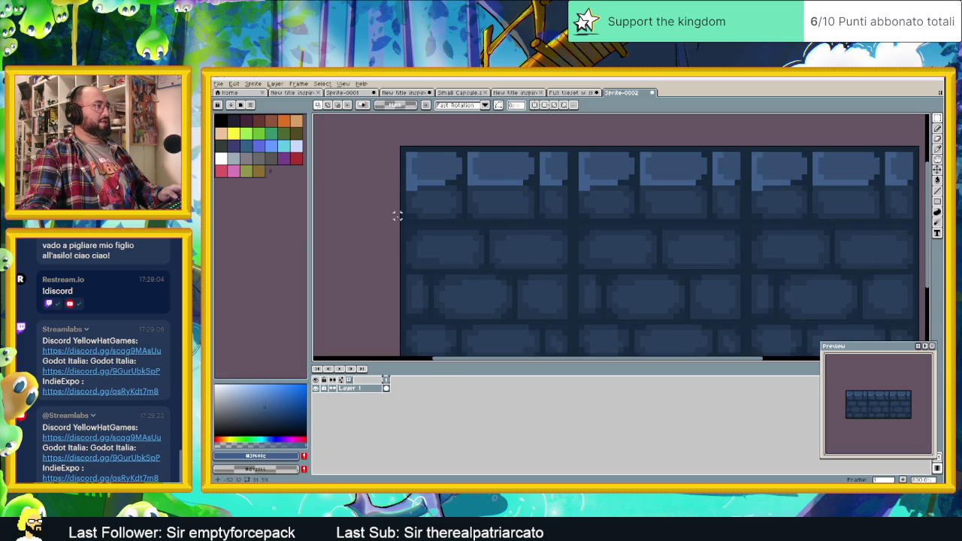
# Step: Select a horizontal band of bricks and nudge it one pixel right and down
pyautogui.moveTo(403, 209); pyautogui.dragTo(571, 225)
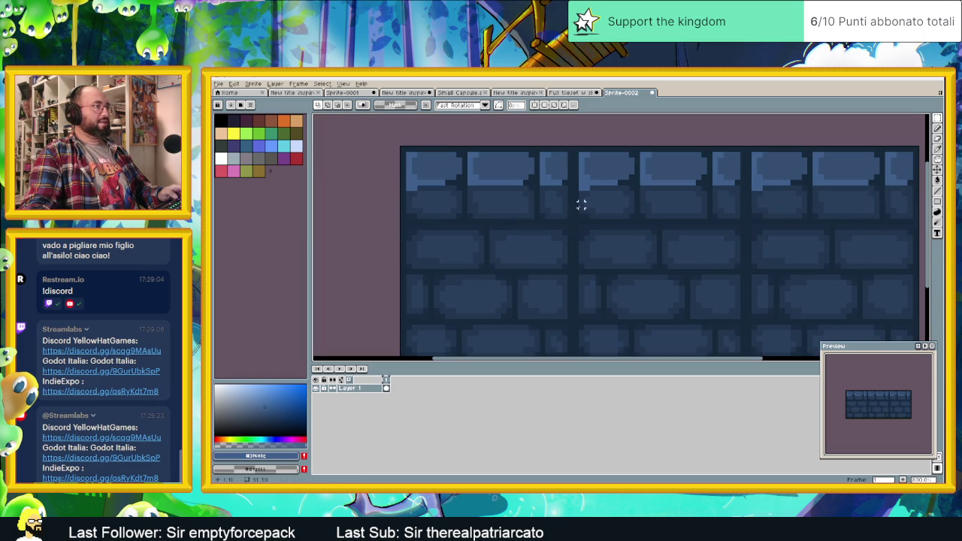
pyautogui.moveTo(576, 210); pyautogui.dragTo(744, 223)
pyautogui.click(637, 215)
pyautogui.moveTo(634, 218); pyautogui.dragTo(639, 221)
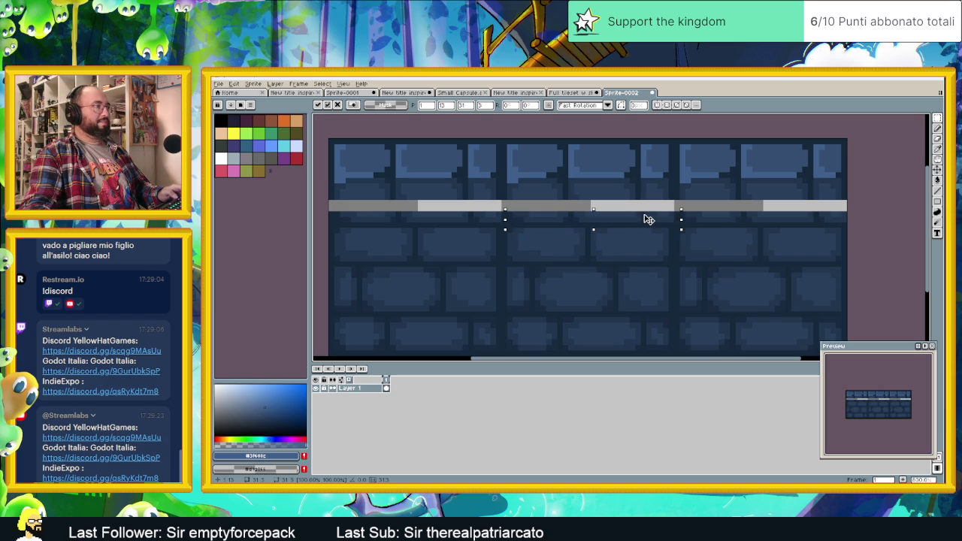
# Step: Drop the moved bricks and paint dark blue mortar over most of the transparent line
pyautogui.click(637, 203)
pyautogui.scroll(1, 637, 202)
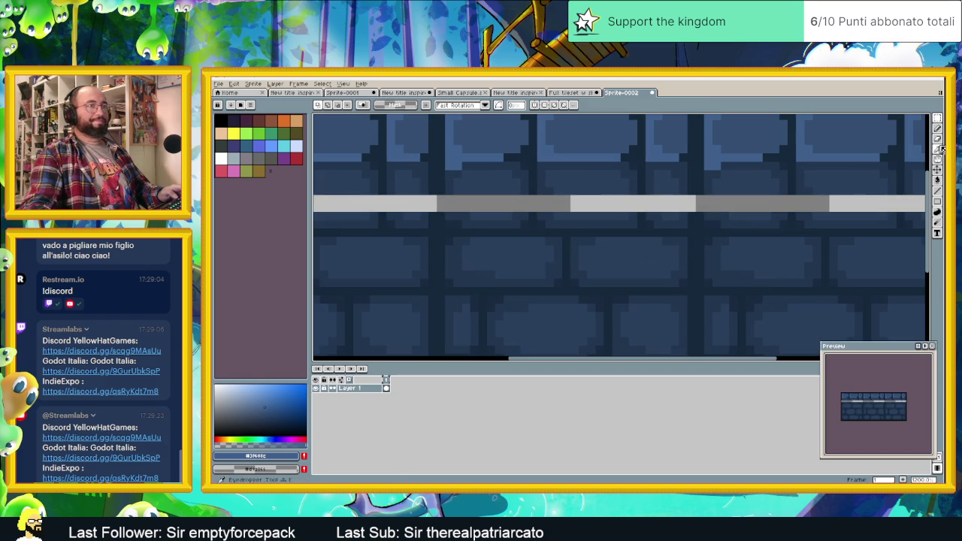
pyautogui.click(939, 133)
pyautogui.click(440, 187)
pyautogui.moveTo(441, 199); pyautogui.dragTo(441, 207)
pyautogui.click(683, 199)
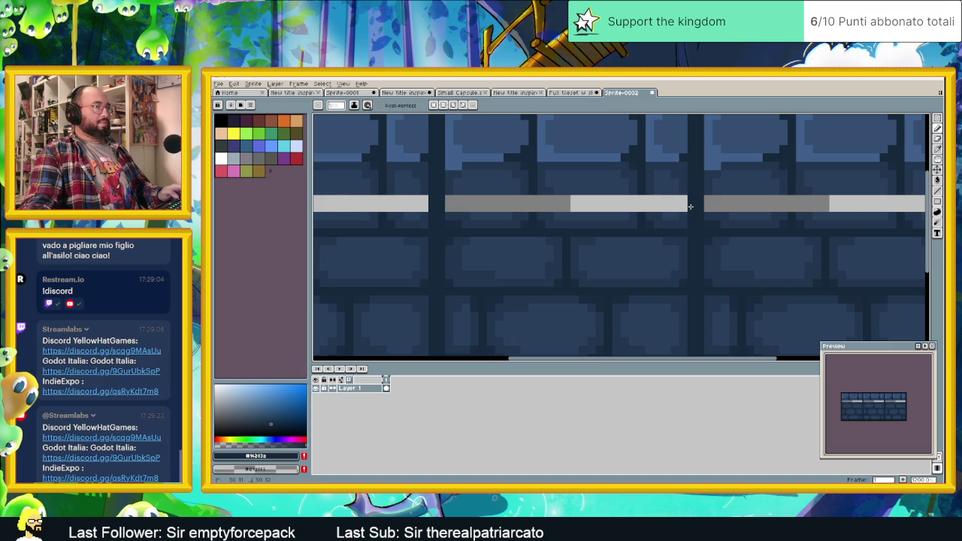
pyautogui.click(641, 203)
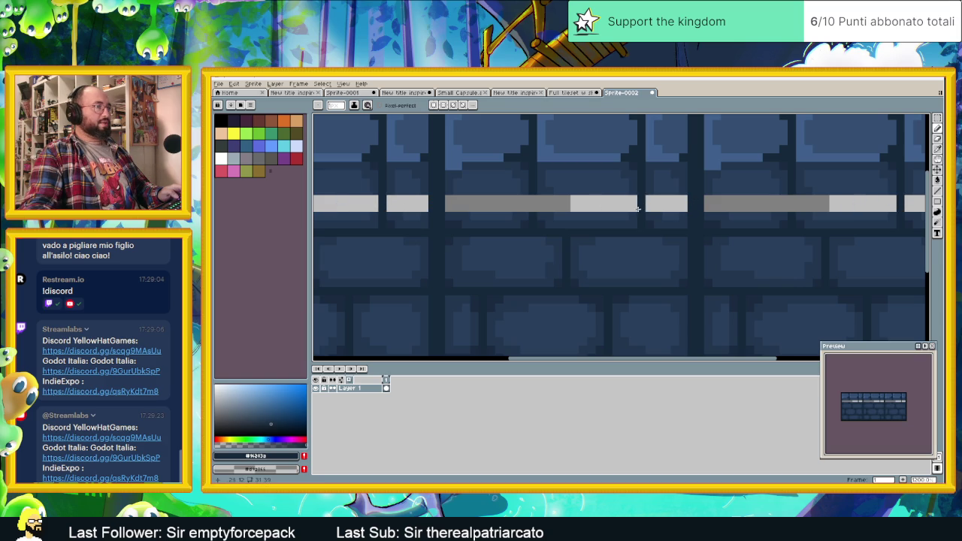
pyautogui.click(531, 203)
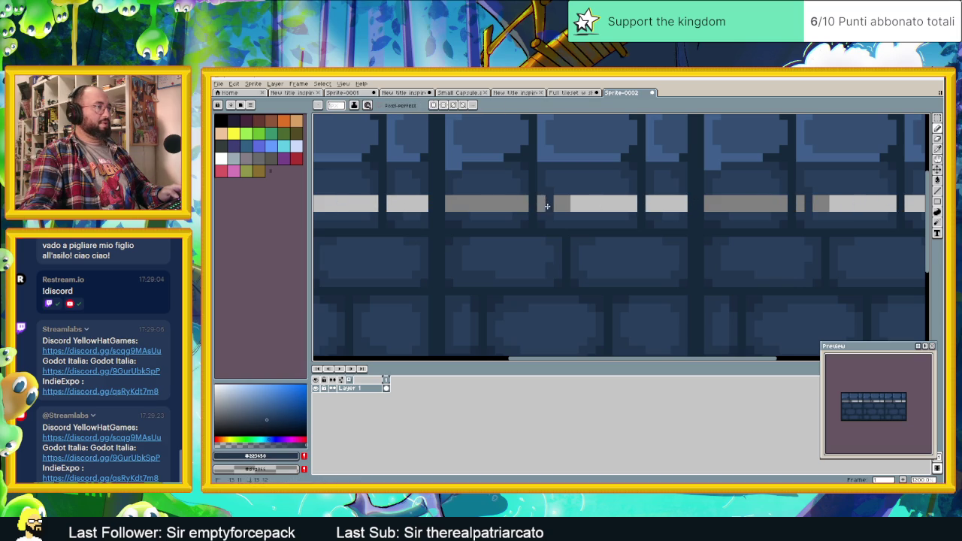
pyautogui.click(633, 202)
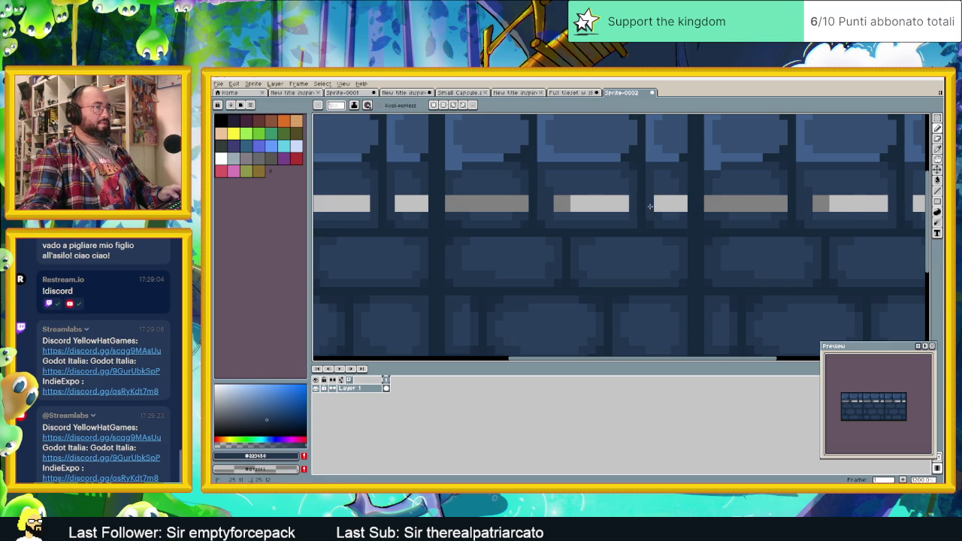
pyautogui.click(674, 208)
pyautogui.click(674, 203)
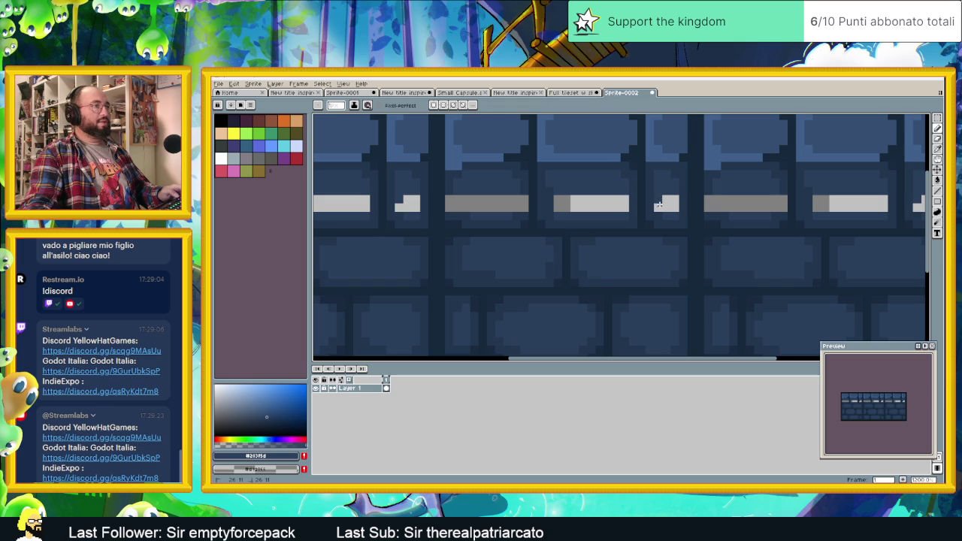
pyautogui.click(660, 203)
pyautogui.moveTo(623, 199)
pyautogui.mouseDown()
pyautogui.moveTo(566, 207)
pyautogui.moveTo(621, 200)
pyautogui.mouseUp()
# Step: Sample the wall's dark blue and paint over the remaining left-side transparent pieces
pyautogui.keyDown('alt'); pyautogui.click(631, 218); pyautogui.keyUp('alt')
pyautogui.click(505, 207)
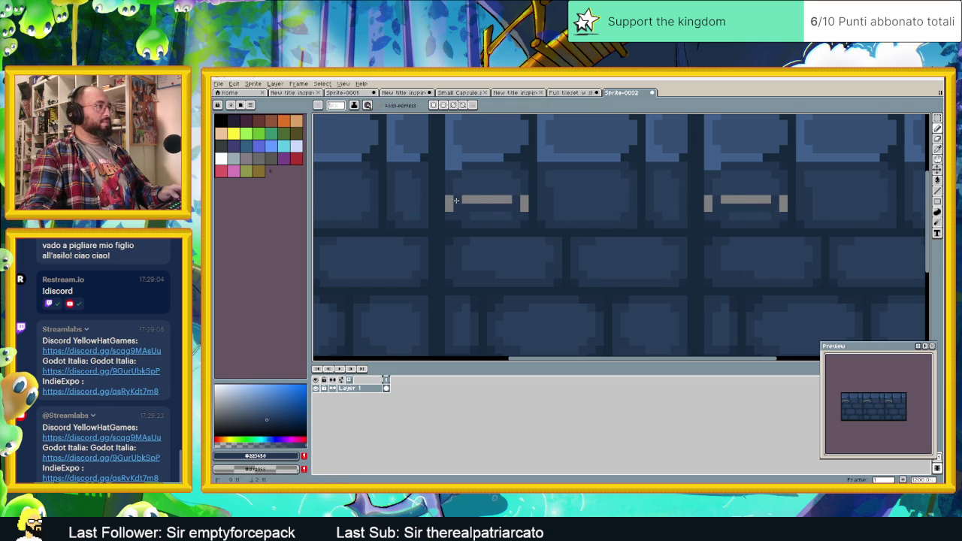
pyautogui.press('alt')
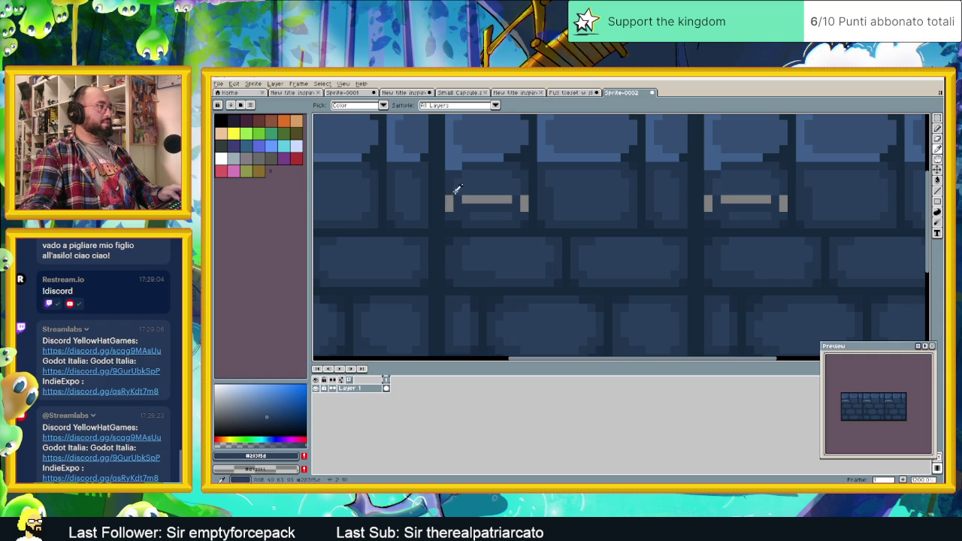
pyautogui.keyDown('alt'); pyautogui.click(525, 188); pyautogui.keyUp('alt')
pyautogui.click(523, 199)
pyautogui.keyDown('alt'); pyautogui.click(465, 181); pyautogui.keyUp('alt')
pyautogui.moveTo(461, 199); pyautogui.dragTo(514, 199)
pyautogui.scroll(-2, 510, 204)
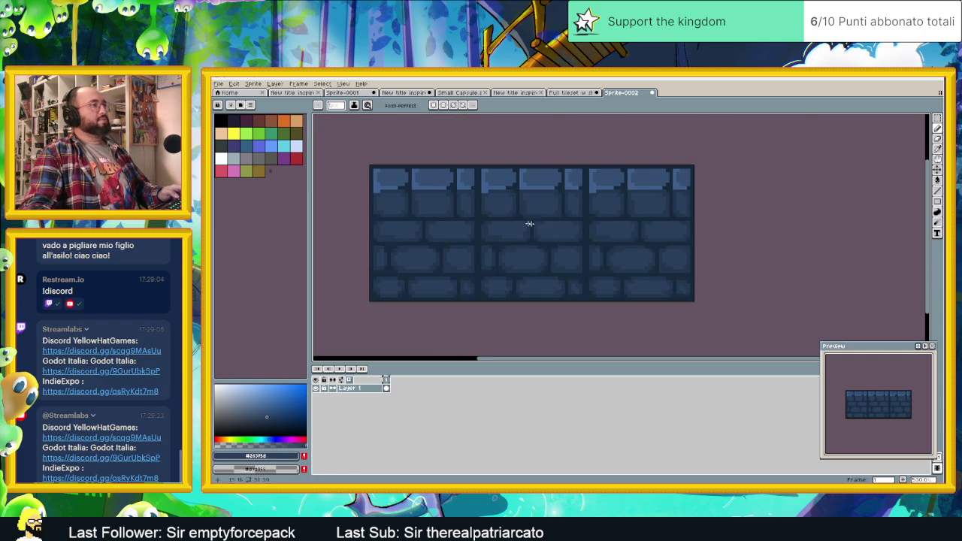
# Step: Save the brick tile sprite as 'AutoTile Muretti'
pyautogui.scroll(-1, 590, 231)
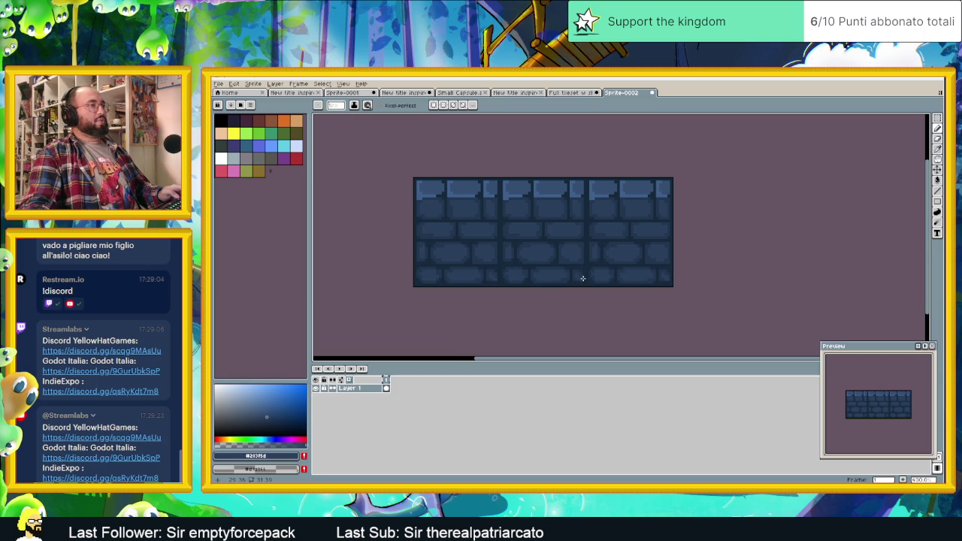
pyautogui.scroll(-1, 582, 278)
pyautogui.press('v')
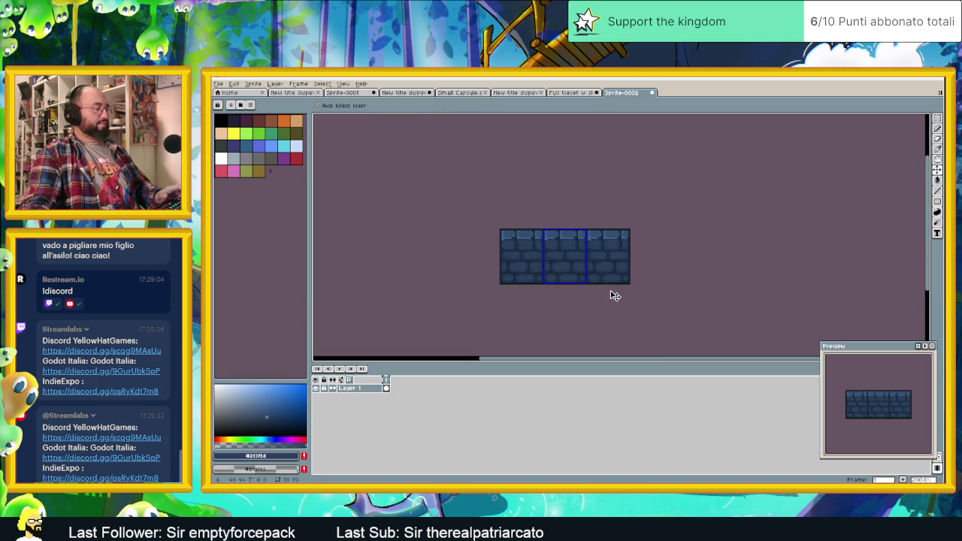
pyautogui.hotkey('ctrl', 's')
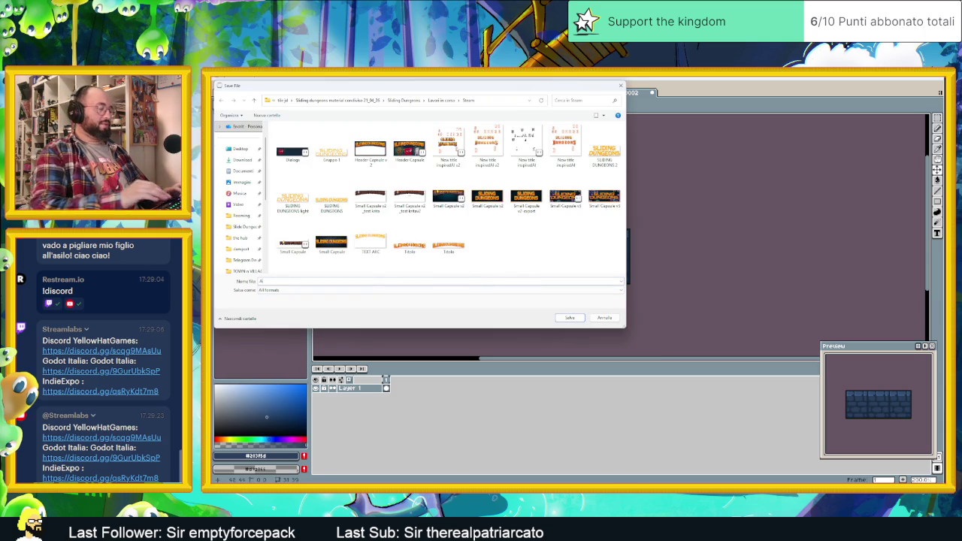
pyautogui.write('AutoTile Muretti')
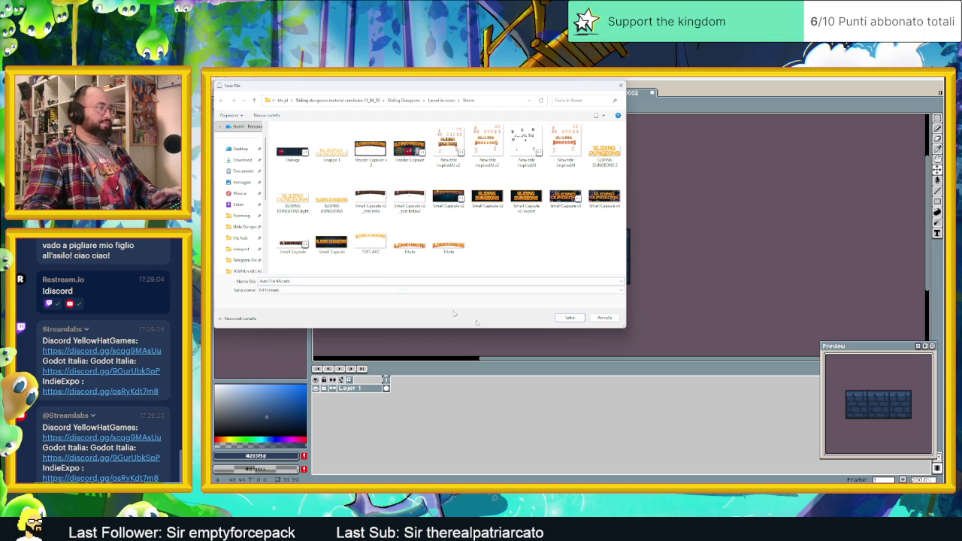
pyautogui.click(571, 317)
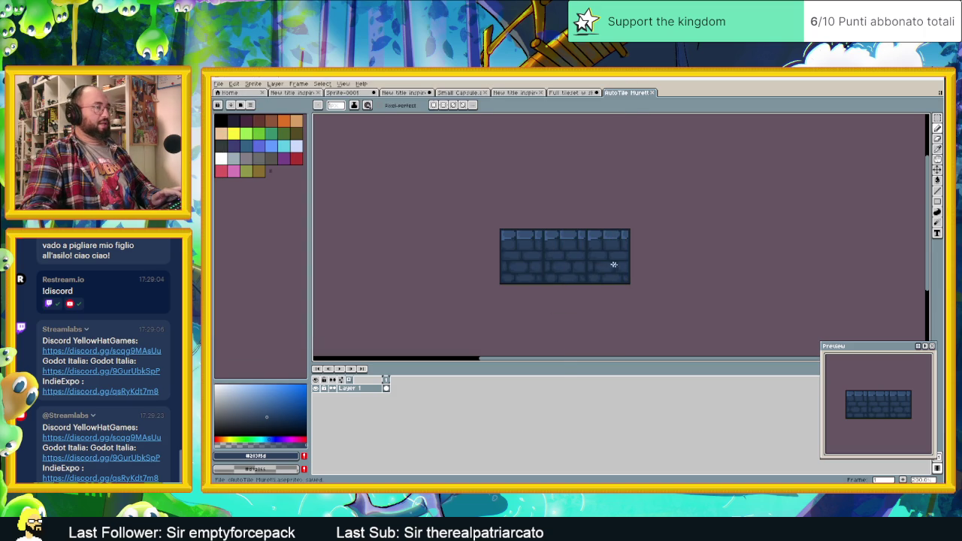
# Step: Close the full tileset sprite without saving and return to the title artwork
pyautogui.press('v')
pyautogui.press('m')
pyautogui.click(571, 92)
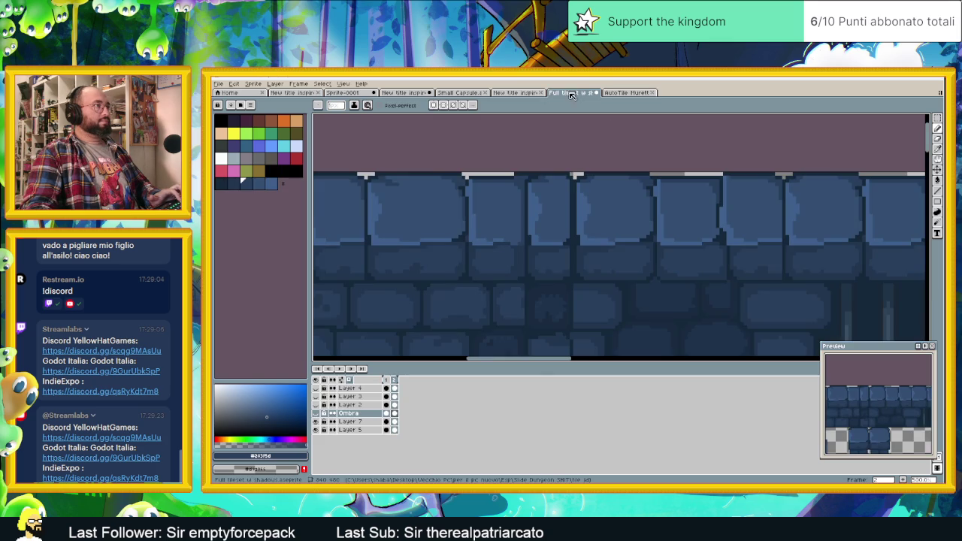
pyautogui.click(595, 92)
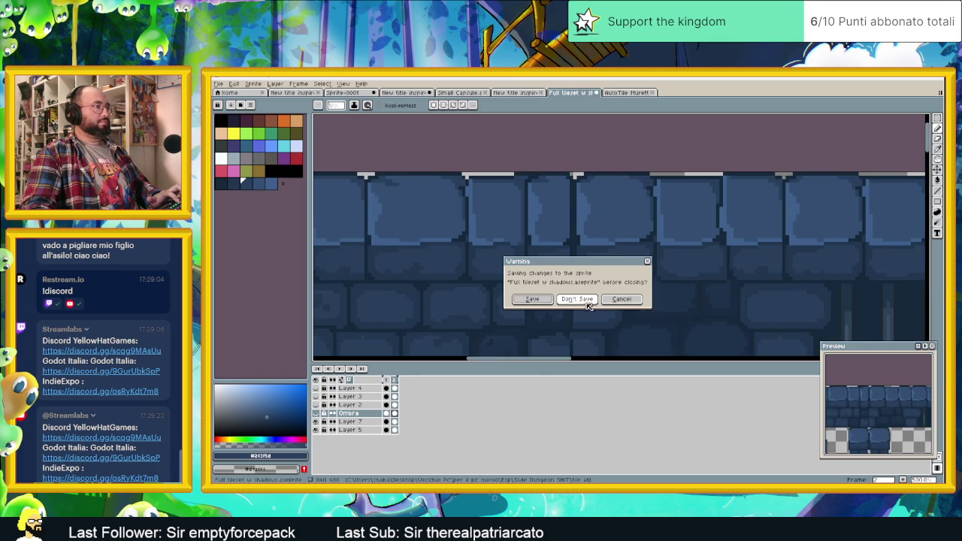
pyautogui.click(577, 299)
pyautogui.click(514, 92)
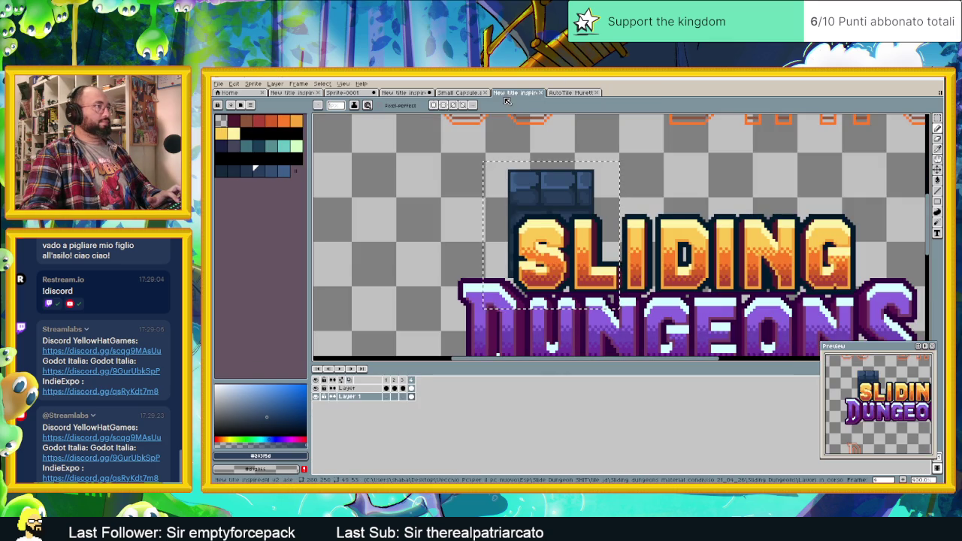
# Step: Paste the brick tile above SLIDING and place extra copies to its left and right
pyautogui.hotkey('ctrl', 'v')
pyautogui.moveTo(339, 223); pyautogui.dragTo(545, 211)
pyautogui.press('Return')
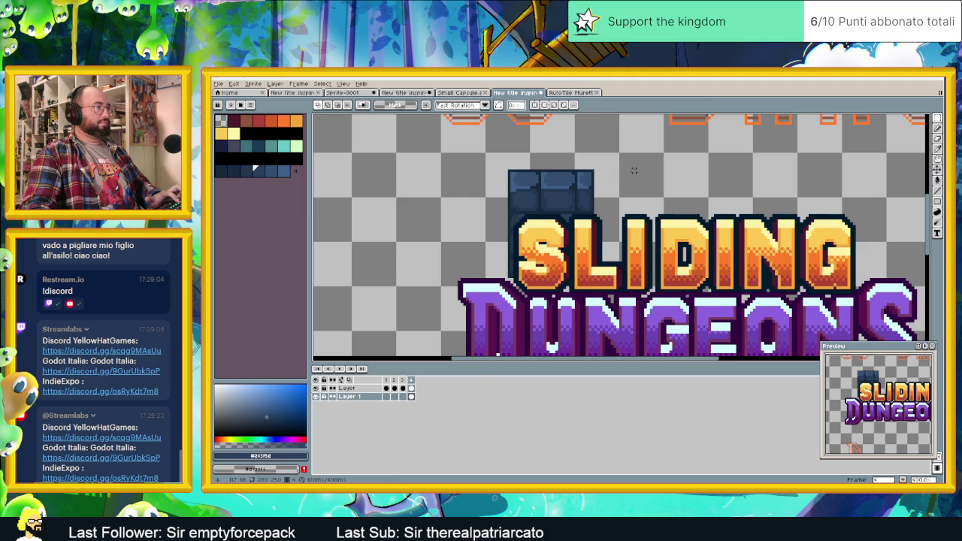
pyautogui.scroll(-1, 611, 189)
pyautogui.scroll(1, 606, 189)
pyautogui.scroll(1, 606, 190)
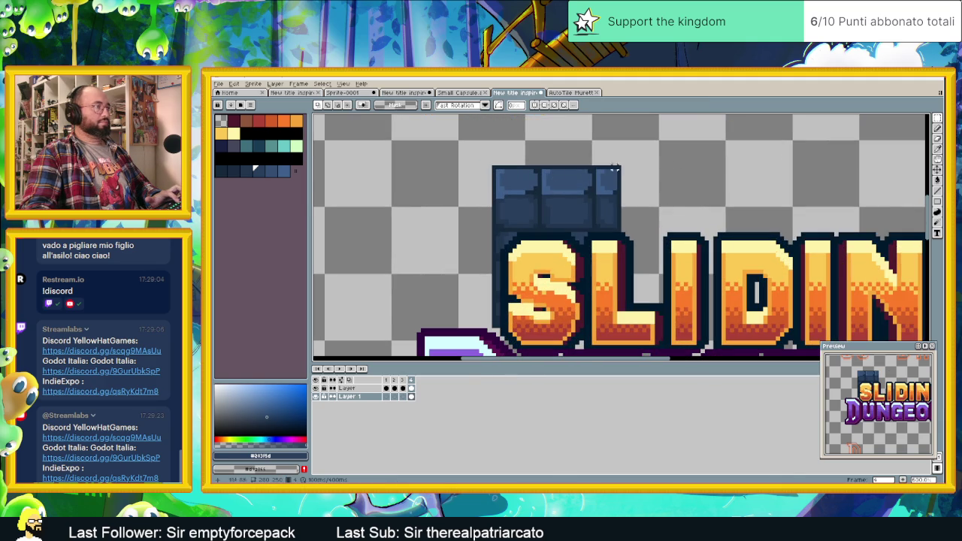
pyautogui.press('b')
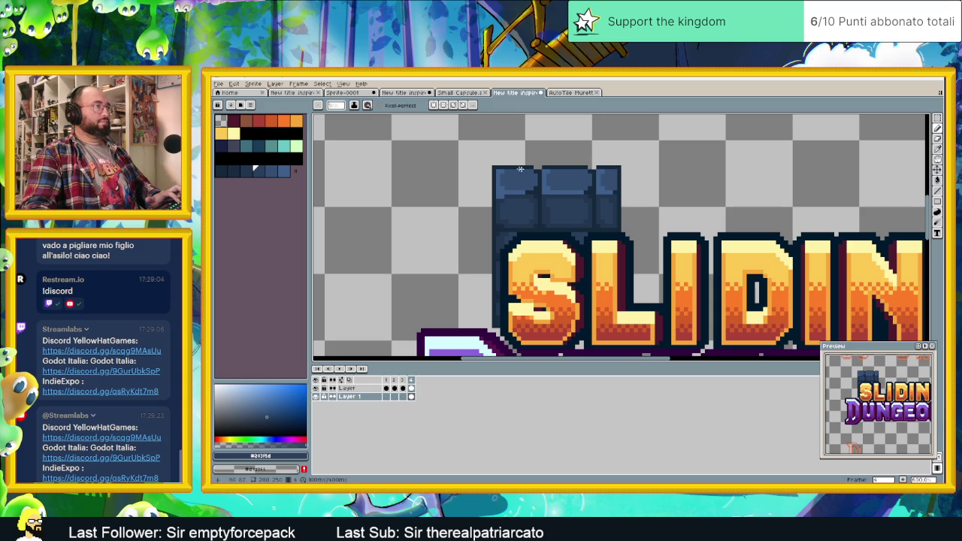
pyautogui.scroll(-2, 605, 163)
pyautogui.moveTo(512, 197)
pyautogui.mouseDown()
pyautogui.moveTo(477, 197)
pyautogui.moveTo(485, 204)
pyautogui.mouseUp()
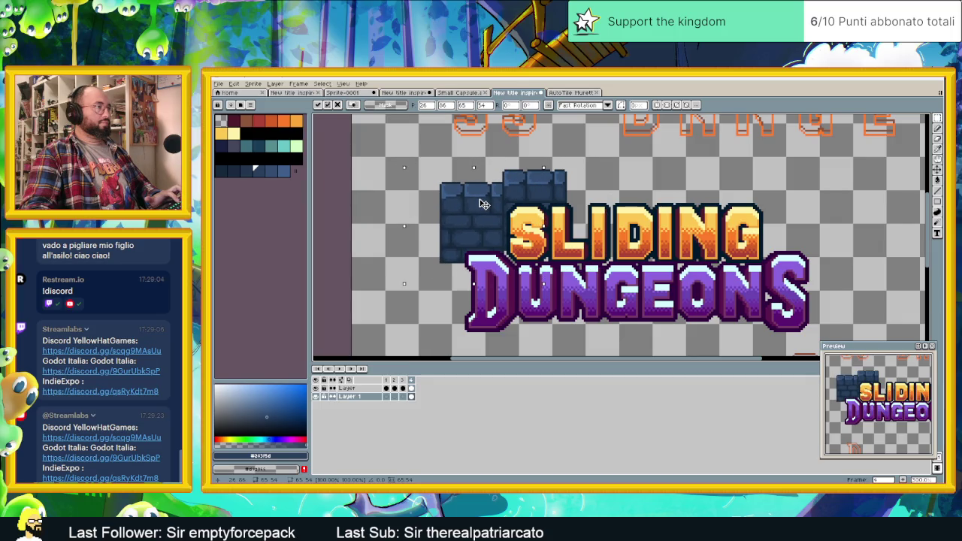
pyautogui.moveTo(483, 204)
pyautogui.mouseDown()
pyautogui.moveTo(485, 191)
pyautogui.moveTo(569, 200)
pyautogui.mouseUp()
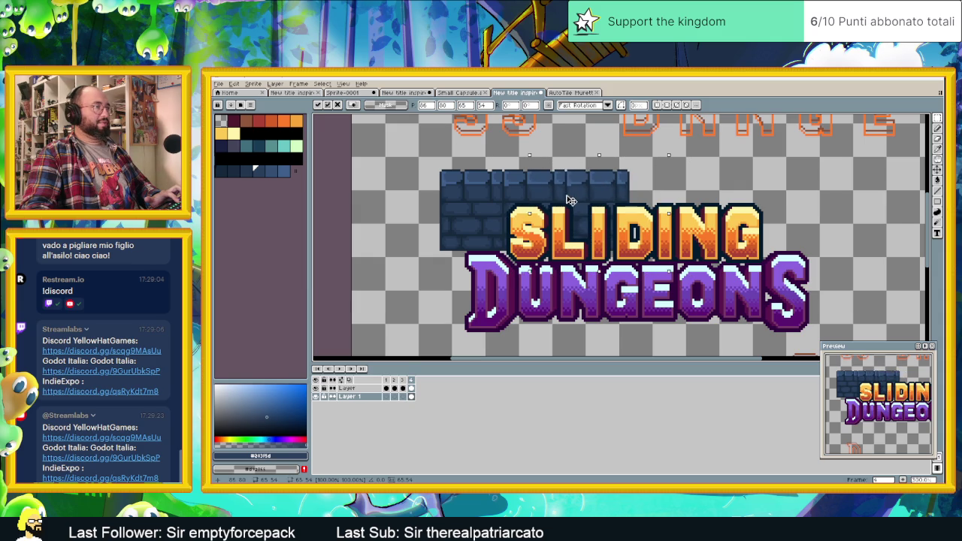
pyautogui.moveTo(564, 199)
pyautogui.mouseDown()
pyautogui.moveTo(661, 180)
pyautogui.moveTo(661, 193)
pyautogui.mouseUp()
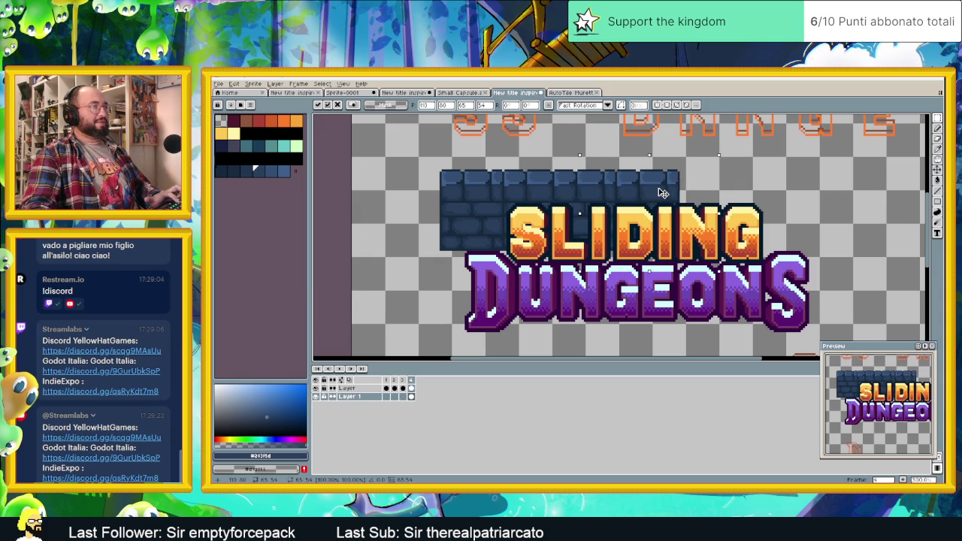
pyautogui.click(748, 185)
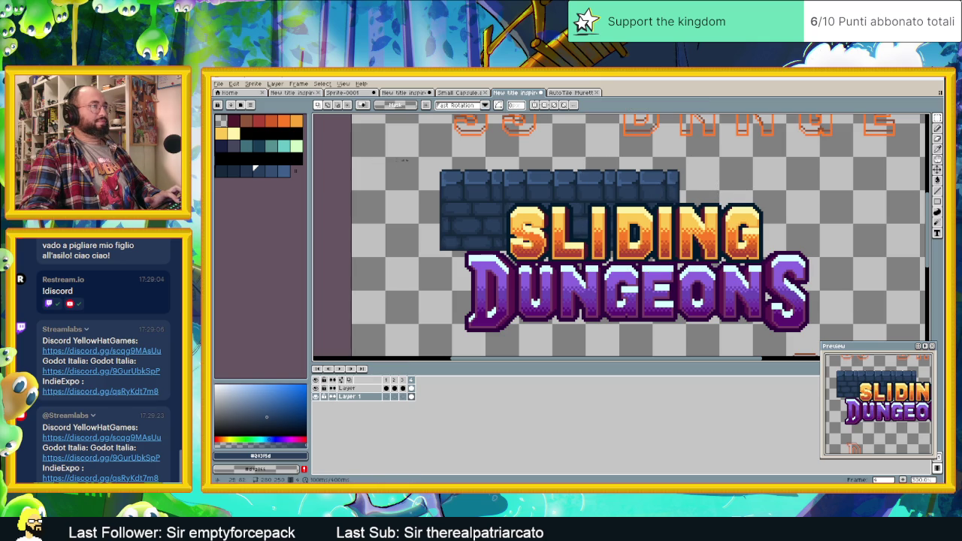
# Step: Select the brick row and copy it rightward to lengthen the wall
pyautogui.moveTo(403, 160); pyautogui.dragTo(775, 282)
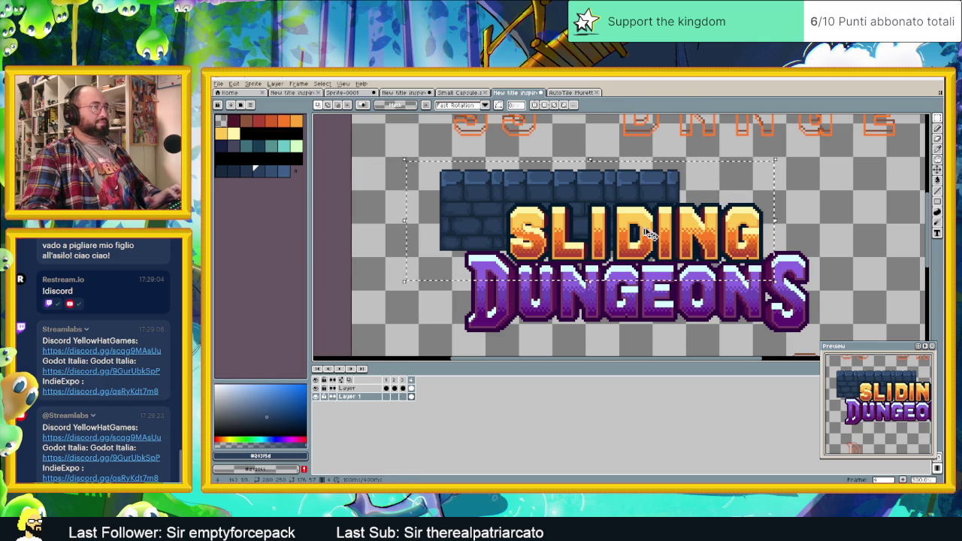
pyautogui.moveTo(586, 196); pyautogui.dragTo(824, 197)
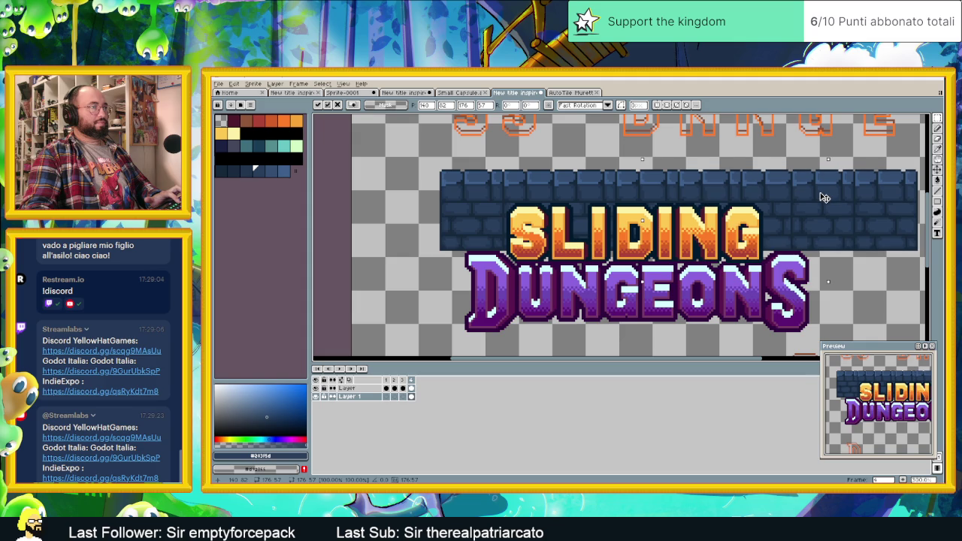
pyautogui.press('Return')
pyautogui.scroll(-1, 740, 319)
pyautogui.scroll(-1, 741, 319)
pyautogui.scroll(2, 726, 311)
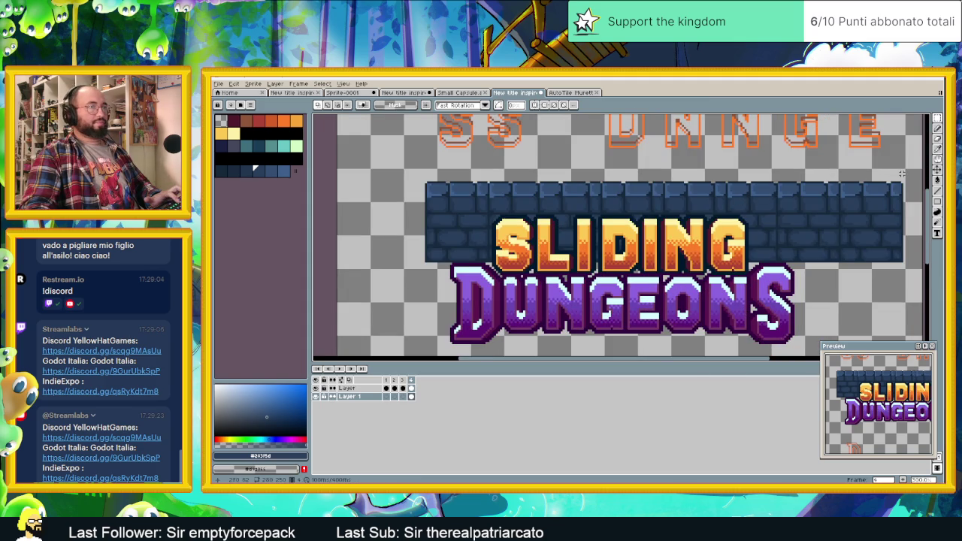
# Step: Copy the banner's right-end bricks to the left end as descending steps beside the D
pyautogui.moveTo(900, 183); pyautogui.dragTo(837, 270)
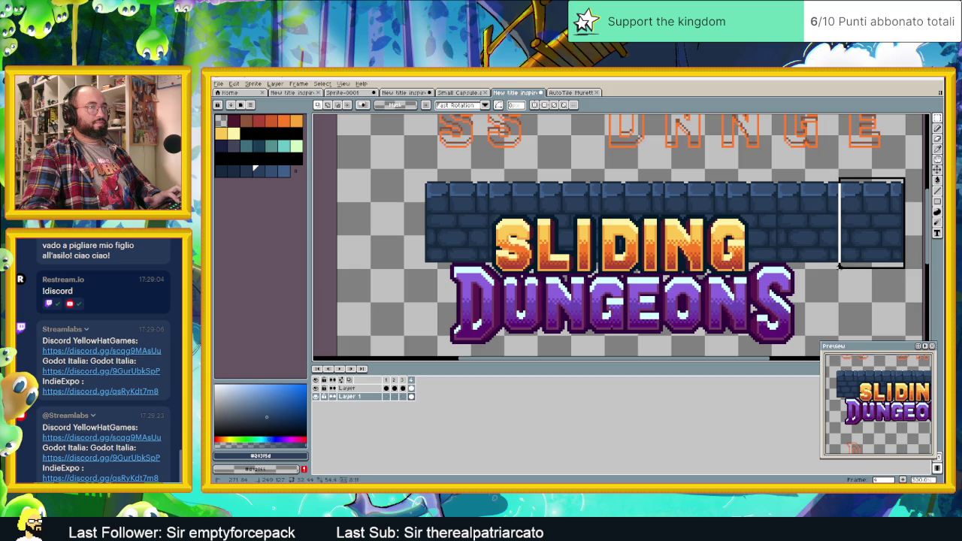
pyautogui.moveTo(885, 216)
pyautogui.mouseDown()
pyautogui.moveTo(443, 245)
pyautogui.moveTo(472, 233)
pyautogui.mouseUp()
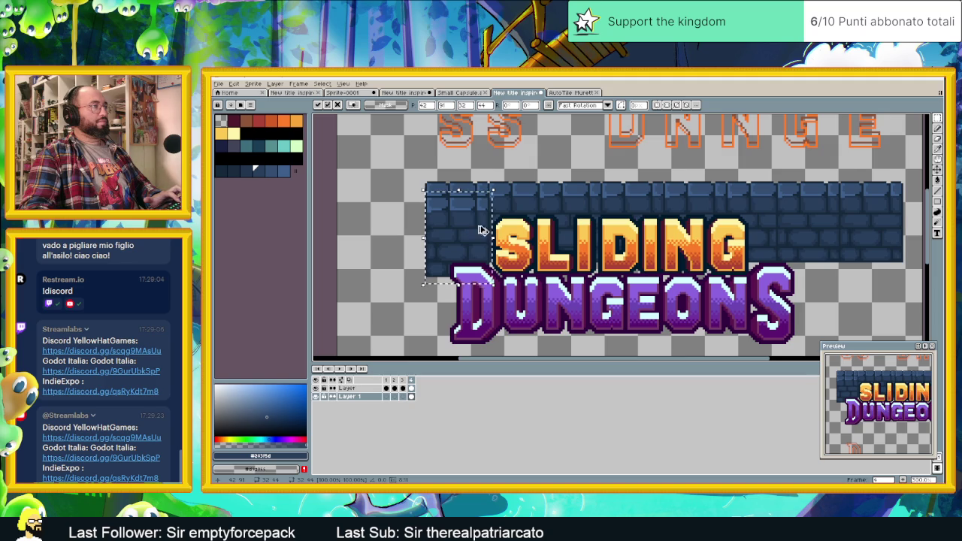
pyautogui.moveTo(471, 233)
pyautogui.mouseDown()
pyautogui.moveTo(560, 272)
pyautogui.moveTo(440, 245)
pyautogui.mouseUp()
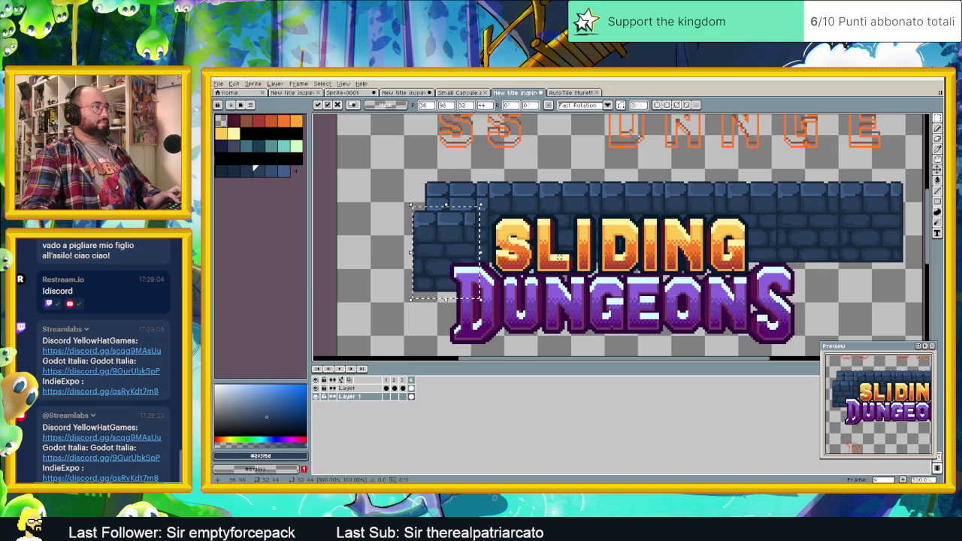
pyautogui.moveTo(475, 248)
pyautogui.mouseDown()
pyautogui.moveTo(561, 307)
pyautogui.moveTo(421, 282)
pyautogui.mouseUp()
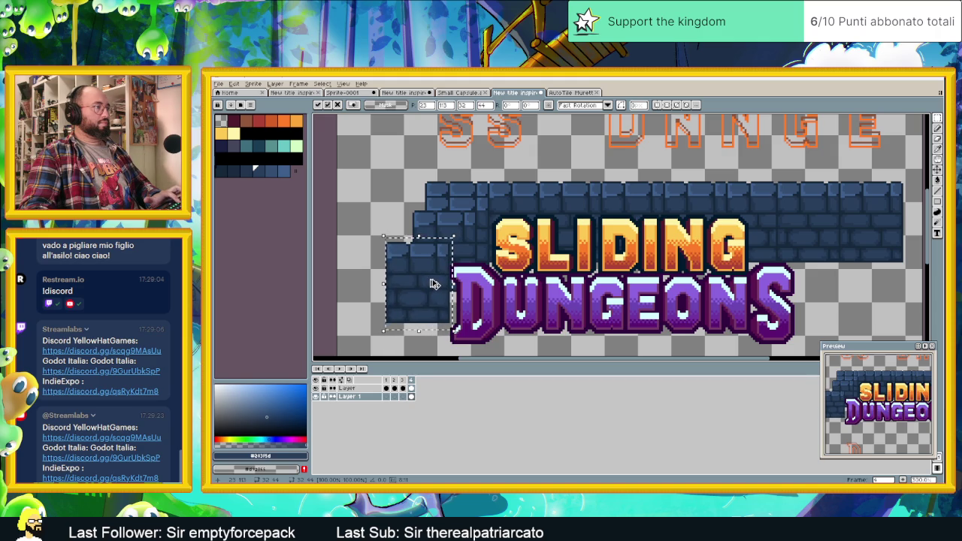
pyautogui.moveTo(428, 288)
pyautogui.mouseDown()
pyautogui.moveTo(412, 321)
pyautogui.moveTo(412, 302)
pyautogui.mouseUp()
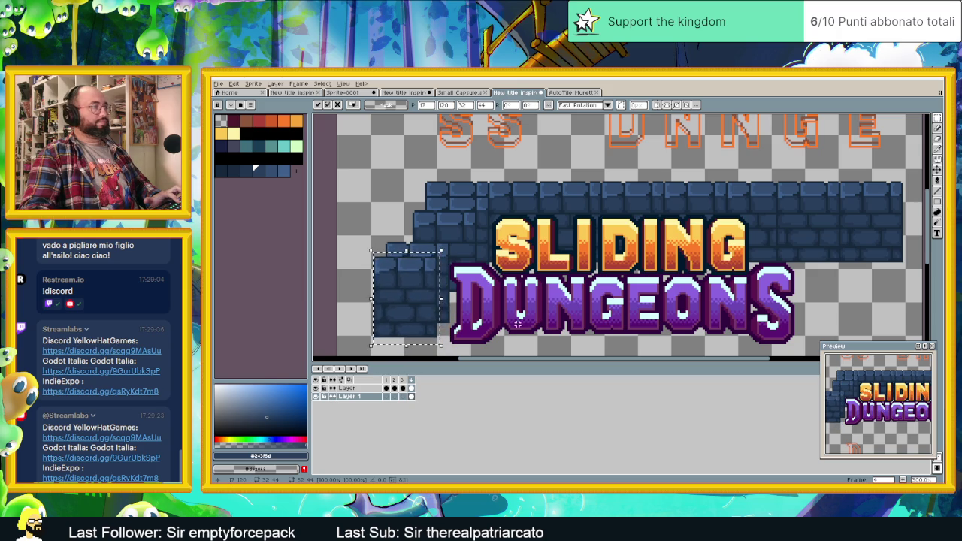
pyautogui.scroll(-1, 487, 335)
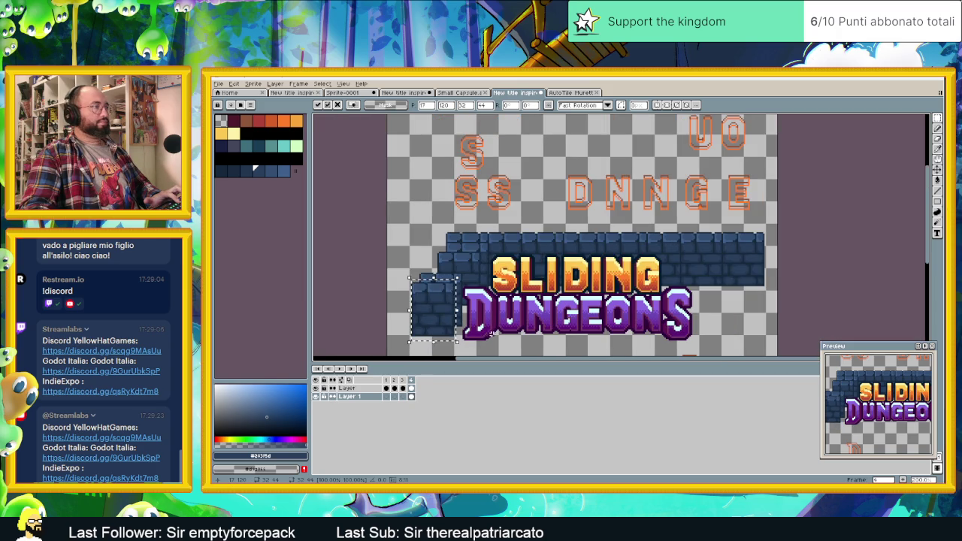
# Step: Drop the left-side block, then paste another brick piece and move it rightward
pyautogui.click(699, 332)
pyautogui.hotkey('ctrl', 'v')
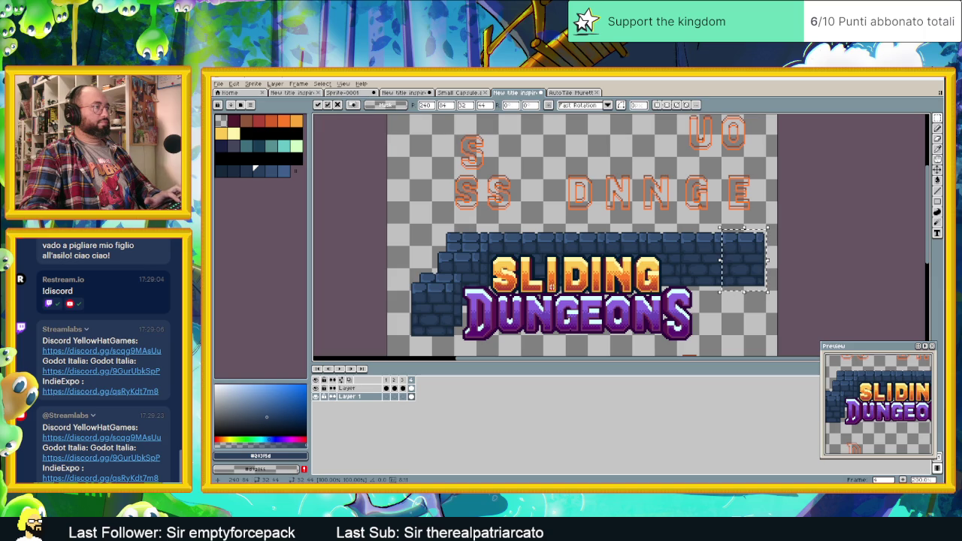
pyautogui.moveTo(729, 295); pyautogui.dragTo(683, 262)
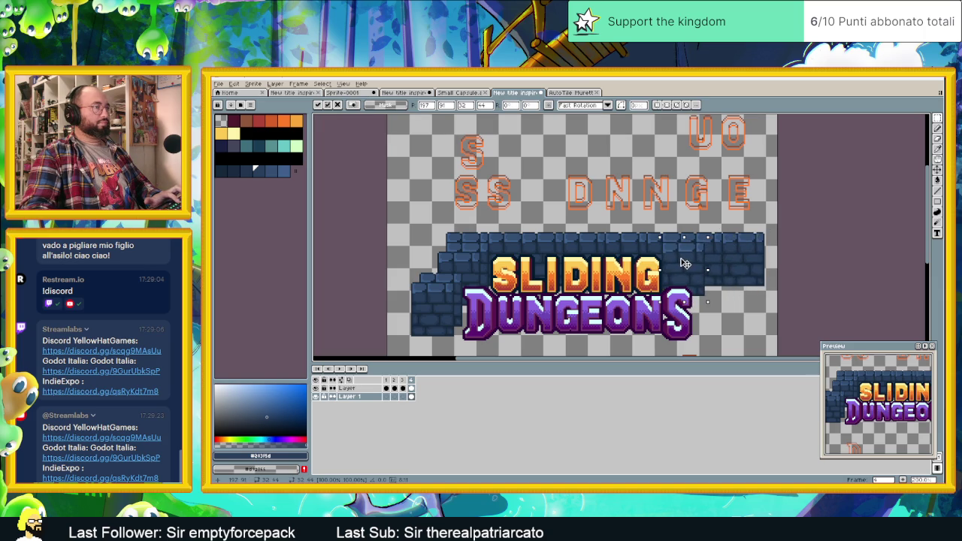
pyautogui.scroll(2, 681, 267)
pyautogui.scroll(-1, 679, 265)
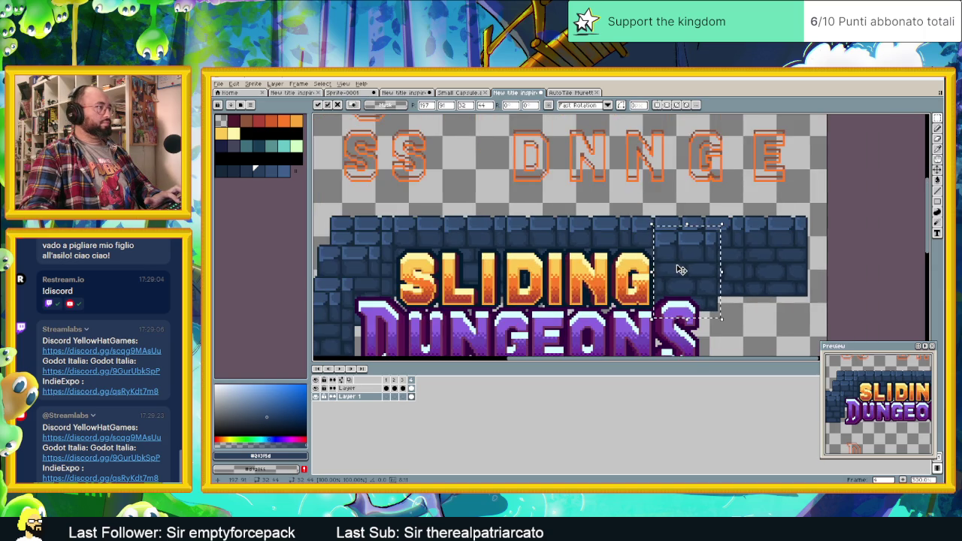
pyautogui.scroll(1, 689, 271)
pyautogui.moveTo(687, 268); pyautogui.dragTo(691, 264)
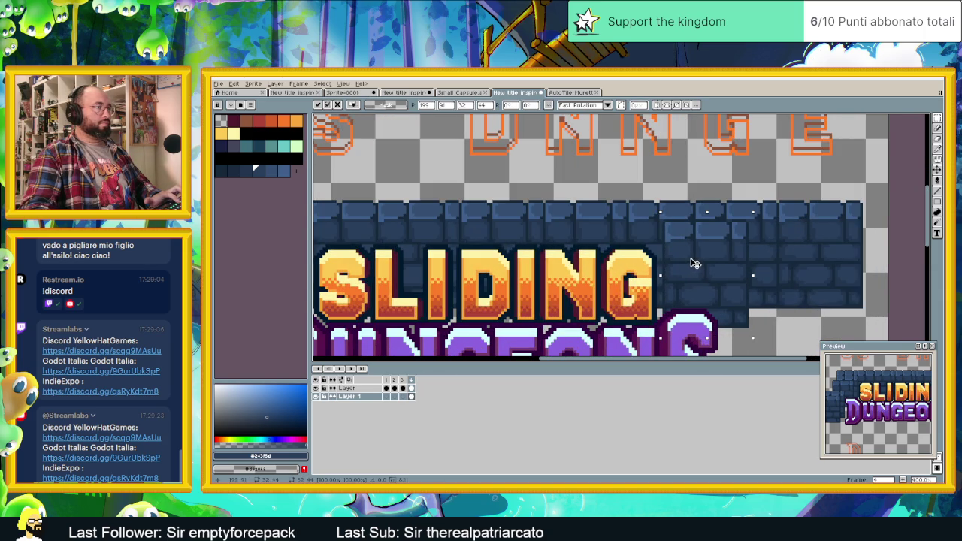
pyautogui.moveTo(623, 283); pyautogui.dragTo(653, 274)
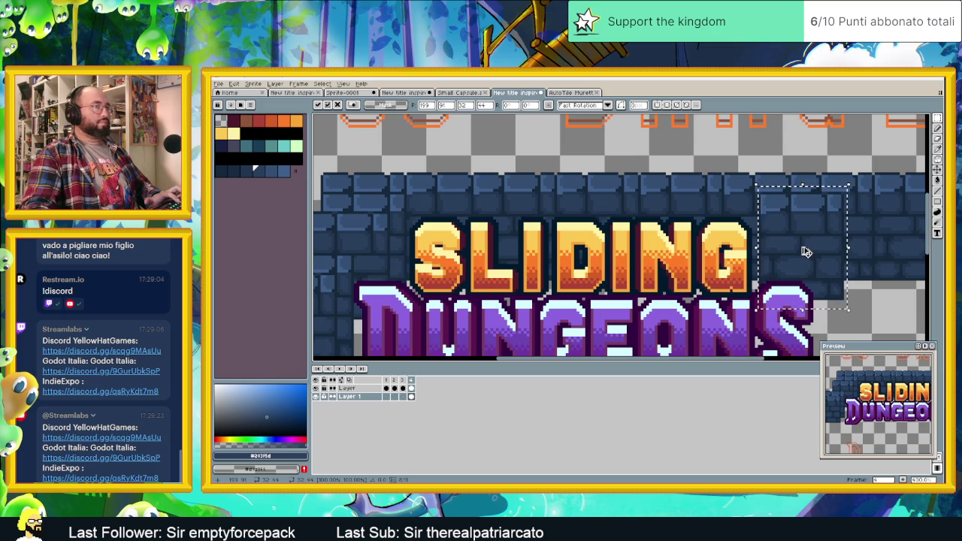
# Step: Place the bricks at the wall's right end with a lower step and commit them
pyautogui.moveTo(808, 262)
pyautogui.mouseDown()
pyautogui.moveTo(875, 206)
pyautogui.moveTo(800, 254)
pyautogui.mouseUp()
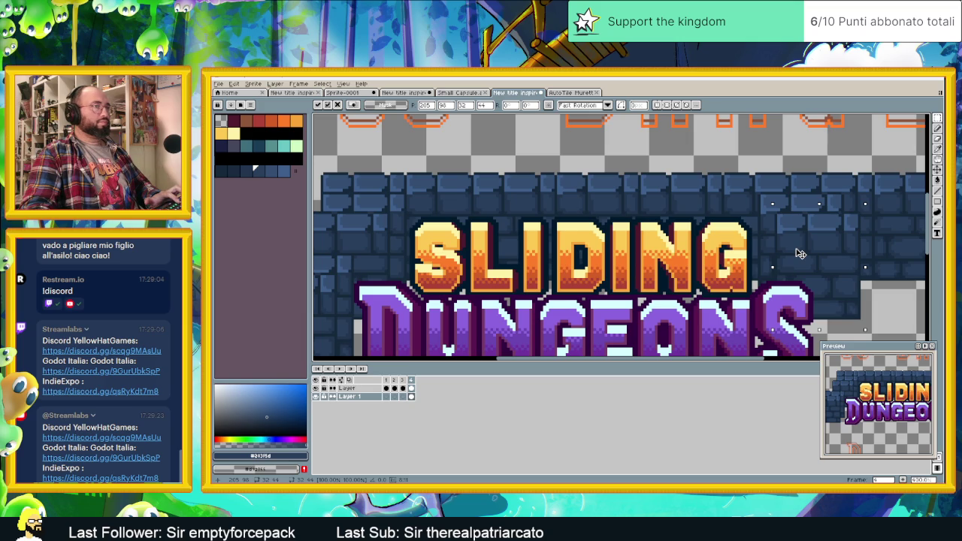
pyautogui.moveTo(800, 254)
pyautogui.mouseDown()
pyautogui.moveTo(827, 229)
pyautogui.moveTo(889, 261)
pyautogui.mouseUp()
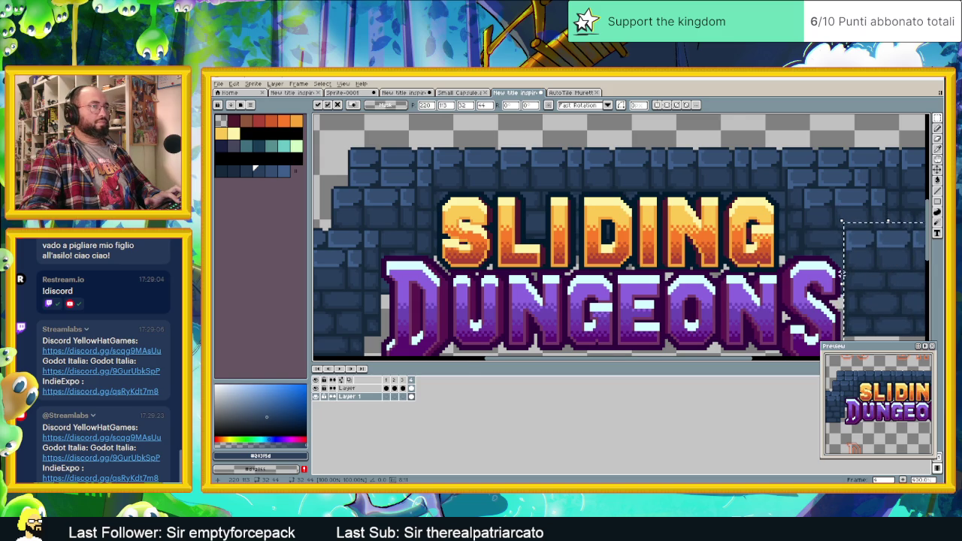
pyautogui.scroll(-1, 841, 275)
pyautogui.hscroll(1, 842, 276)
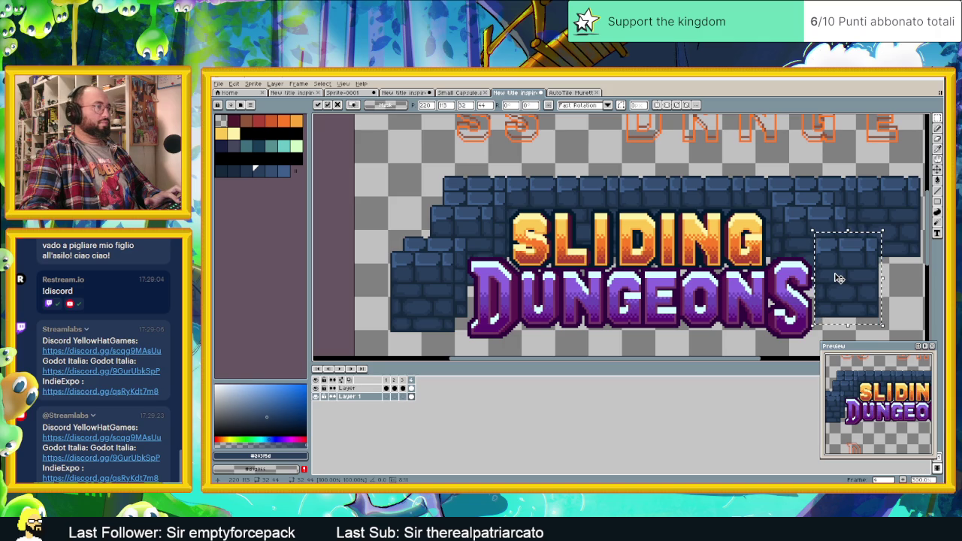
pyautogui.moveTo(838, 278)
pyautogui.mouseDown()
pyautogui.moveTo(862, 291)
pyautogui.moveTo(850, 292)
pyautogui.mouseUp()
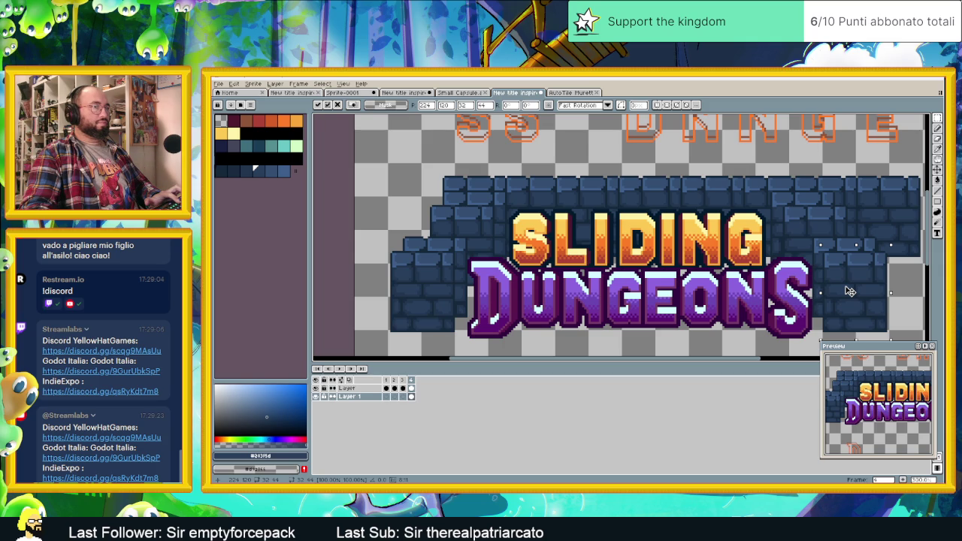
pyautogui.press('Return')
pyautogui.scroll(-1, 829, 291)
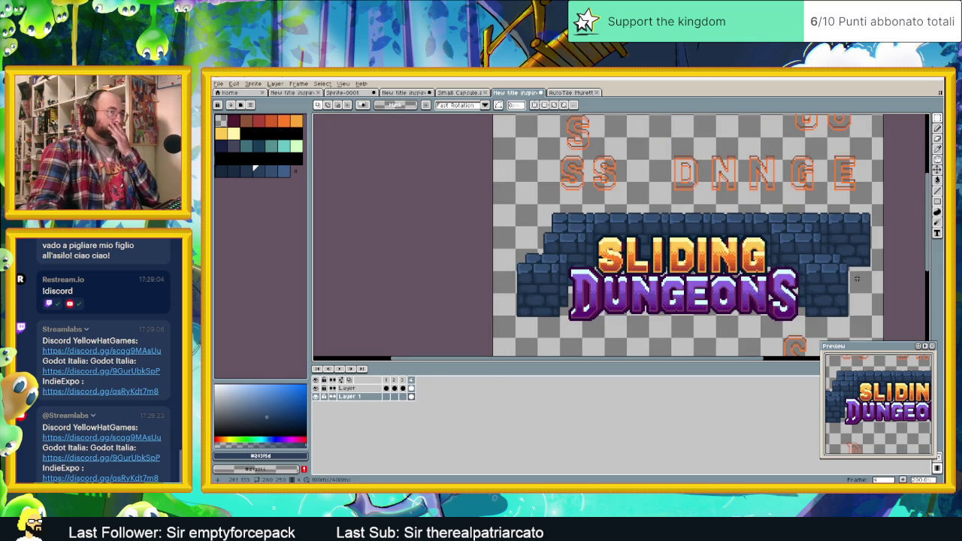
# Step: Erase the surplus top-right corner bricks, the top-right column and the leftover right strip
pyautogui.moveTo(852, 288); pyautogui.dragTo(807, 264)
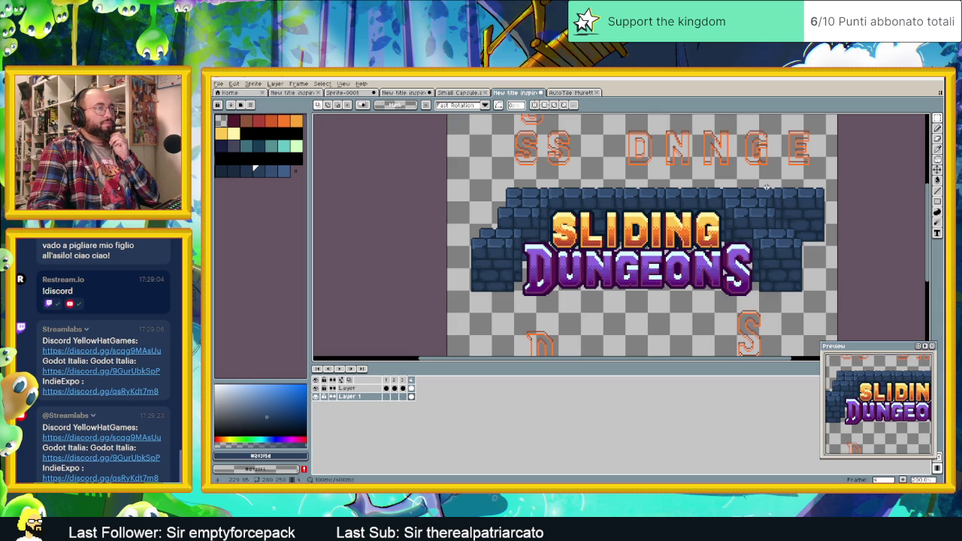
pyautogui.scroll(2, 813, 215)
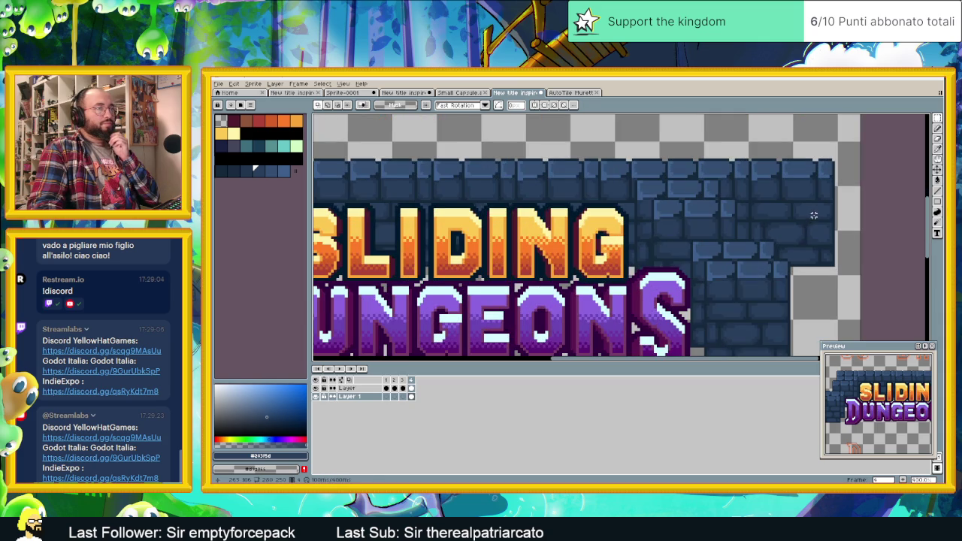
pyautogui.moveTo(738, 237); pyautogui.dragTo(850, 142)
pyautogui.press('Delete')
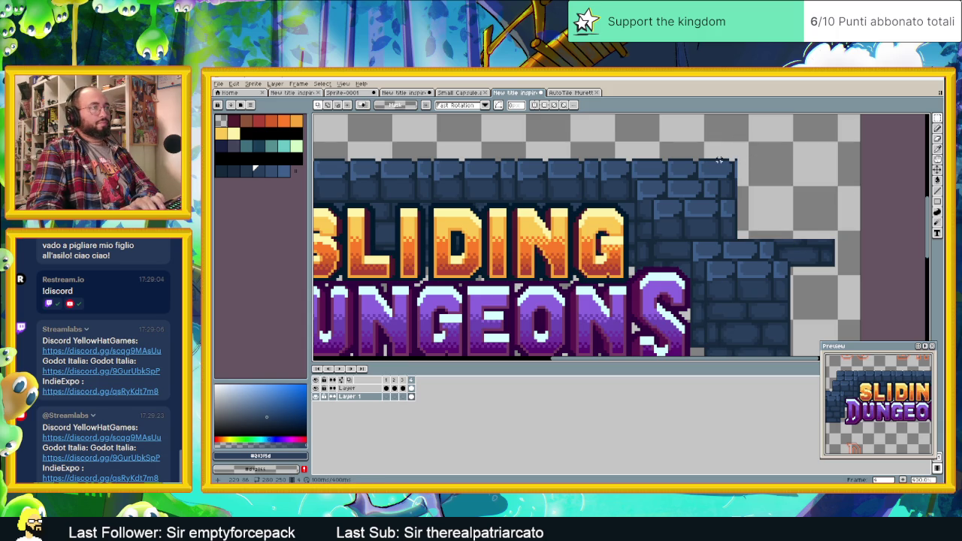
pyautogui.moveTo(721, 159); pyautogui.dragTo(739, 198)
pyautogui.press('Delete')
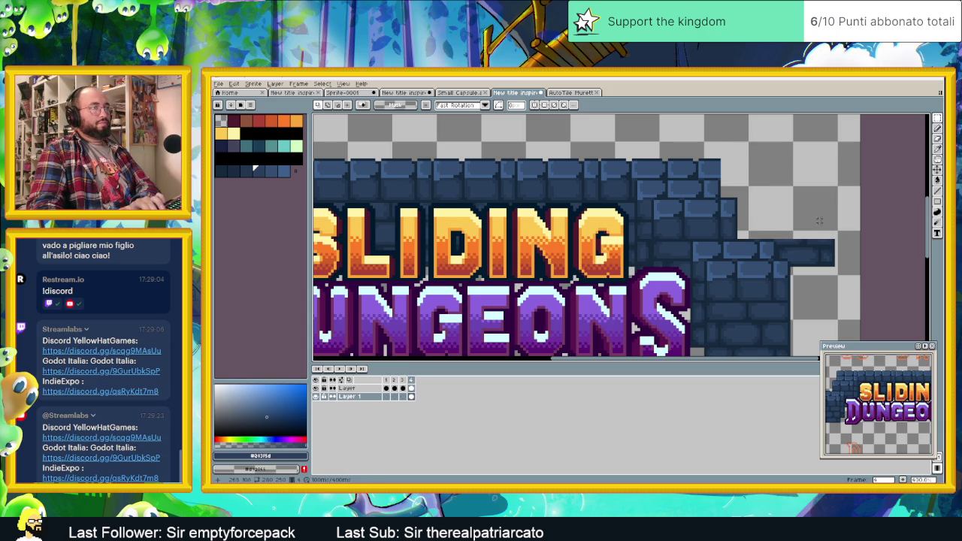
pyautogui.moveTo(777, 239)
pyautogui.mouseDown()
pyautogui.moveTo(836, 261)
pyautogui.moveTo(794, 283)
pyautogui.mouseUp()
pyautogui.press('Delete')
pyautogui.press('Delete')
# Step: Zoom out to check the symmetric arch and select the right-side brick block
pyautogui.scroll(-2, 824, 282)
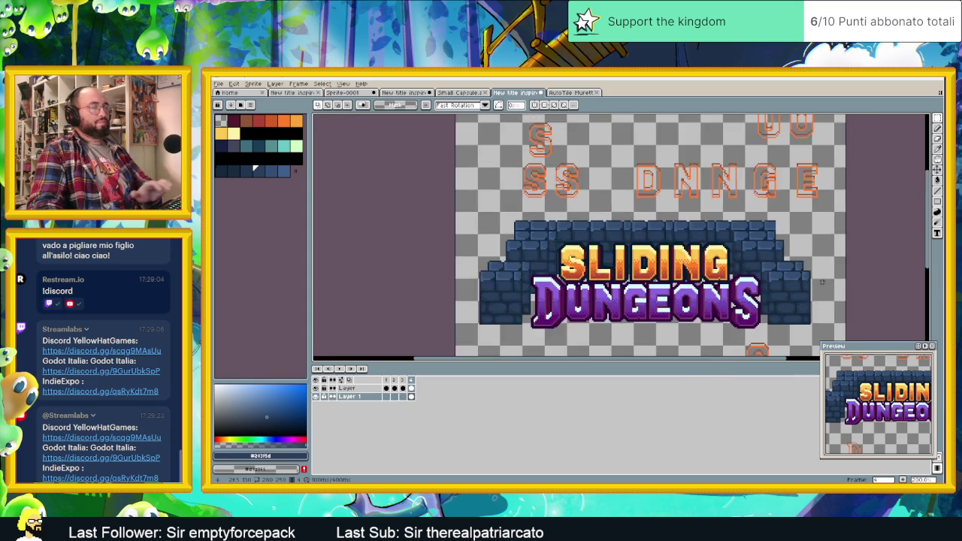
pyautogui.scroll(-1, 824, 282)
pyautogui.scroll(1, 768, 279)
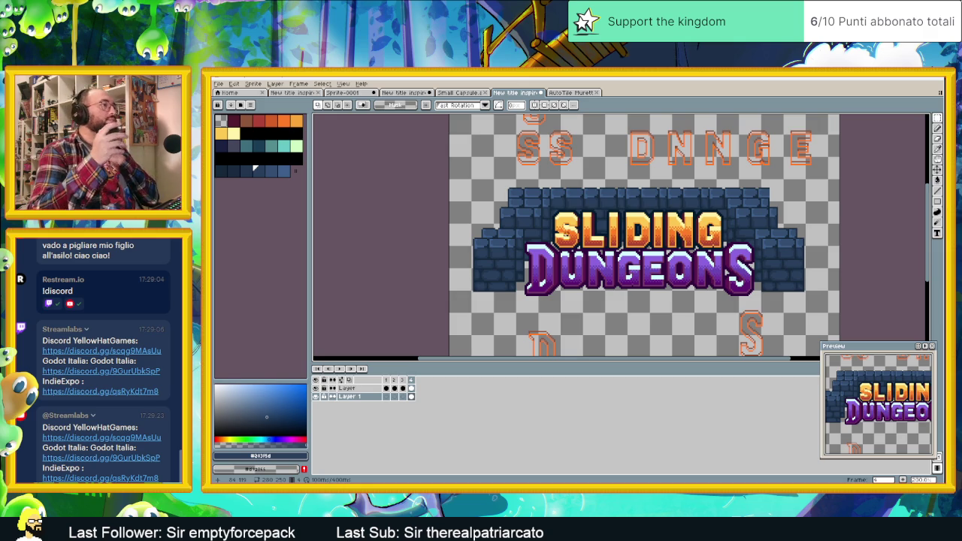
pyautogui.scroll(1, 637, 318)
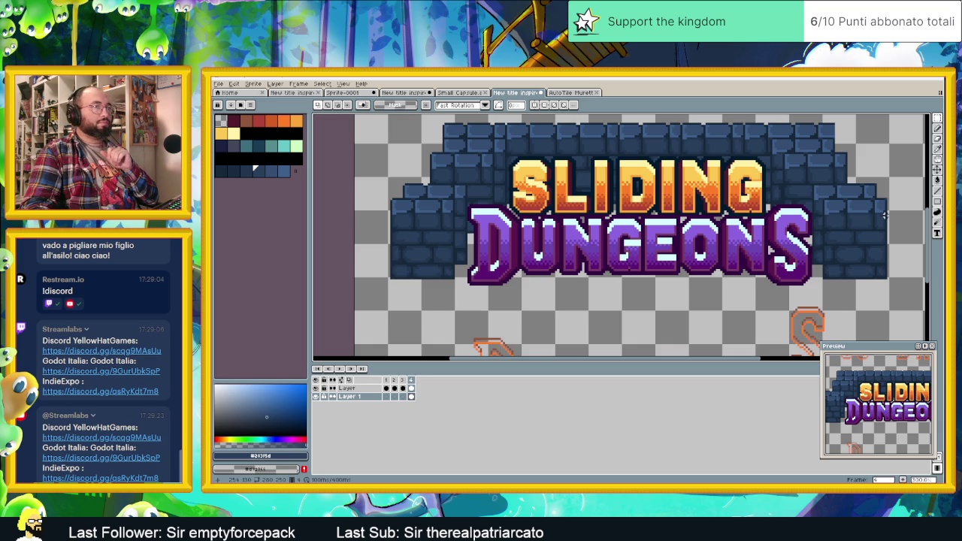
pyautogui.moveTo(885, 216); pyautogui.dragTo(824, 277)
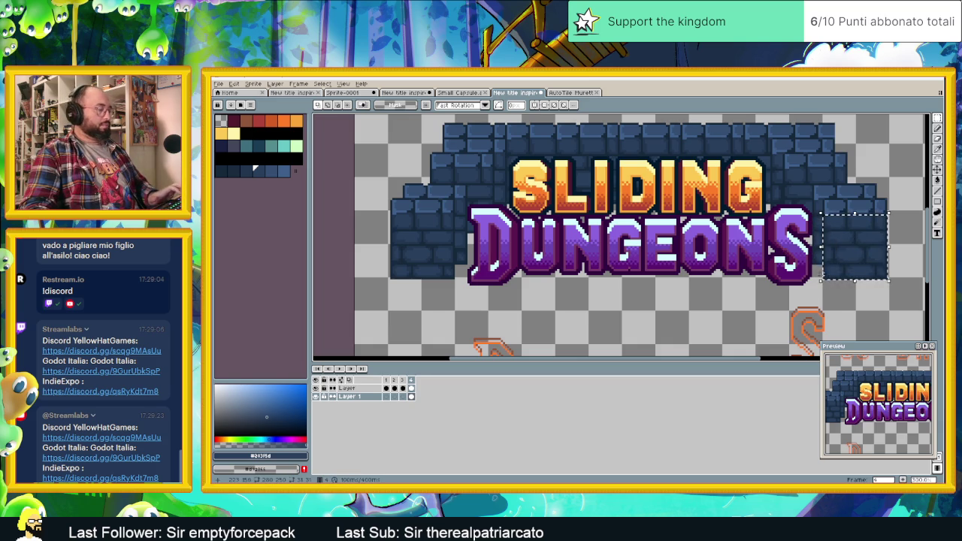
# Step: Hide the title and drag copies of the right brick block into the gap under the arch's centre
pyautogui.hotkey('ctrl', 't')
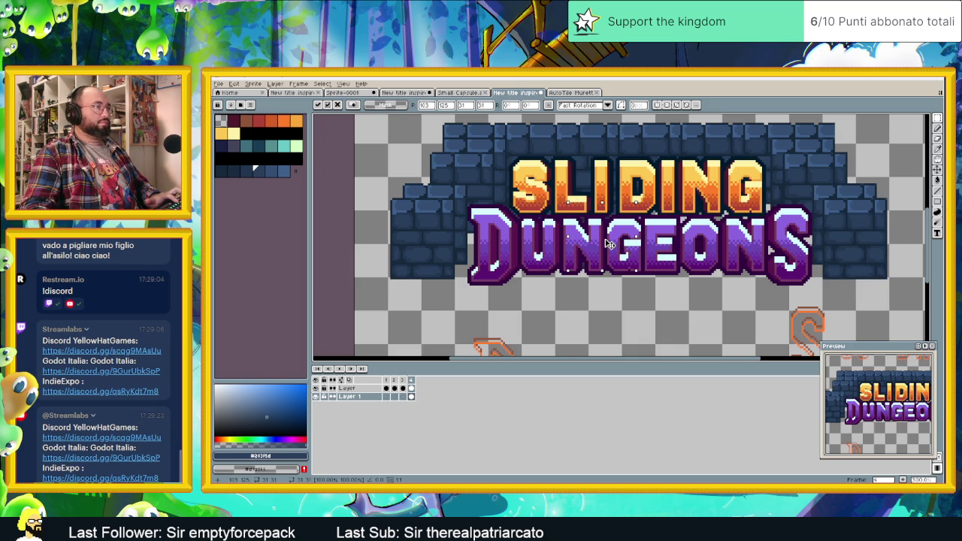
pyautogui.hotkey('ctrl', 'z')
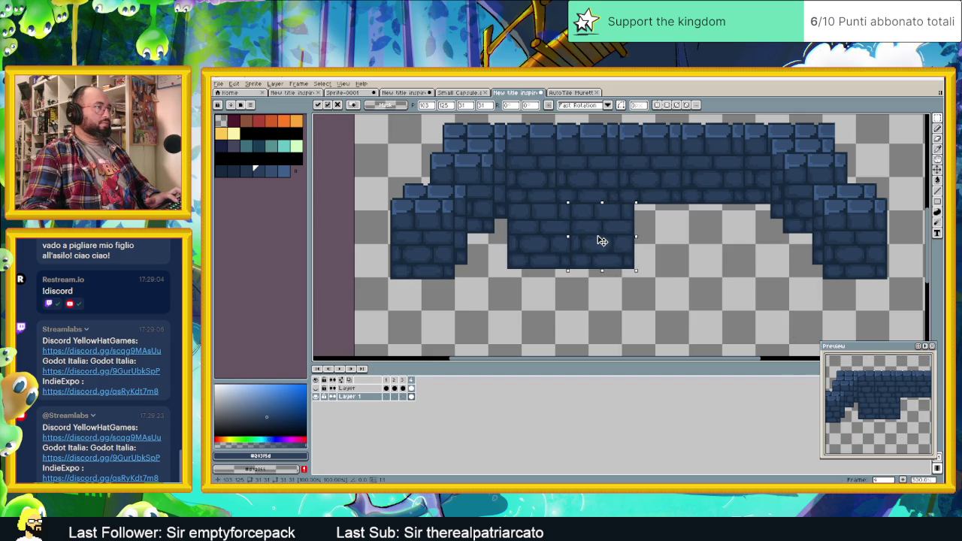
pyautogui.hotkey('ctrl', 'z')
pyautogui.moveTo(841, 236); pyautogui.dragTo(657, 226)
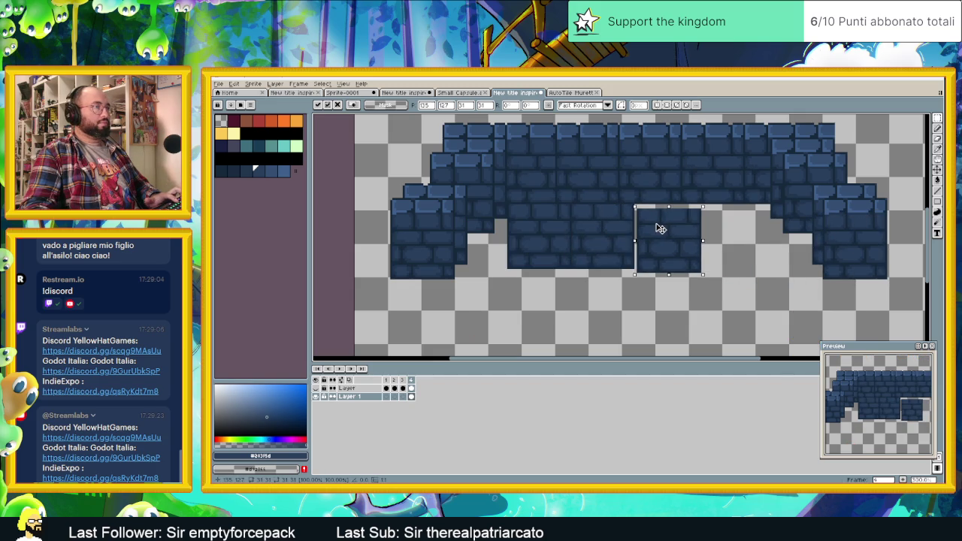
pyautogui.hotkey('ctrl', 'z')
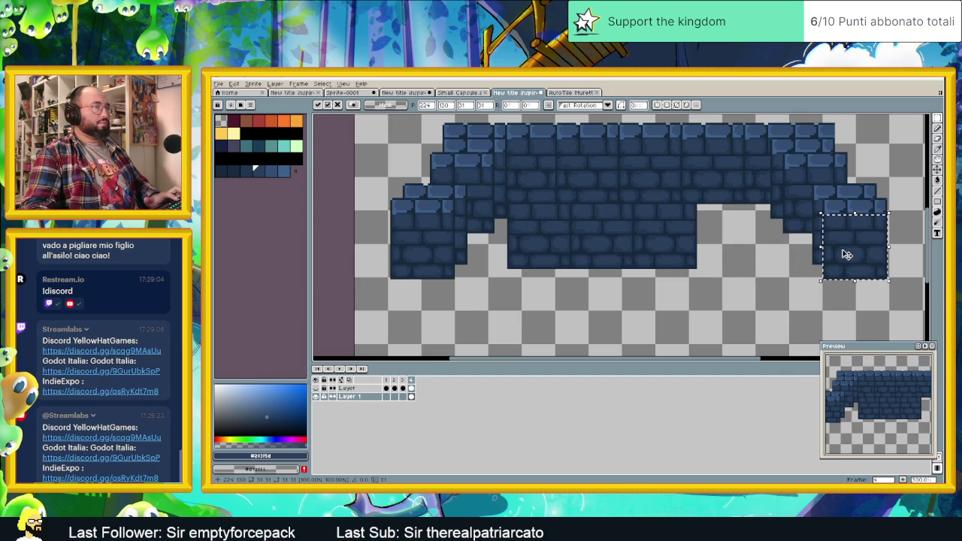
pyautogui.moveTo(870, 252); pyautogui.dragTo(741, 239)
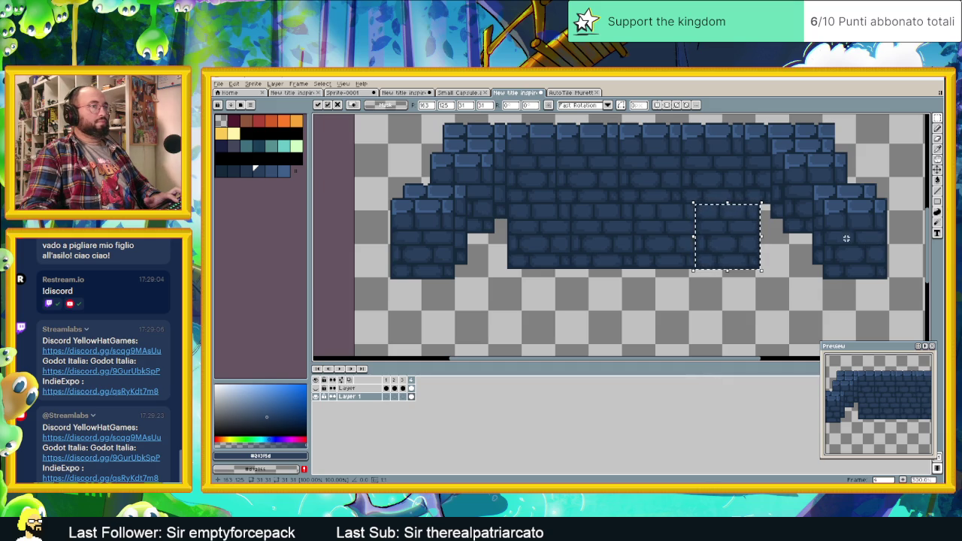
pyautogui.scroll(1, 721, 248)
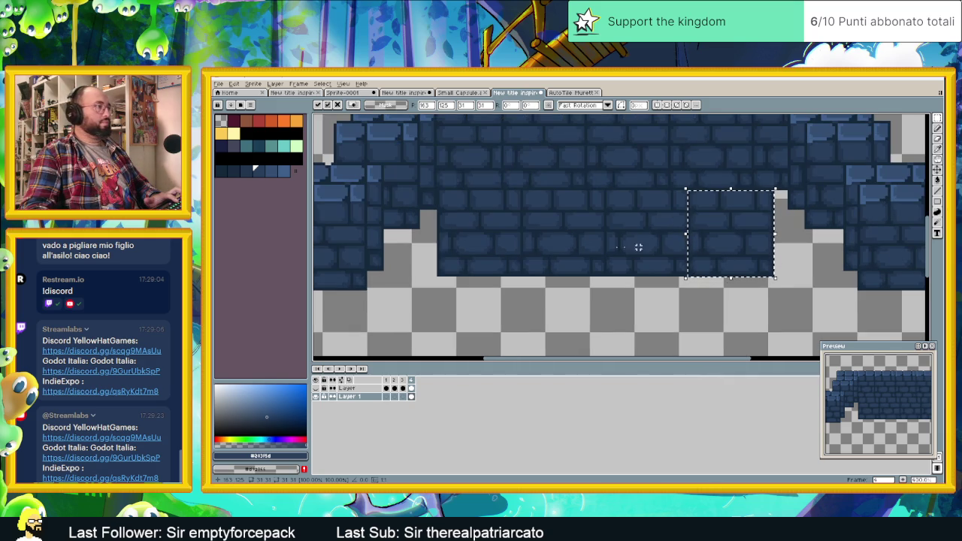
pyautogui.moveTo(715, 229)
pyautogui.mouseDown()
pyautogui.moveTo(875, 245)
pyautogui.moveTo(644, 322)
pyautogui.mouseUp()
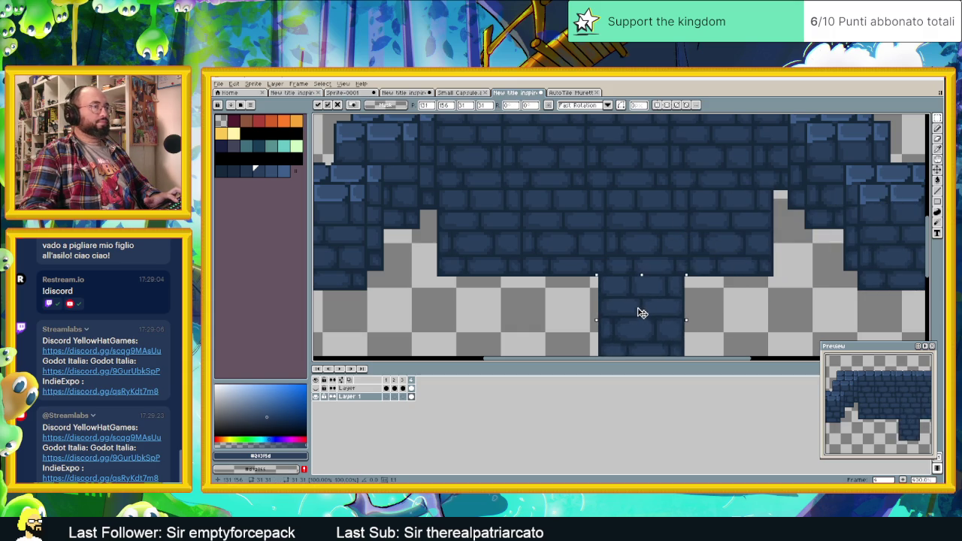
pyautogui.press('Escape')
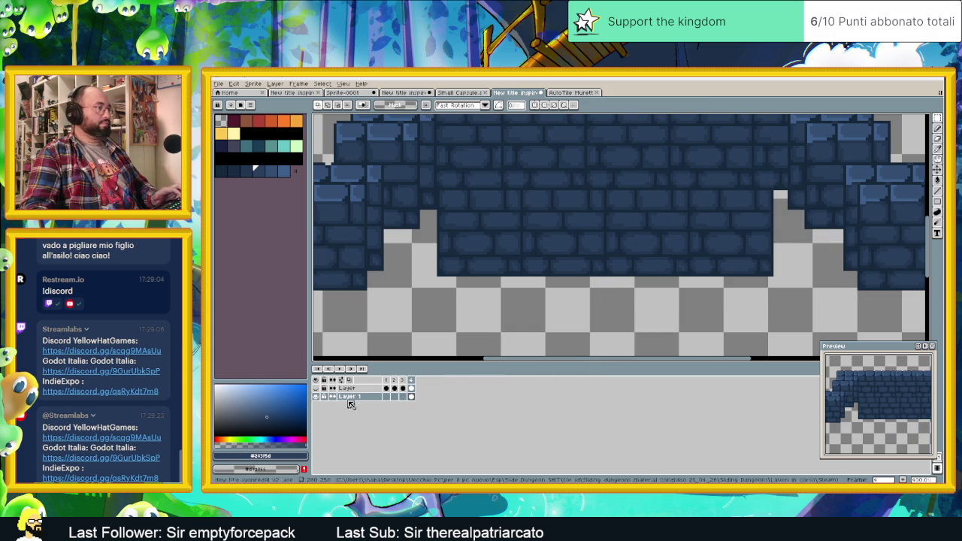
# Step: Add a new layer and move it beneath Layer 1
pyautogui.rightClick(348, 396)
pyautogui.click(428, 411)
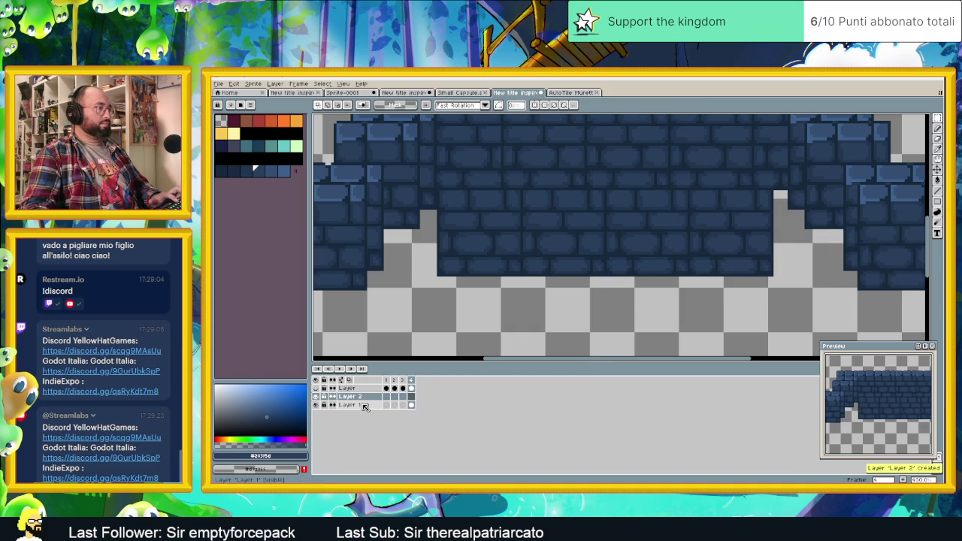
pyautogui.moveTo(376, 396); pyautogui.dragTo(369, 410)
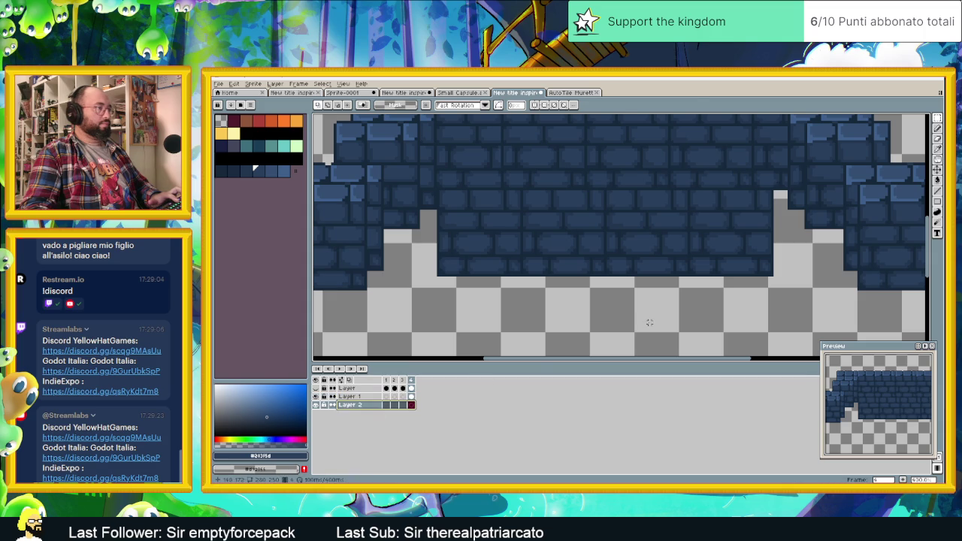
# Step: Paste bricks into the right and left gaps on the new layer, then show the title again
pyautogui.hotkey('ctrl', 'v')
pyautogui.moveTo(870, 245); pyautogui.dragTo(811, 232)
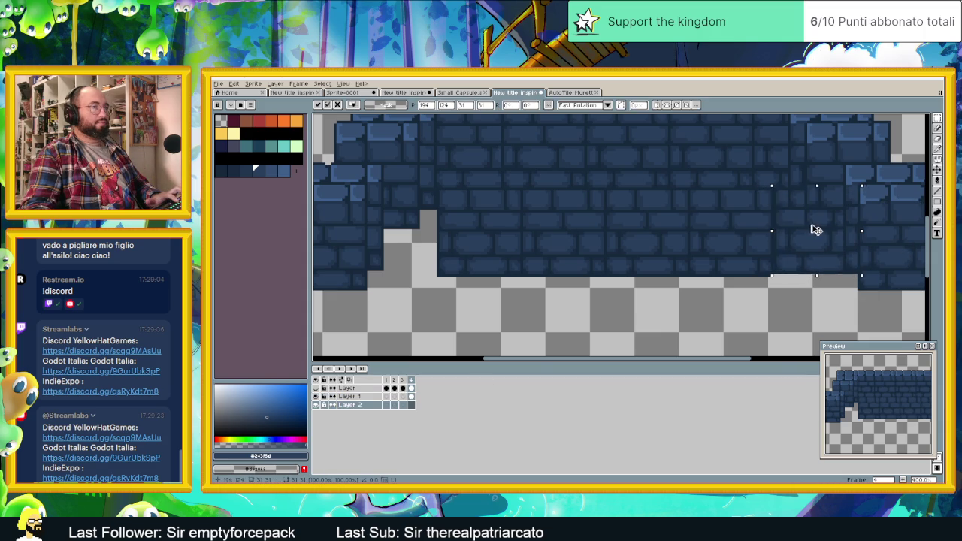
pyautogui.moveTo(837, 236)
pyautogui.mouseDown()
pyautogui.moveTo(890, 242)
pyautogui.moveTo(390, 230)
pyautogui.mouseUp()
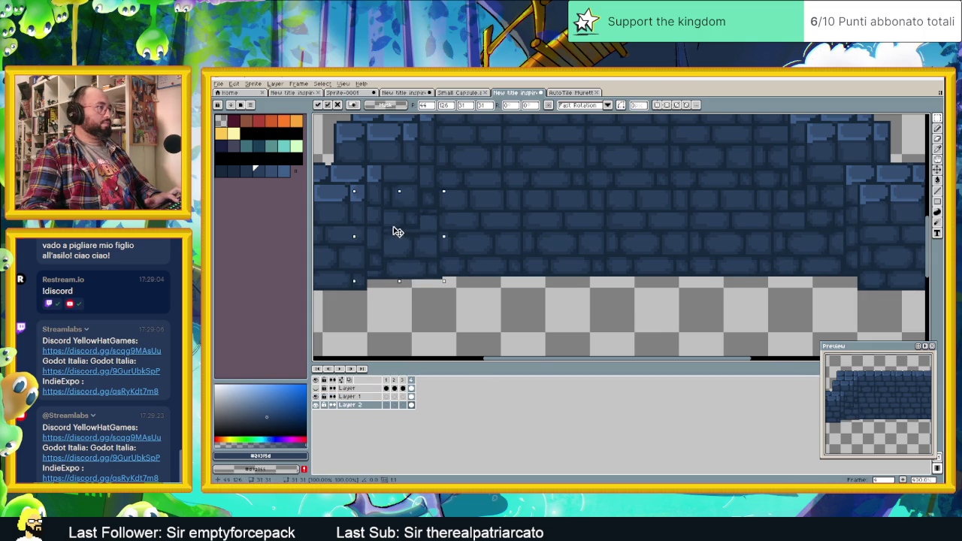
pyautogui.scroll(-1, 451, 259)
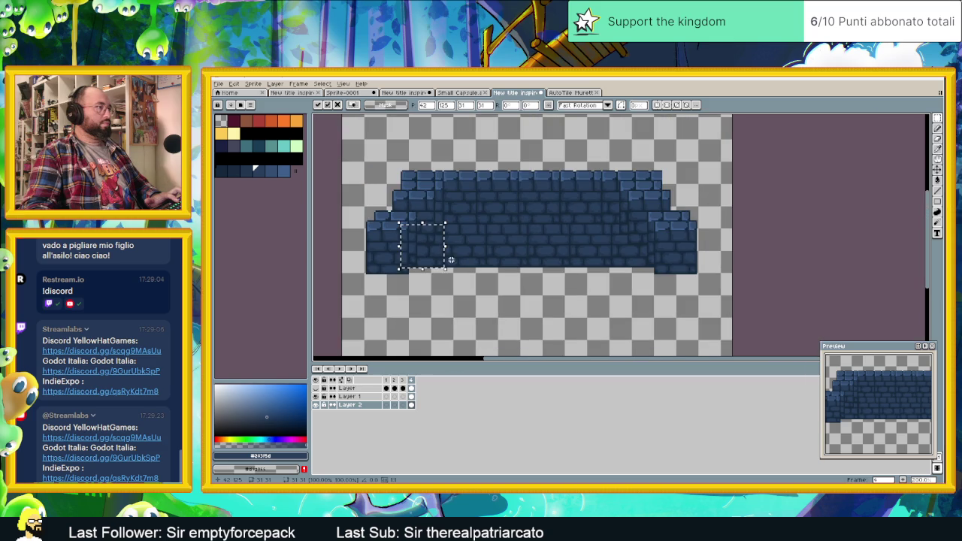
pyautogui.click(486, 294)
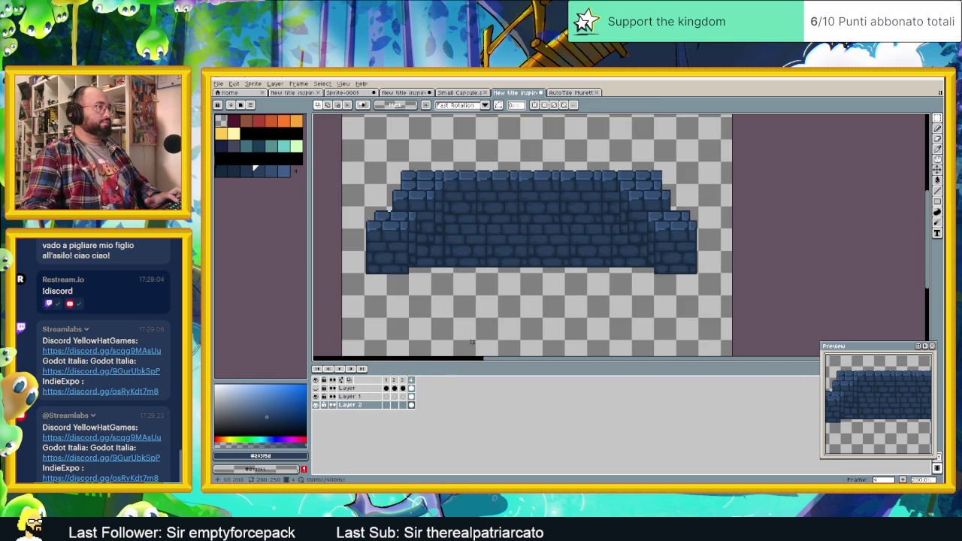
pyautogui.click(316, 388)
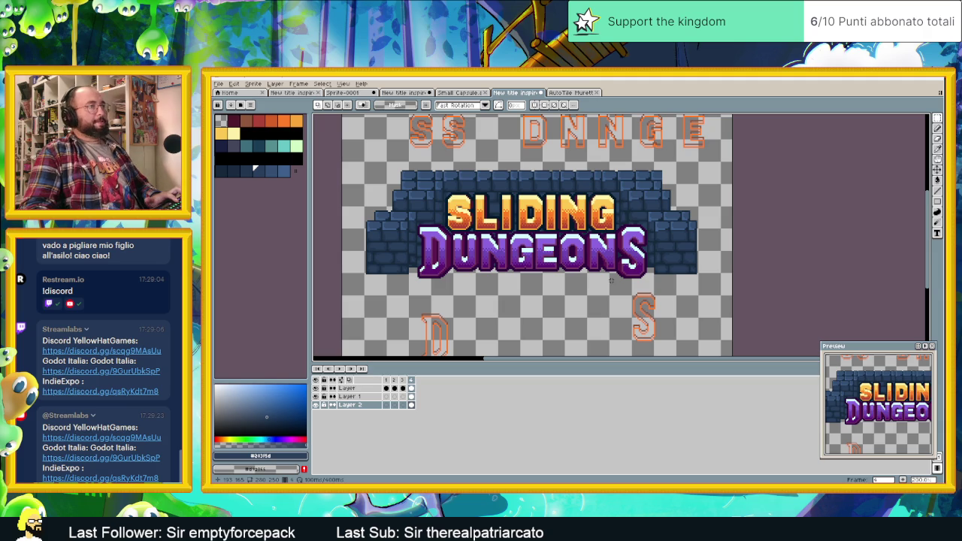
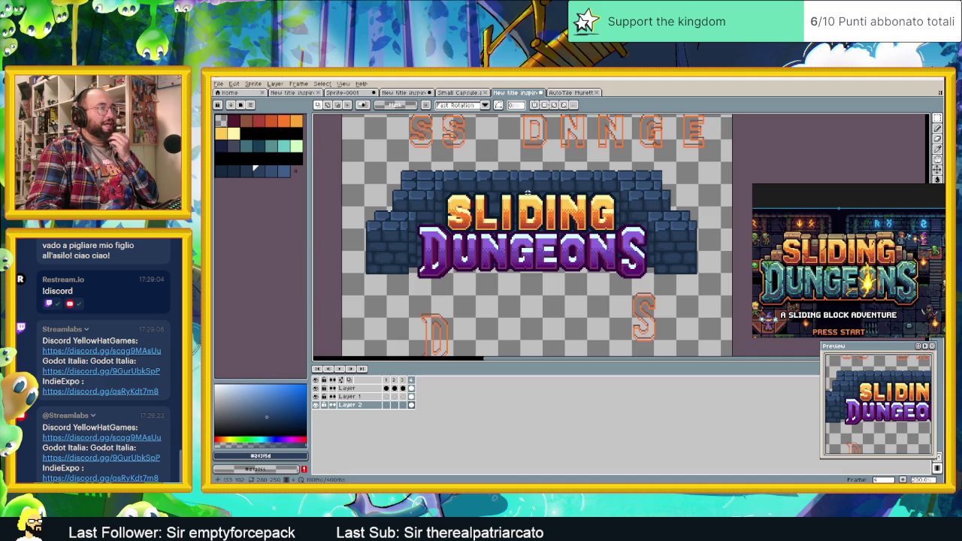
# Step: On Layer 1, select the top row of wall bricks and shift it slightly up and right
pyautogui.scroll(1, 451, 192)
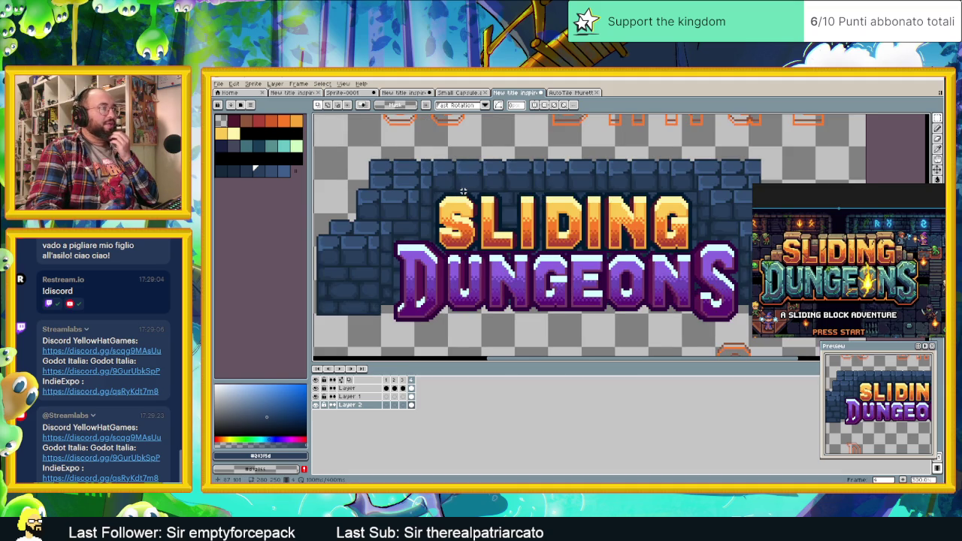
pyautogui.scroll(-1, 463, 192)
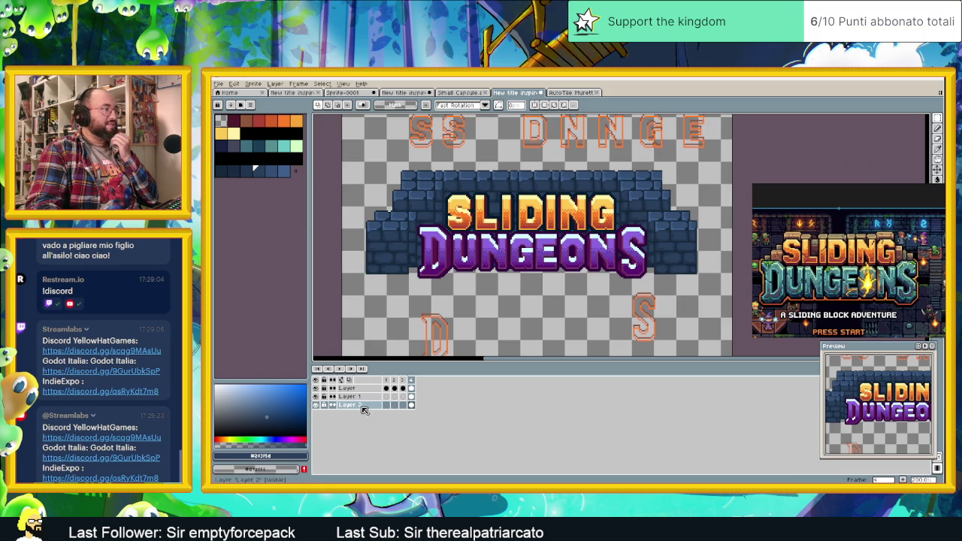
pyautogui.click(351, 395)
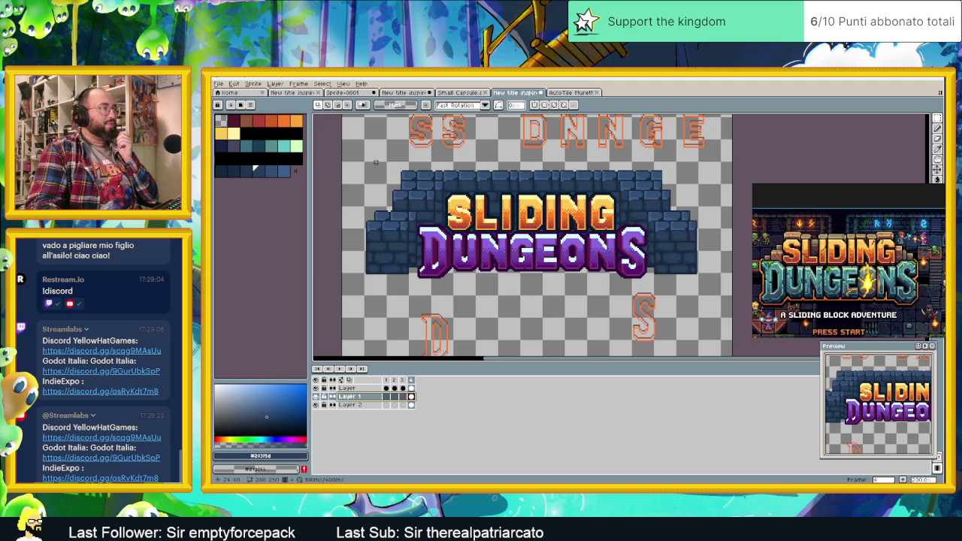
pyautogui.moveTo(382, 159)
pyautogui.mouseDown()
pyautogui.moveTo(683, 198)
pyautogui.moveTo(655, 194)
pyautogui.moveTo(655, 205)
pyautogui.mouseUp()
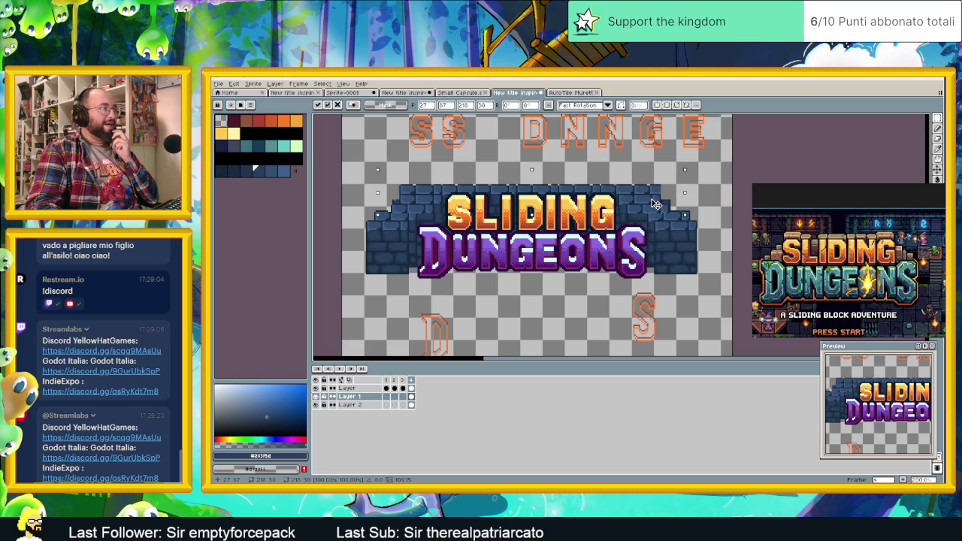
pyautogui.moveTo(655, 203); pyautogui.dragTo(653, 202)
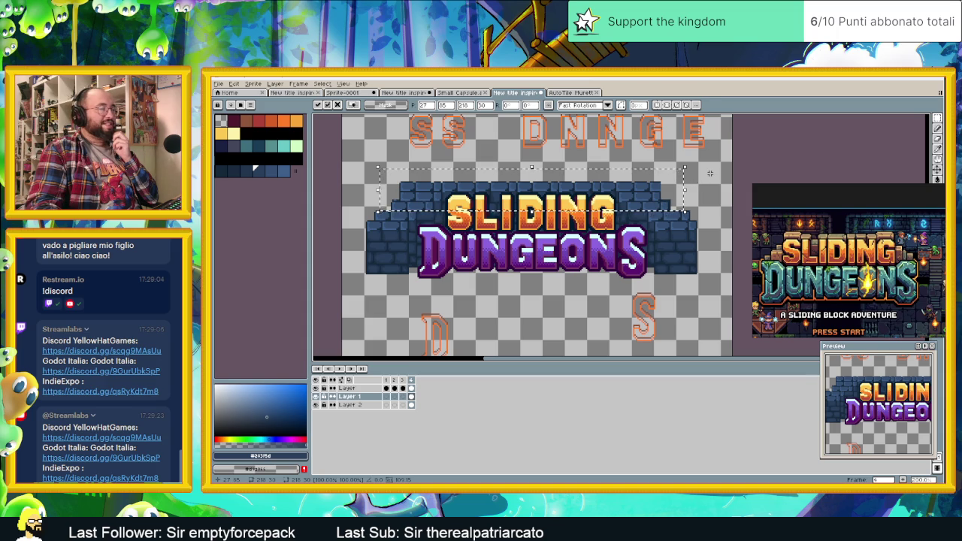
# Step: Commit the moved brick row and reframe the view on the logo
pyautogui.click(704, 174)
pyautogui.scroll(3, 661, 197)
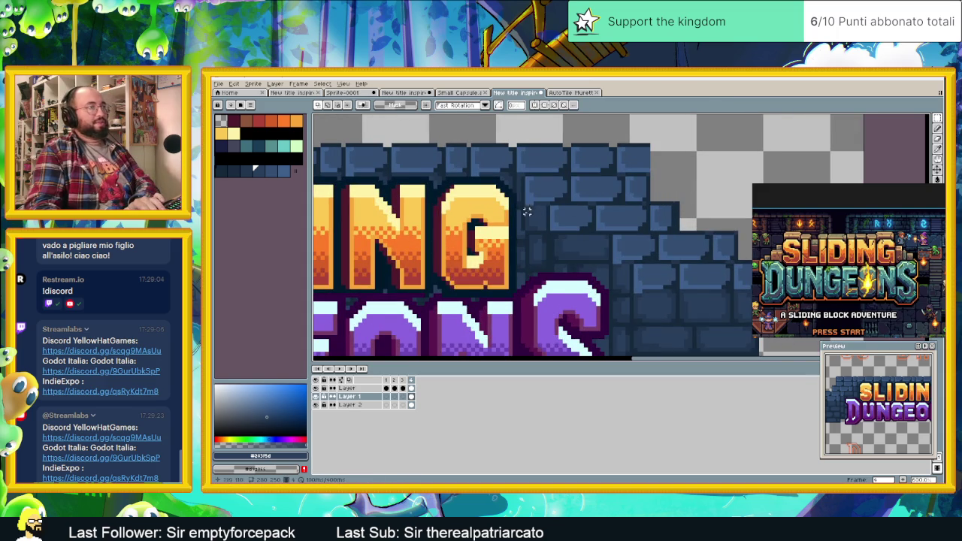
pyautogui.scroll(-1, 456, 215)
pyautogui.moveTo(457, 215); pyautogui.dragTo(632, 205)
pyautogui.scroll(1, 610, 211)
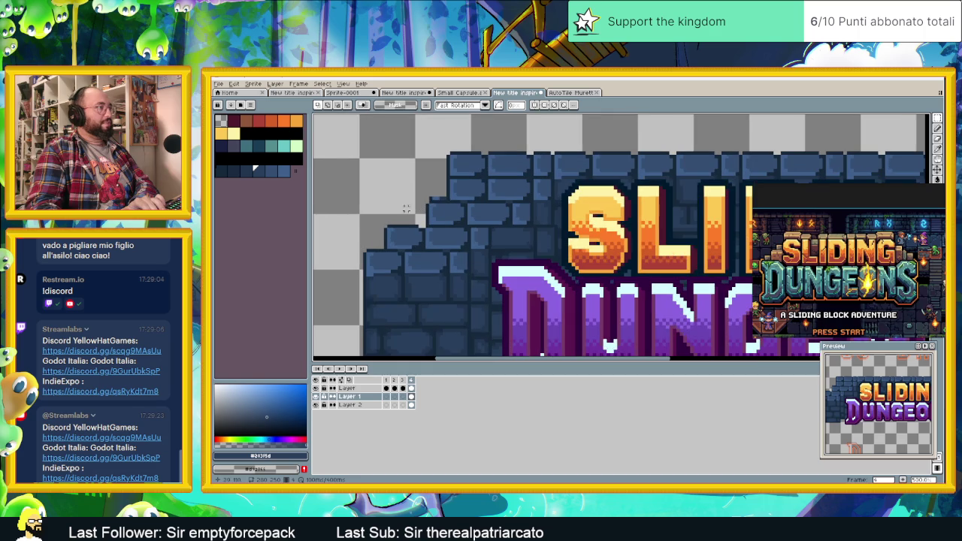
pyautogui.moveTo(417, 182); pyautogui.dragTo(449, 202)
pyautogui.scroll(-2, 556, 231)
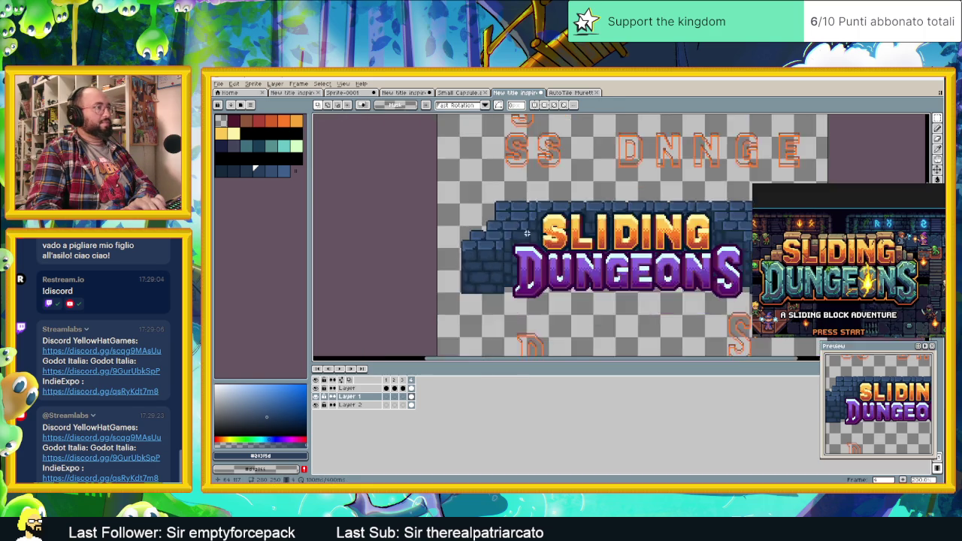
pyautogui.scroll(1, 556, 232)
pyautogui.scroll(-1, 556, 231)
pyautogui.scroll(-1, 556, 232)
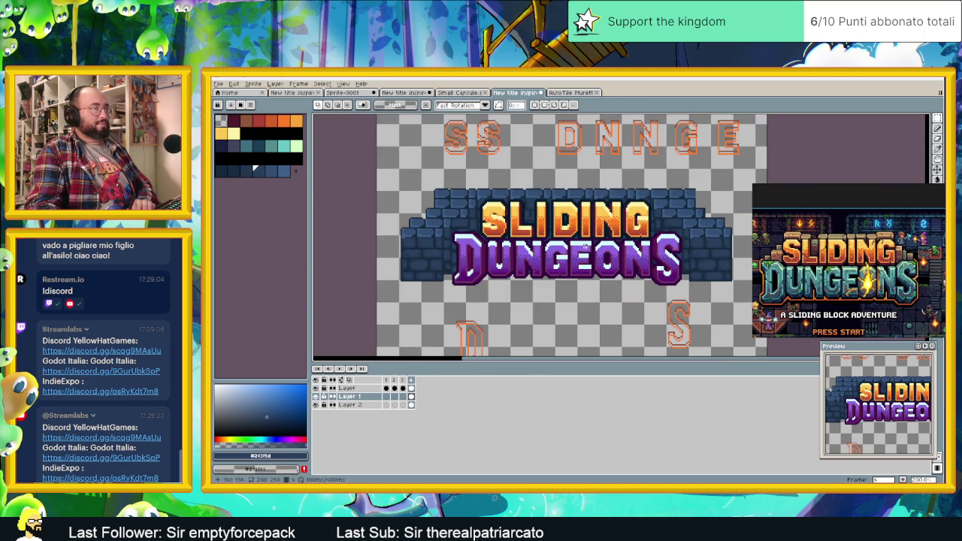
pyautogui.scroll(1, 688, 189)
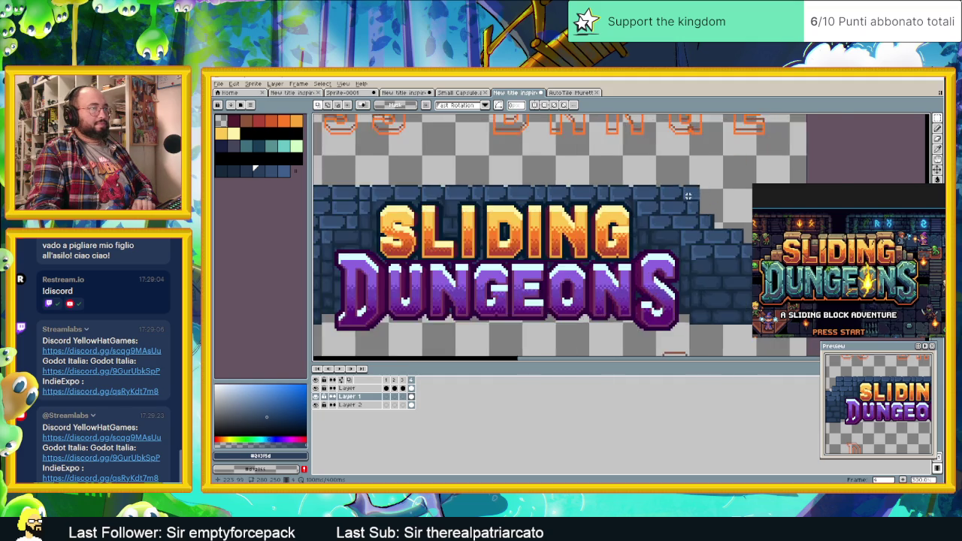
pyautogui.scroll(1, 684, 189)
pyautogui.scroll(1, 679, 188)
pyautogui.scroll(-1, 675, 188)
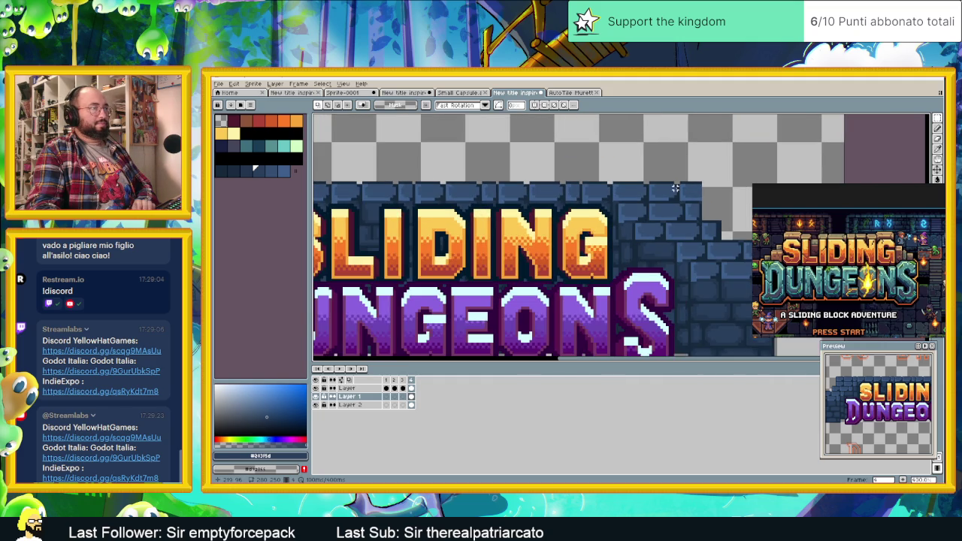
pyautogui.scroll(-1, 674, 189)
pyautogui.scroll(-1, 675, 188)
pyautogui.scroll(3, 671, 189)
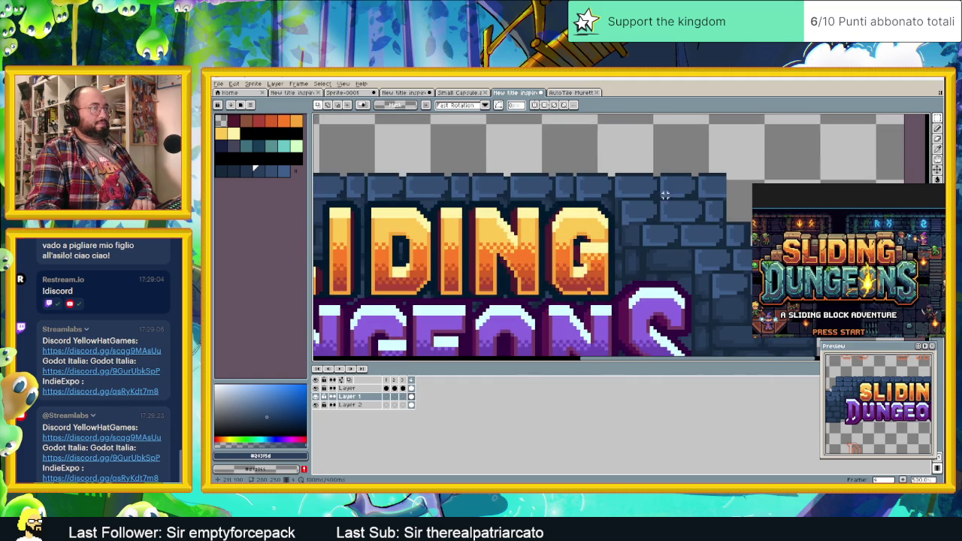
# Step: Erase the bricks at the wall's top-right corner
pyautogui.moveTo(661, 175); pyautogui.dragTo(732, 220)
pyautogui.press('Delete')
pyautogui.scroll(-2, 731, 215)
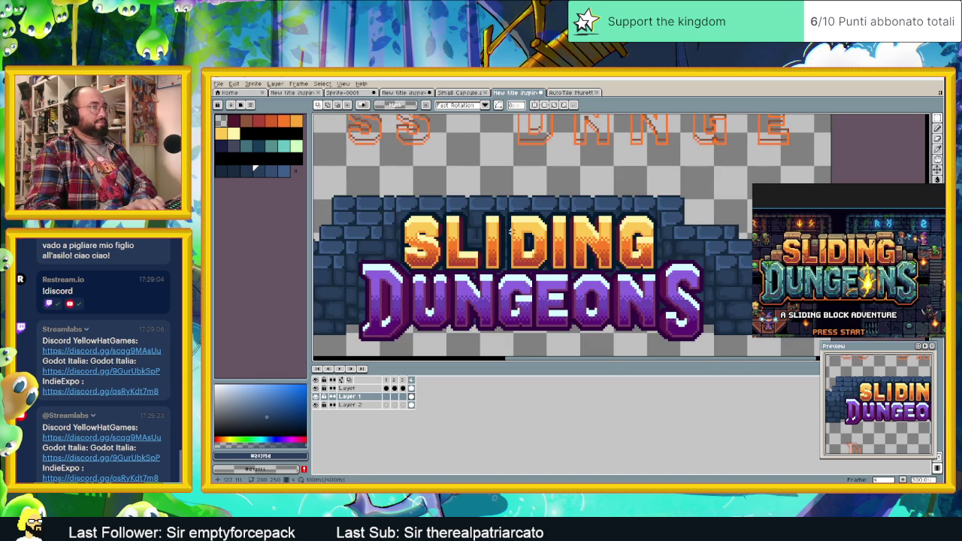
pyautogui.scroll(2, 389, 199)
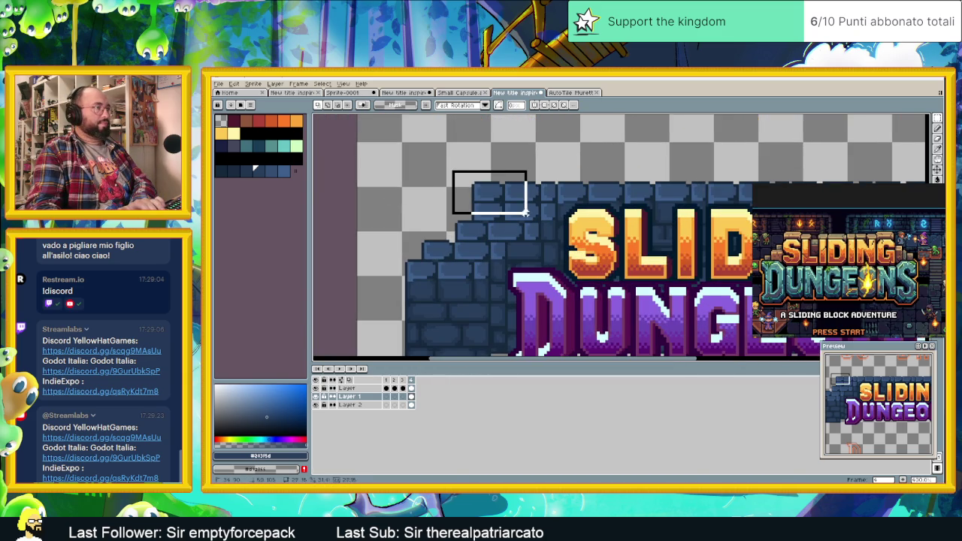
# Step: Erase the bricks at the wall's upper-left corner
pyautogui.moveTo(452, 173); pyautogui.dragTo(541, 223)
pyautogui.press('Delete')
pyautogui.scroll(-2, 542, 222)
pyautogui.scroll(1, 533, 235)
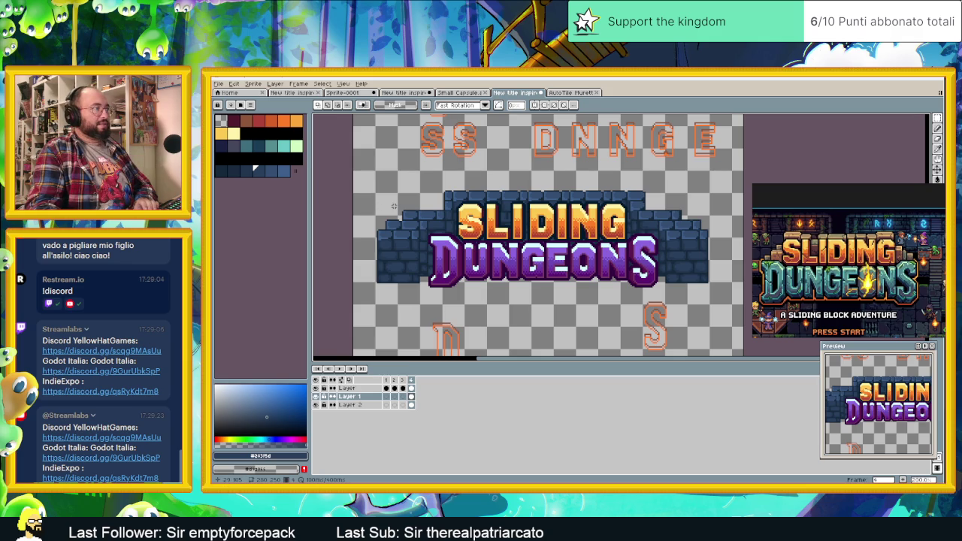
pyautogui.scroll(2, 389, 217)
# Step: Erase a strip of bricks on the wall's left side and deselect
pyautogui.moveTo(377, 202)
pyautogui.mouseDown()
pyautogui.moveTo(441, 239)
pyautogui.moveTo(448, 220)
pyautogui.mouseUp()
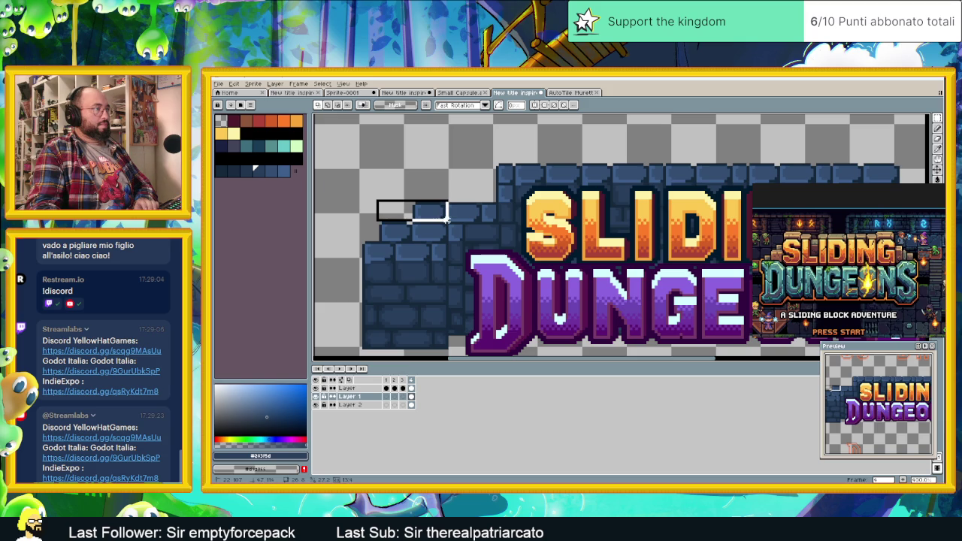
pyautogui.press('Delete')
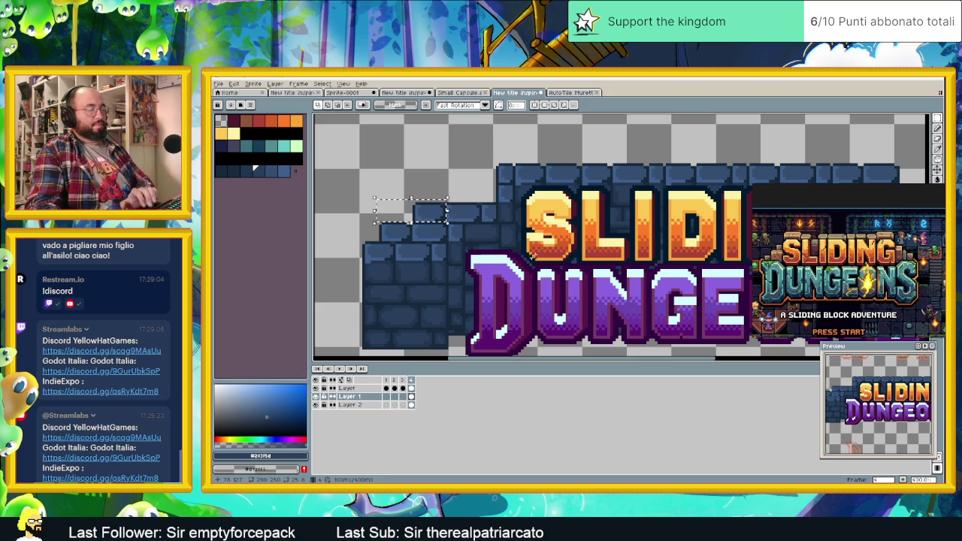
pyautogui.hotkey('ctrl', 'd')
pyautogui.scroll(-1, 538, 252)
pyautogui.hscroll(2, 632, 217)
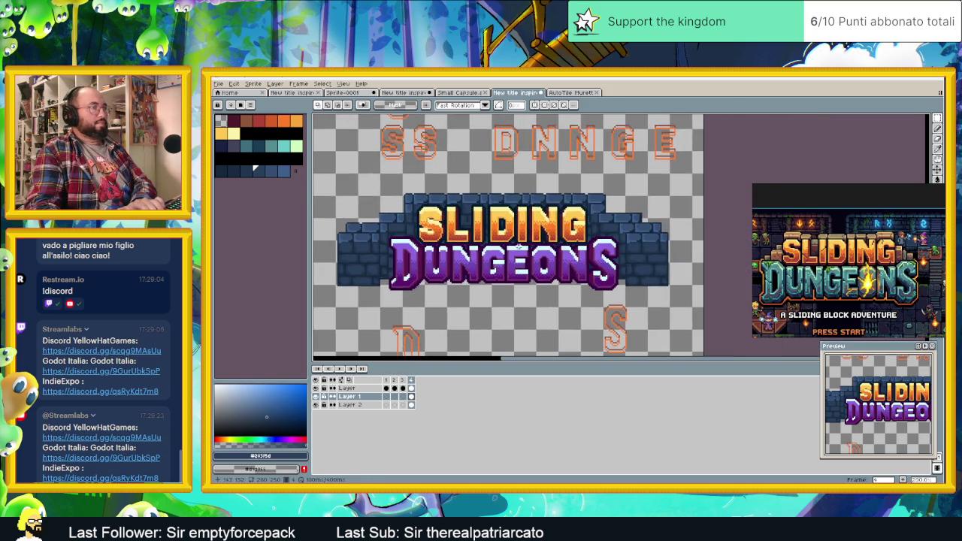
pyautogui.scroll(1, 632, 217)
# Step: Erase a brick row on the wall's right side and deselect
pyautogui.moveTo(673, 196); pyautogui.dragTo(592, 224)
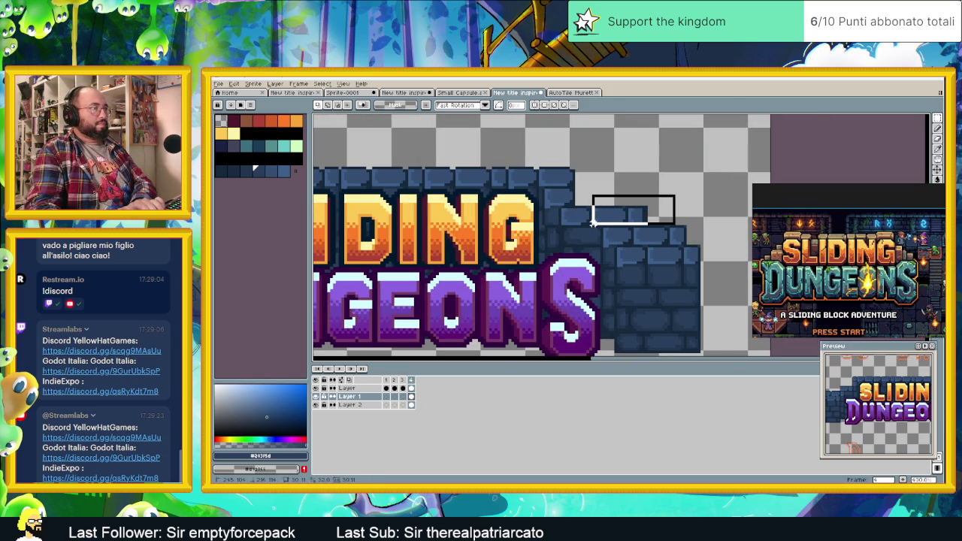
pyautogui.press('Delete')
pyautogui.hotkey('ctrl', 'd')
pyautogui.scroll(-3, 639, 223)
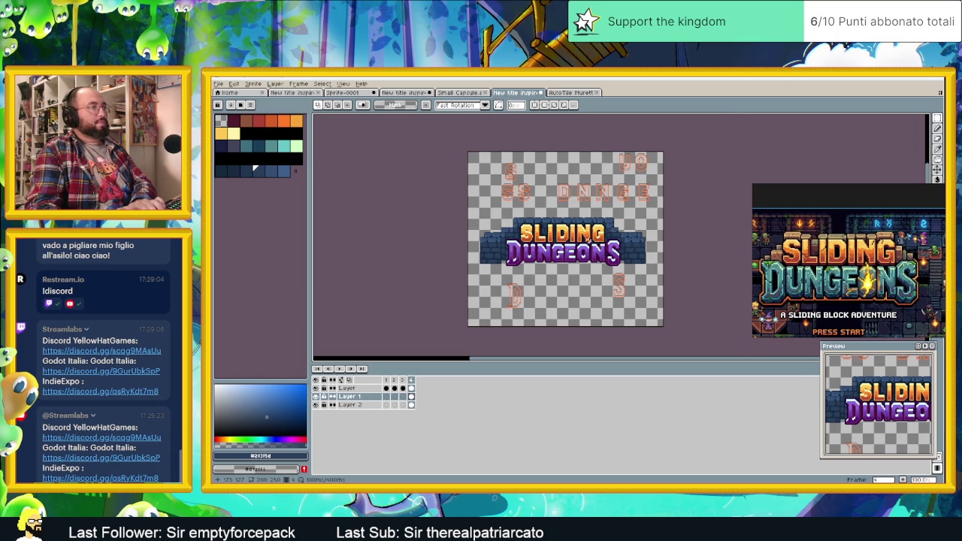
pyautogui.scroll(2, 588, 240)
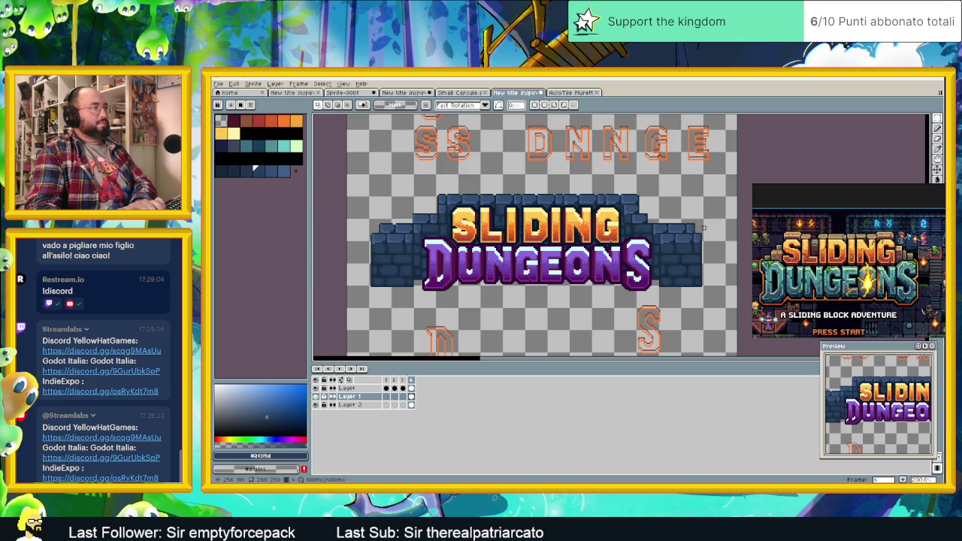
pyautogui.scroll(1, 703, 229)
pyautogui.scroll(1, 703, 229)
# Step: Select brick sections at the wall's right edge and left side
pyautogui.moveTo(706, 214); pyautogui.dragTo(640, 234)
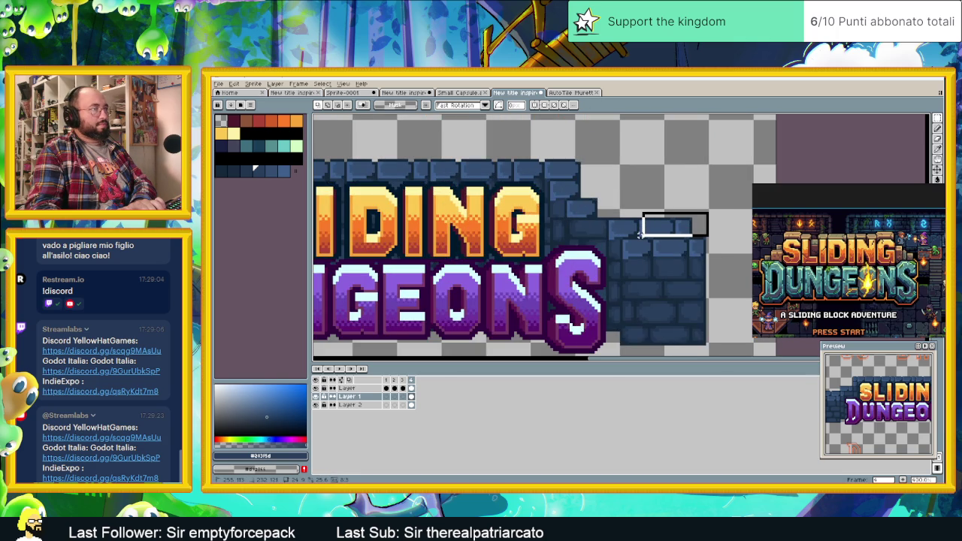
pyautogui.scroll(-3, 467, 241)
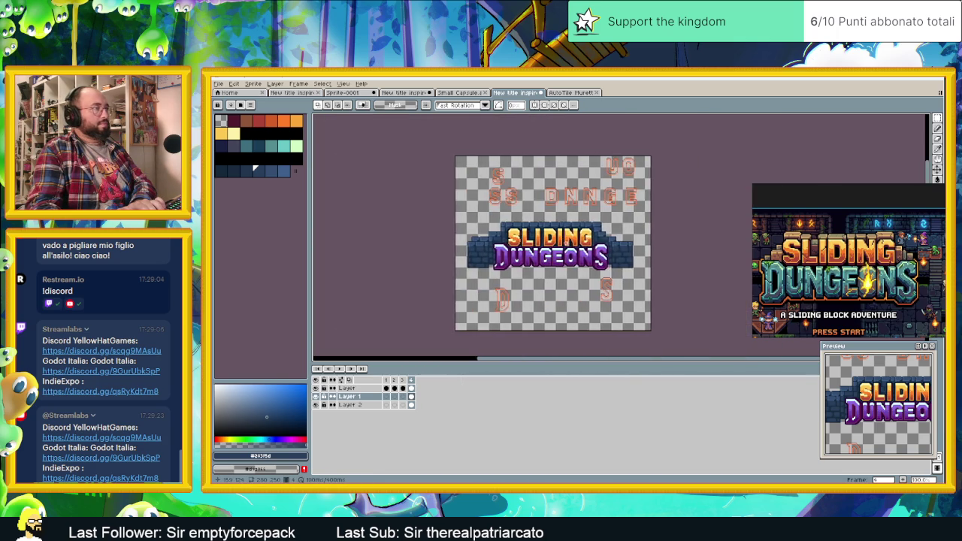
pyautogui.scroll(3, 483, 248)
pyautogui.moveTo(429, 212); pyautogui.dragTo(478, 228)
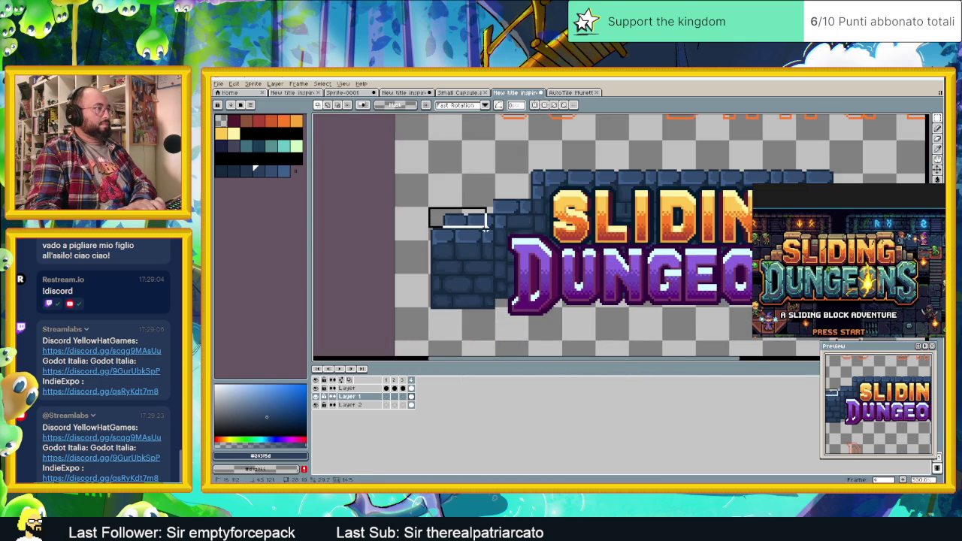
pyautogui.scroll(-1, 526, 237)
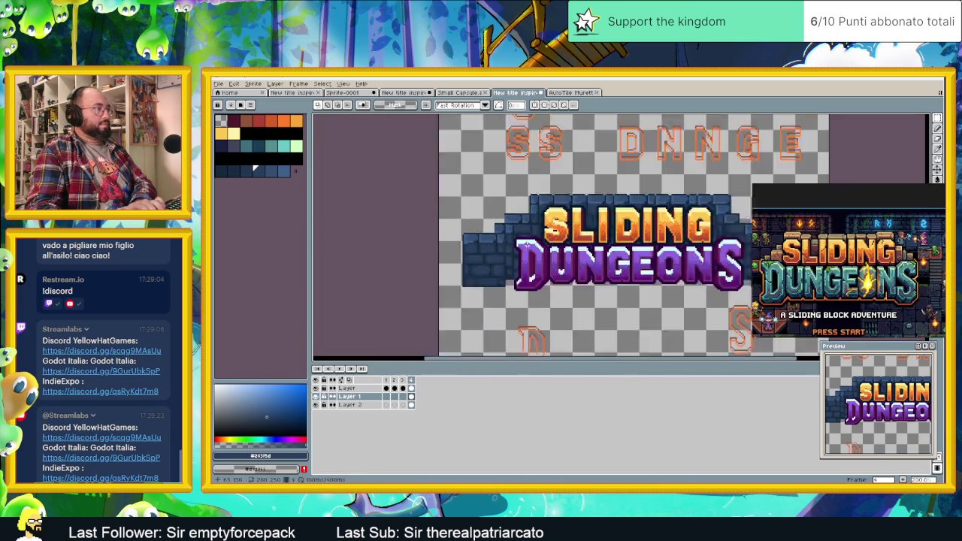
pyautogui.scroll(-1, 577, 248)
pyautogui.scroll(-1, 577, 247)
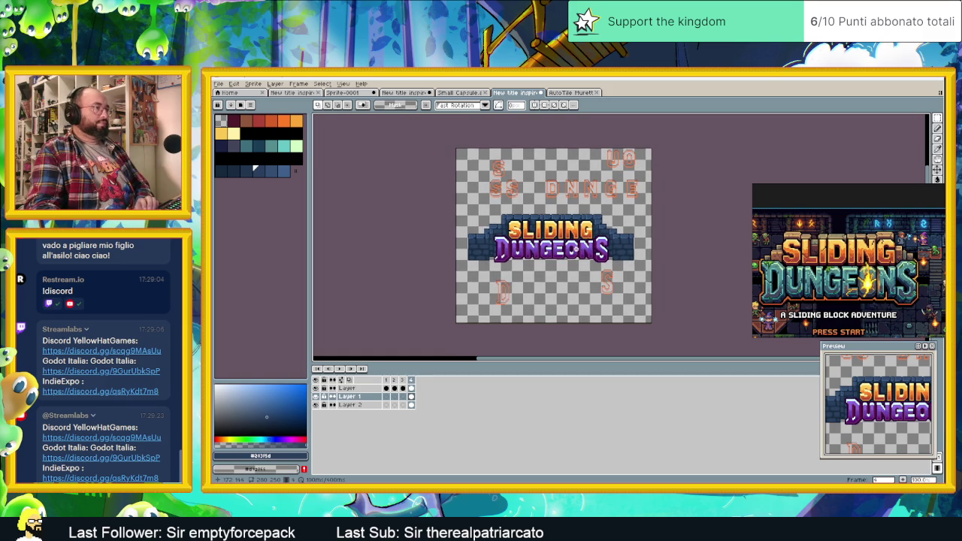
pyautogui.scroll(1, 571, 251)
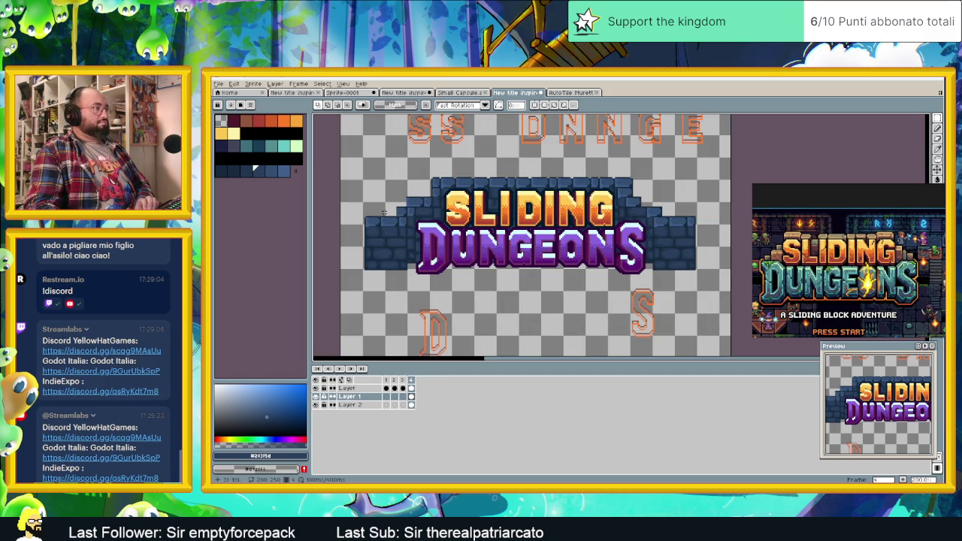
# Step: Slide the left stone block behind the logo, undo the change, and add a new frame
pyautogui.moveTo(365, 184); pyautogui.dragTo(414, 275)
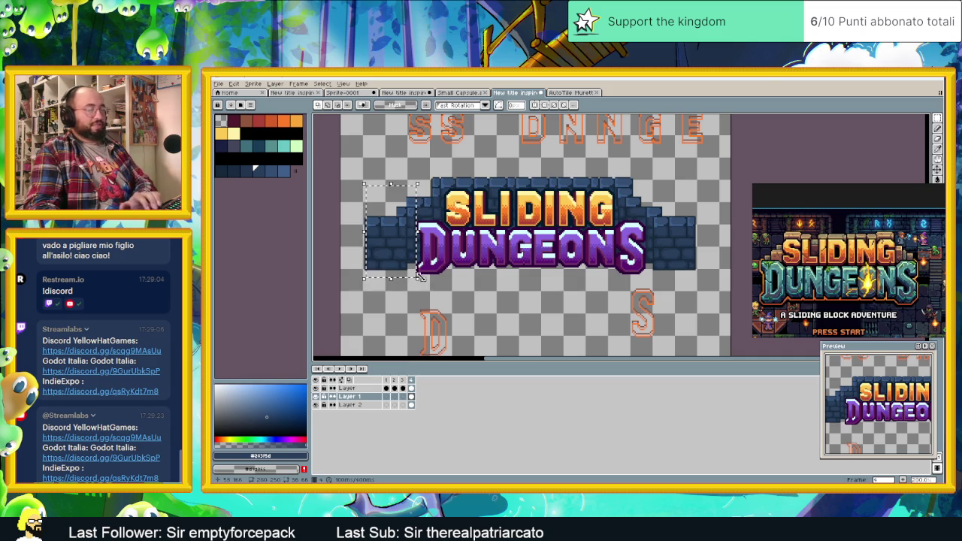
pyautogui.moveTo(409, 270); pyautogui.dragTo(443, 270)
pyautogui.click(465, 271)
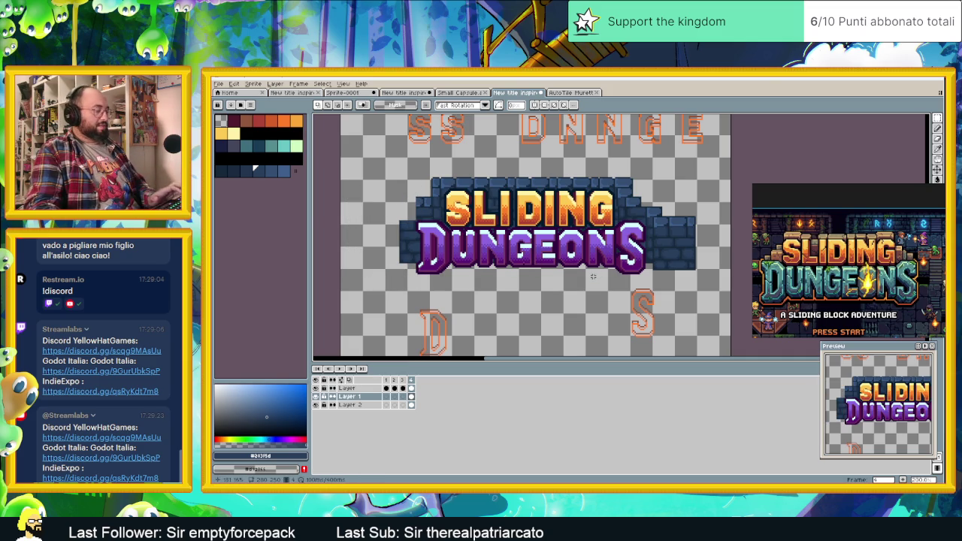
pyautogui.hotkey('ctrl', 'z')
pyautogui.hotkey('ctrl', 'z')
pyautogui.click(589, 278)
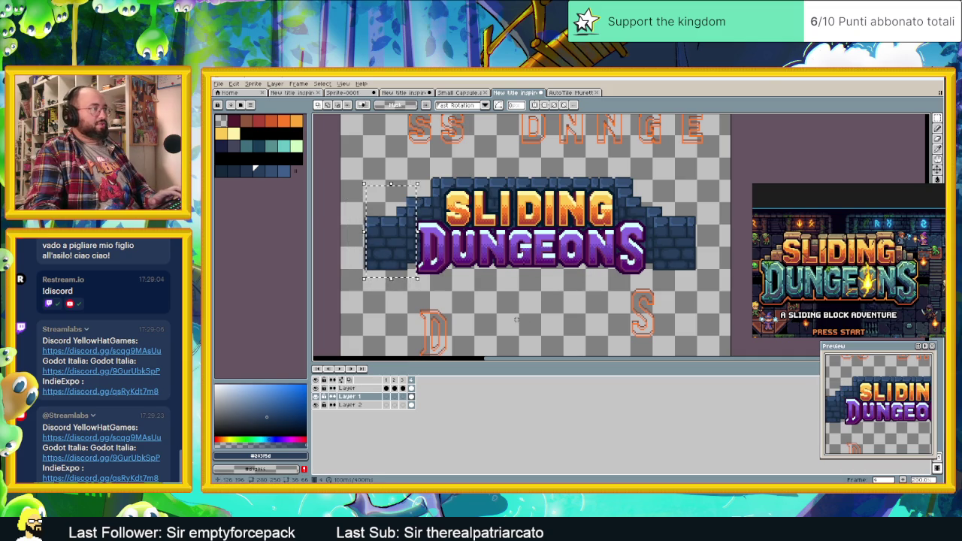
pyautogui.click(902, 479)
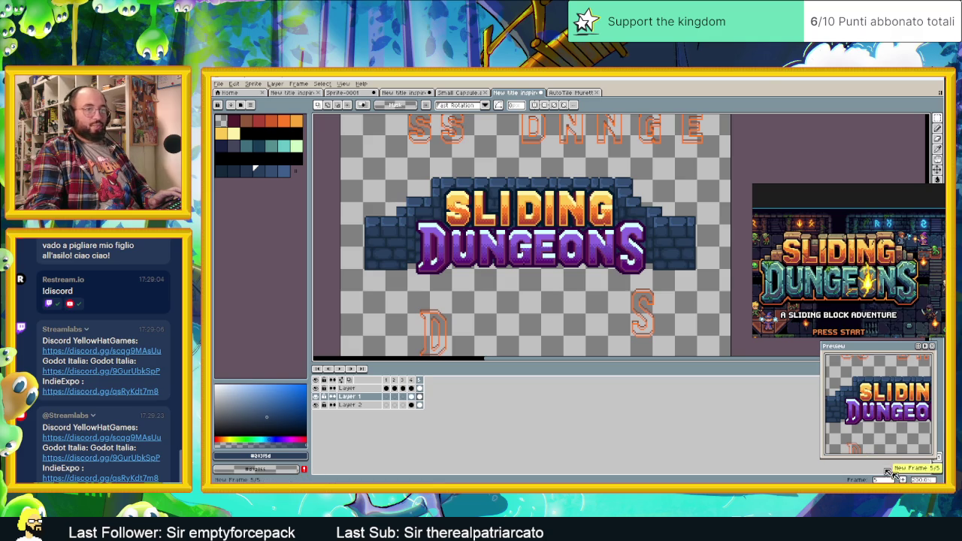
# Step: Erase the wall sections to the left and right of the logo
pyautogui.moveTo(342, 177)
pyautogui.mouseDown()
pyautogui.moveTo(407, 282)
pyautogui.moveTo(421, 284)
pyautogui.mouseUp()
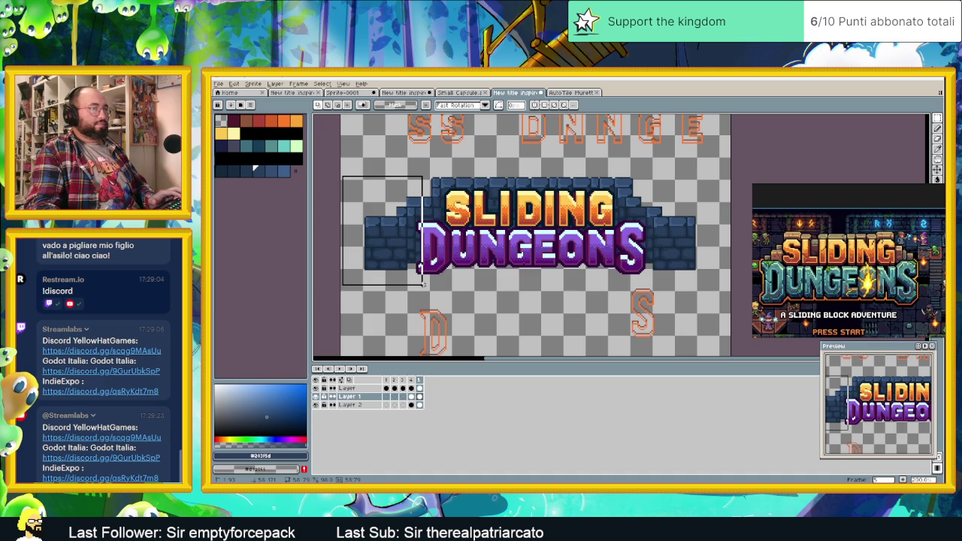
pyautogui.moveTo(422, 284); pyautogui.dragTo(425, 287)
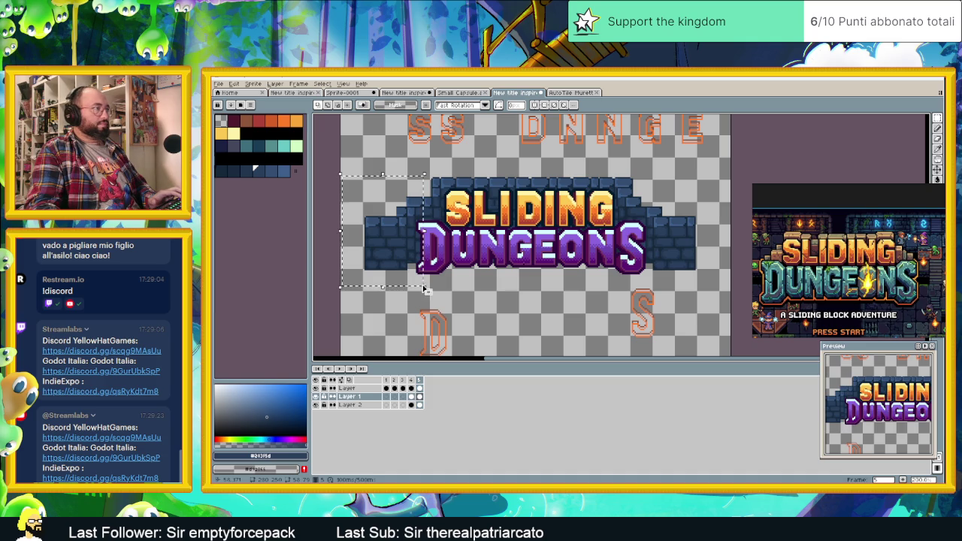
pyautogui.press('Delete')
pyautogui.moveTo(711, 187); pyautogui.dragTo(634, 267)
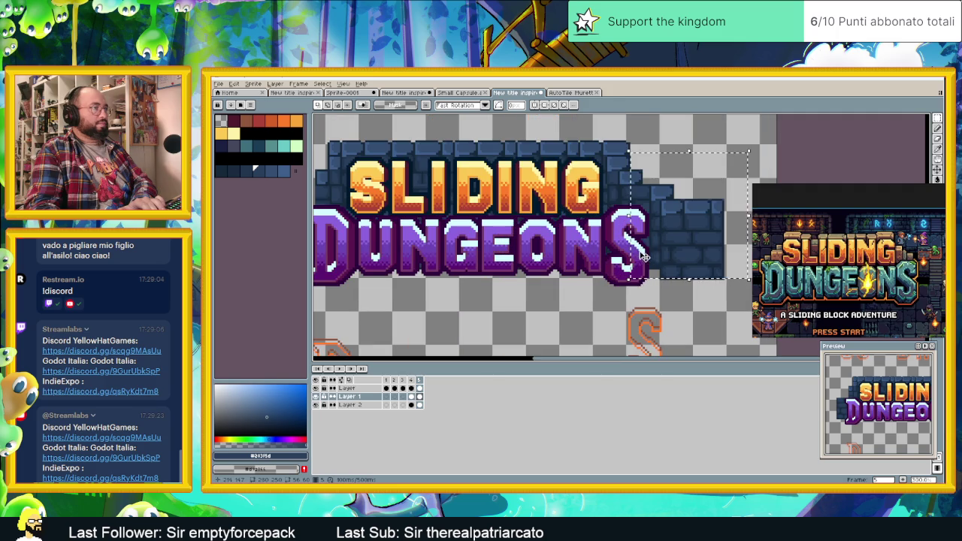
pyautogui.scroll(1, 633, 267)
pyautogui.moveTo(740, 166); pyautogui.dragTo(693, 173)
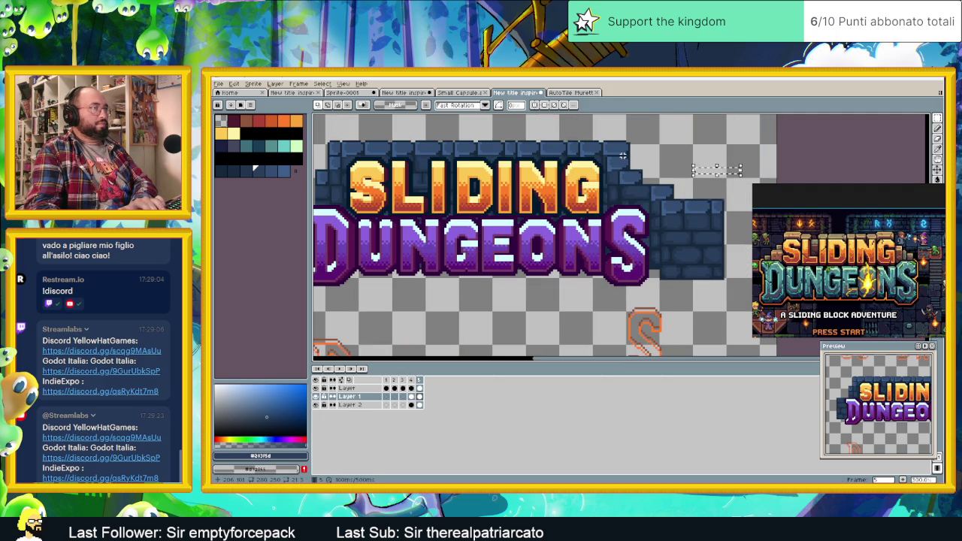
pyautogui.moveTo(620, 155); pyautogui.dragTo(724, 282)
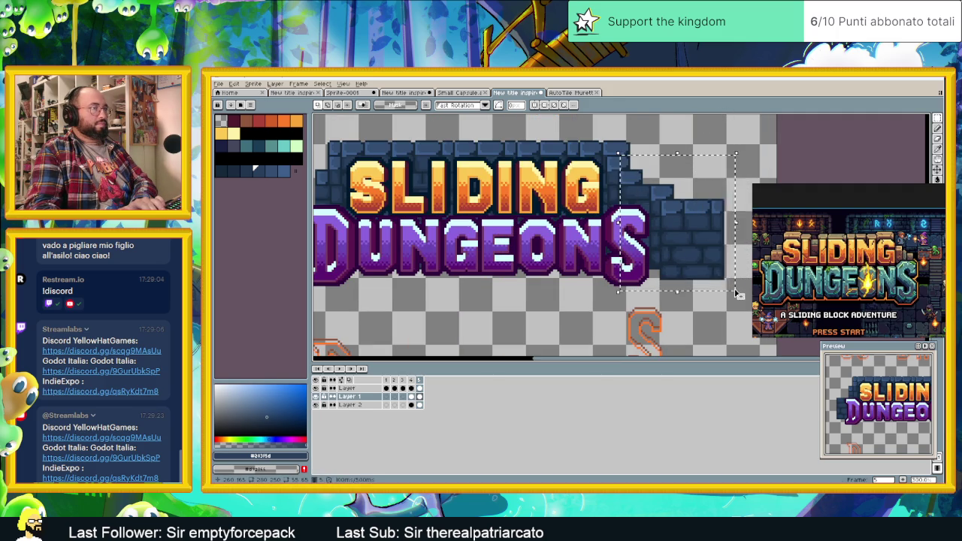
pyautogui.press('Delete')
pyautogui.scroll(-1, 638, 260)
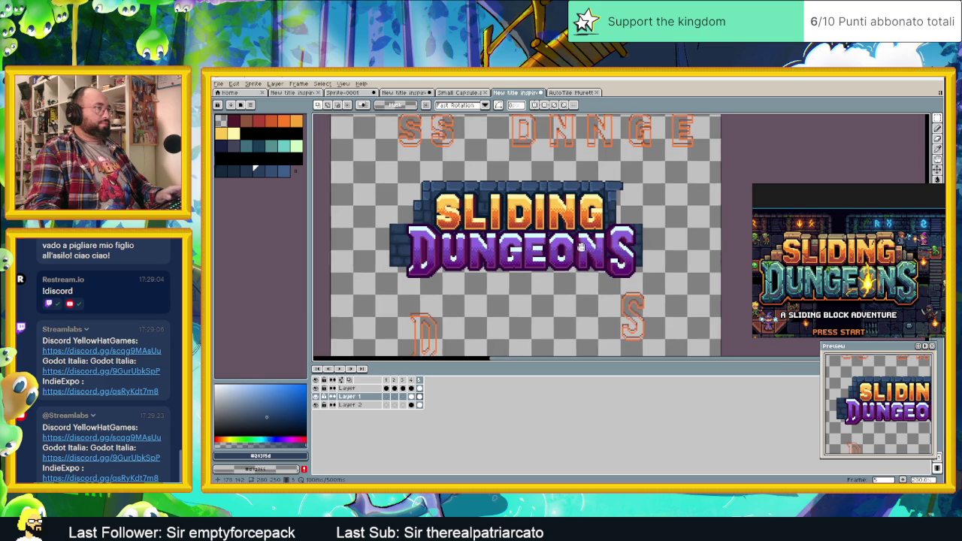
pyautogui.scroll(1, 594, 246)
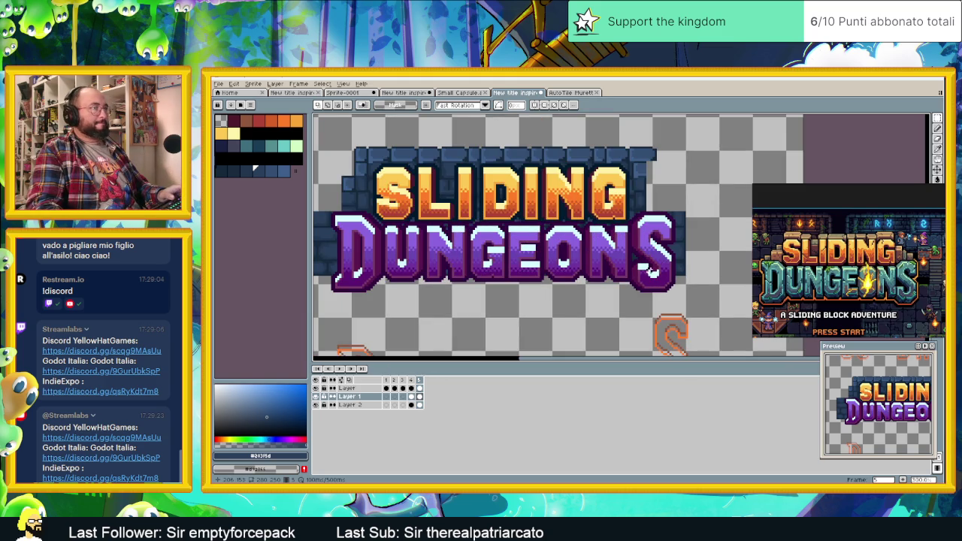
pyautogui.scroll(-2, 468, 329)
# Step: On Layer 2, erase the stone block left of DUNGEON
pyautogui.click(418, 404)
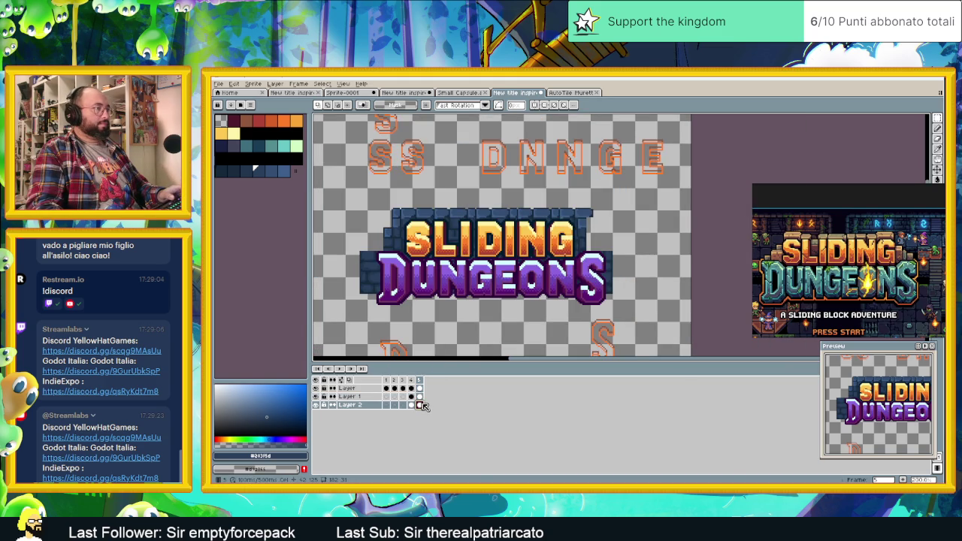
pyautogui.scroll(3, 592, 277)
pyautogui.moveTo(659, 218); pyautogui.dragTo(579, 323)
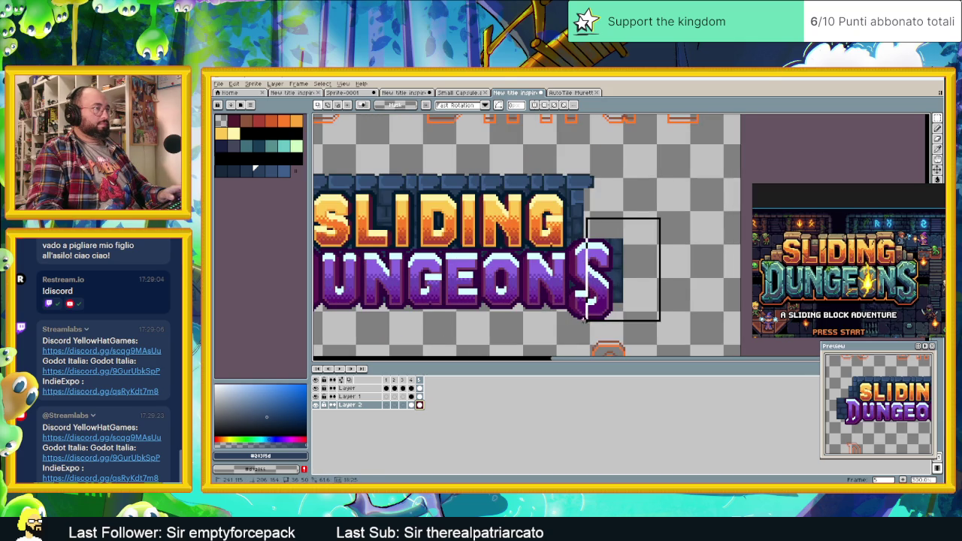
pyautogui.moveTo(649, 218); pyautogui.dragTo(586, 331)
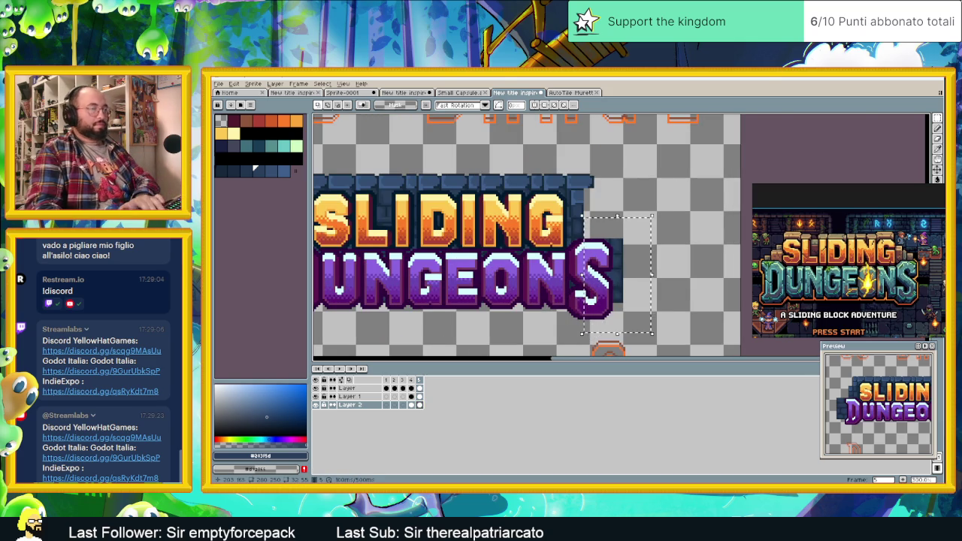
pyautogui.hscroll(-5, 391, 205)
pyautogui.moveTo(400, 172); pyautogui.dragTo(463, 292)
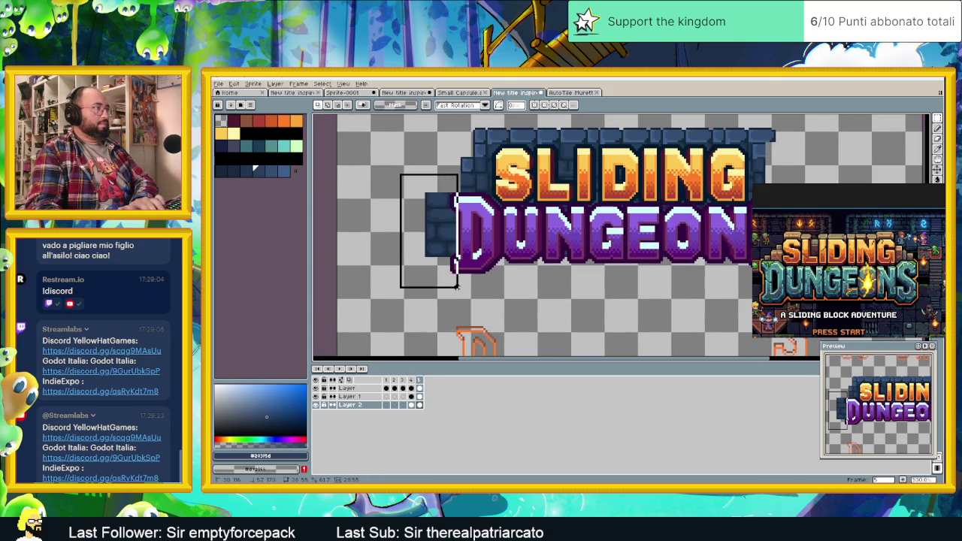
pyautogui.press('Delete')
pyautogui.scroll(-1, 465, 284)
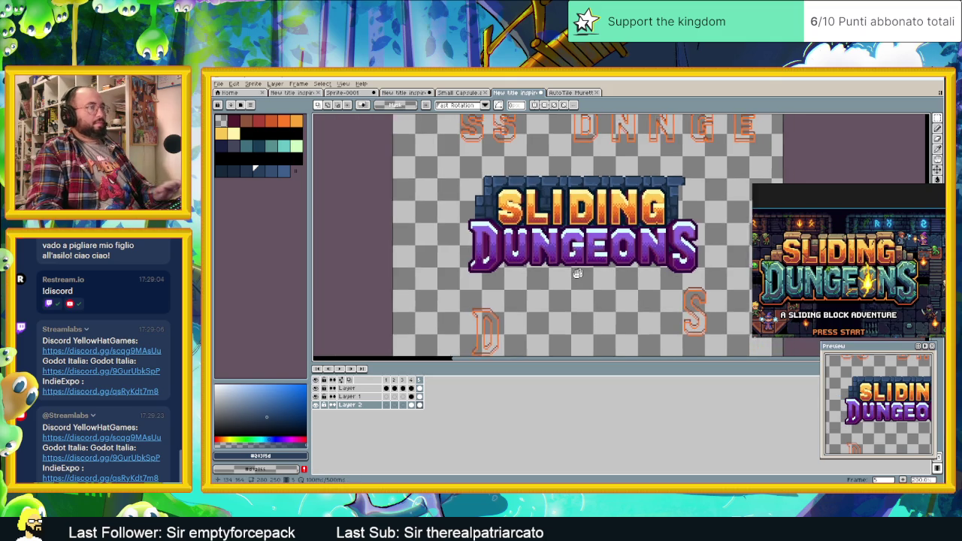
pyautogui.scroll(1, 673, 197)
pyautogui.scroll(1, 674, 197)
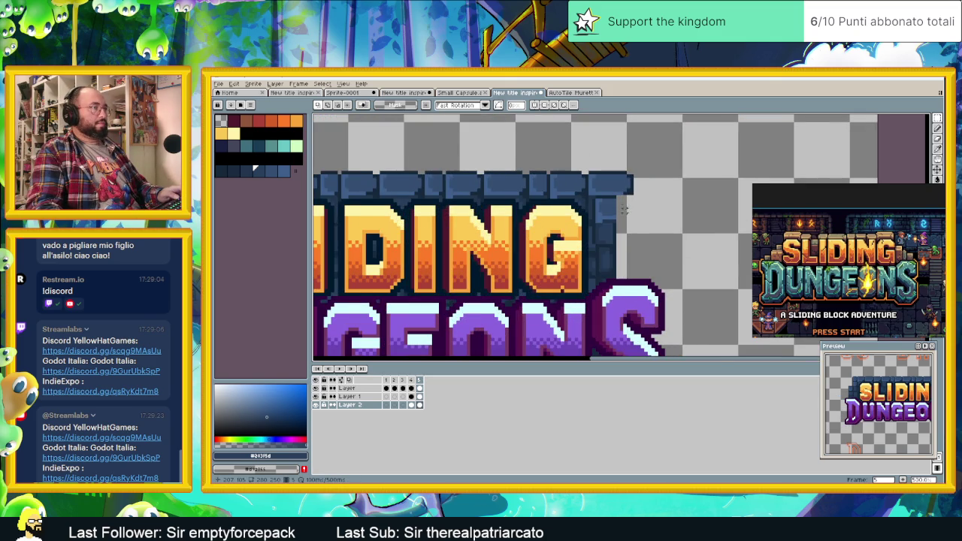
pyautogui.scroll(1, 623, 210)
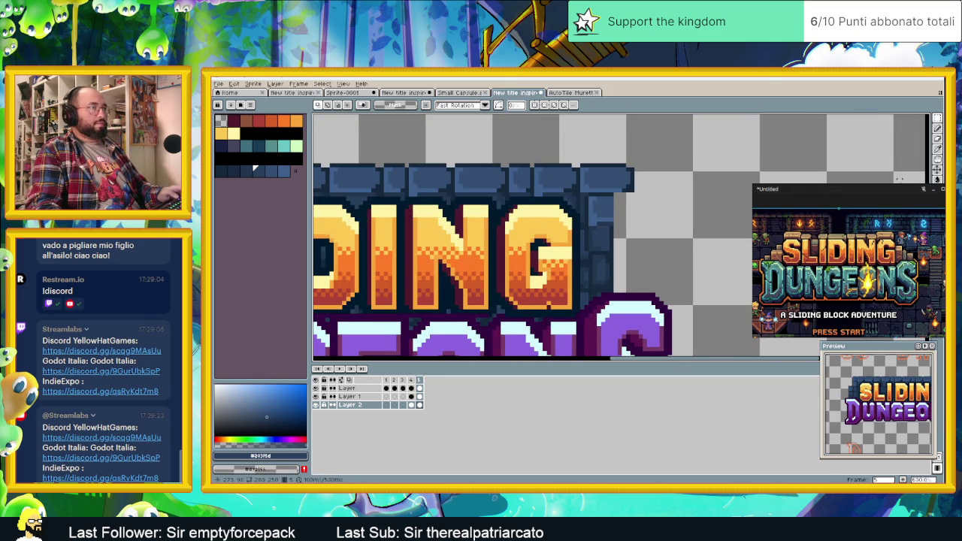
# Step: Switch to the Pencil and pick dark blue drawing colours from the palette
pyautogui.moveTo(929, 189); pyautogui.dragTo(910, 260)
pyautogui.click(937, 192)
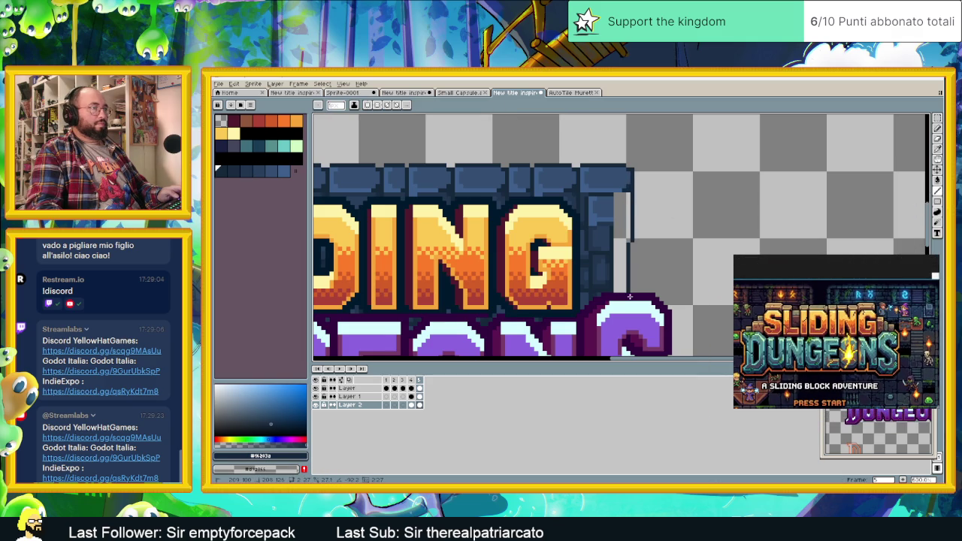
pyautogui.moveTo(631, 312); pyautogui.dragTo(650, 210)
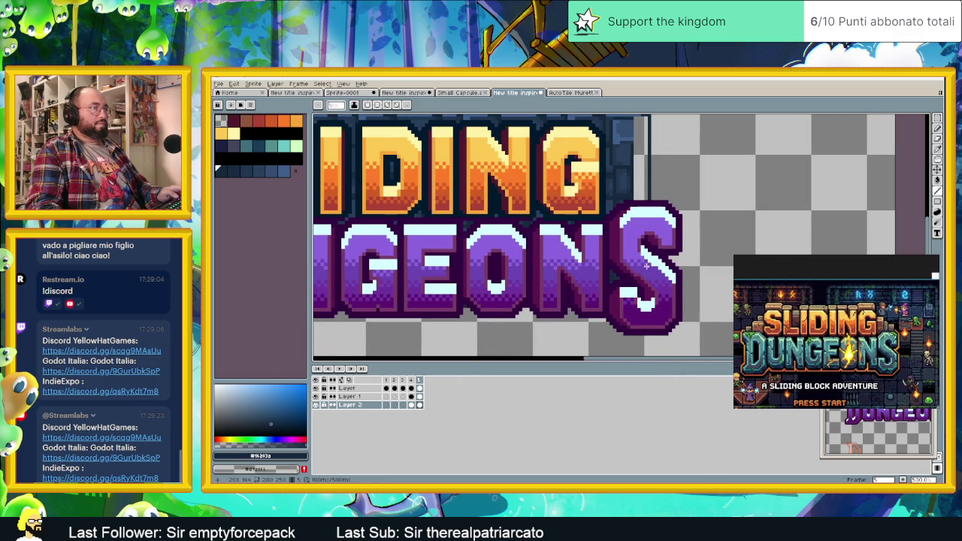
pyautogui.scroll(2, 640, 208)
pyautogui.keyDown('alt'); pyautogui.click(629, 187); pyautogui.keyUp('alt')
pyautogui.keyDown('alt'); pyautogui.click(628, 150); pyautogui.keyUp('alt')
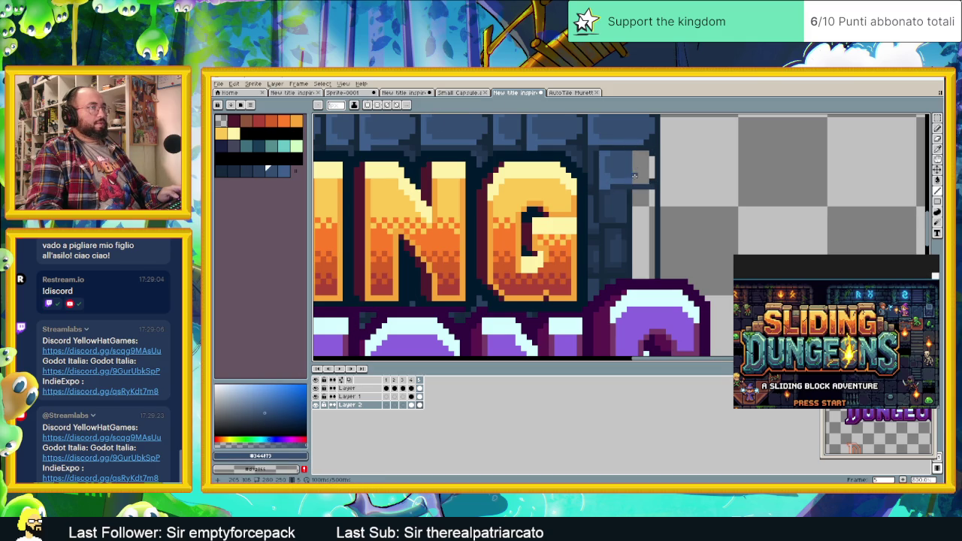
pyautogui.keyDown('alt'); pyautogui.click(631, 181); pyautogui.keyUp('alt')
pyautogui.press('alt')
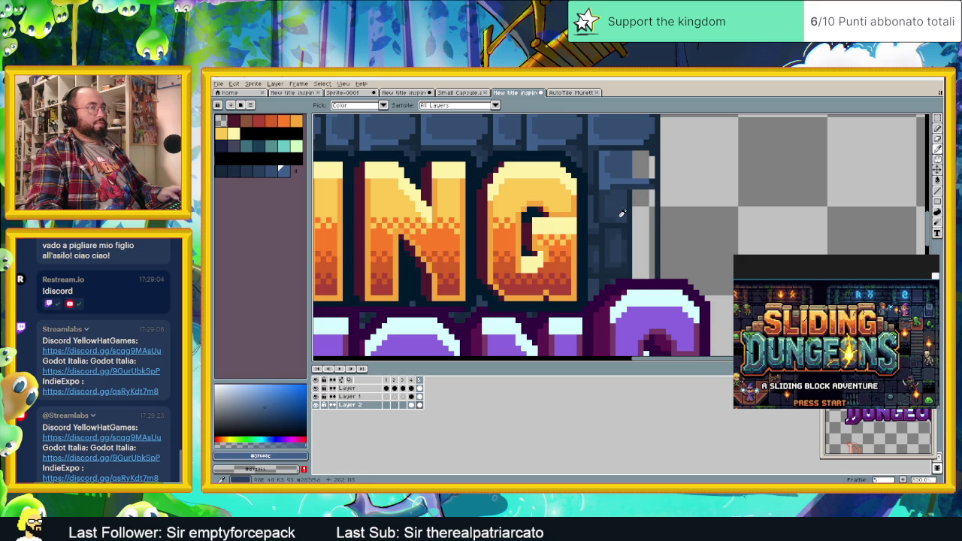
pyautogui.keyDown('alt'); pyautogui.click(631, 222); pyautogui.keyUp('alt')
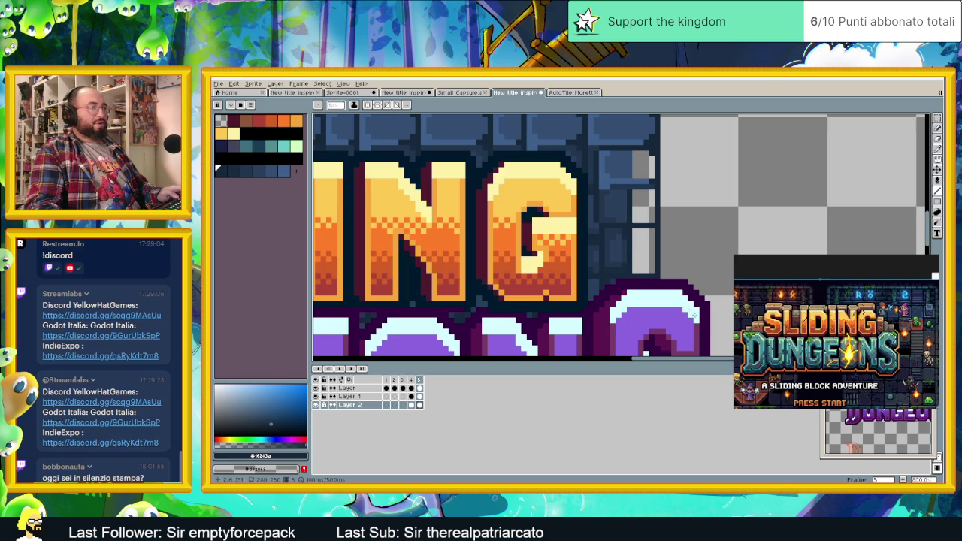
pyautogui.scroll(1, 630, 242)
pyautogui.keyDown('alt'); pyautogui.click(635, 197); pyautogui.keyUp('alt')
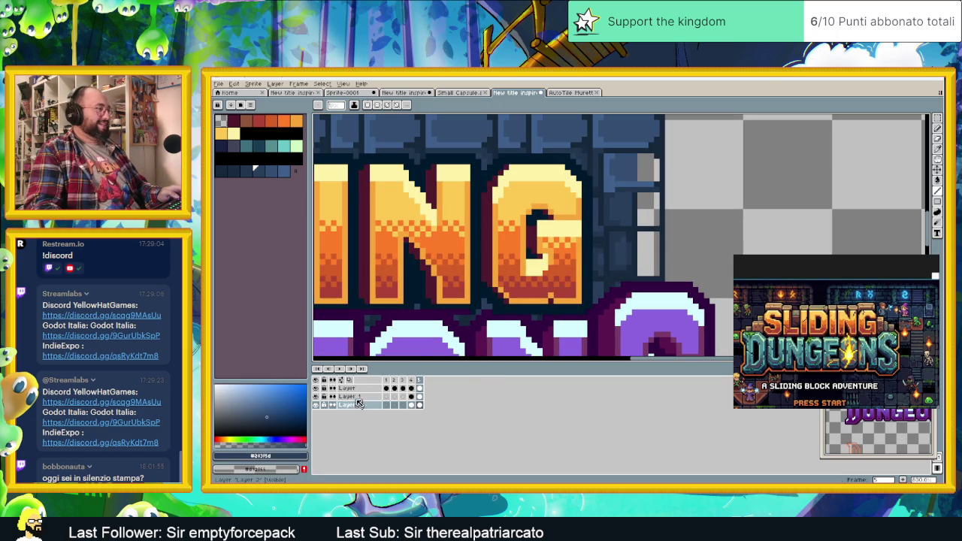
pyautogui.click(353, 396)
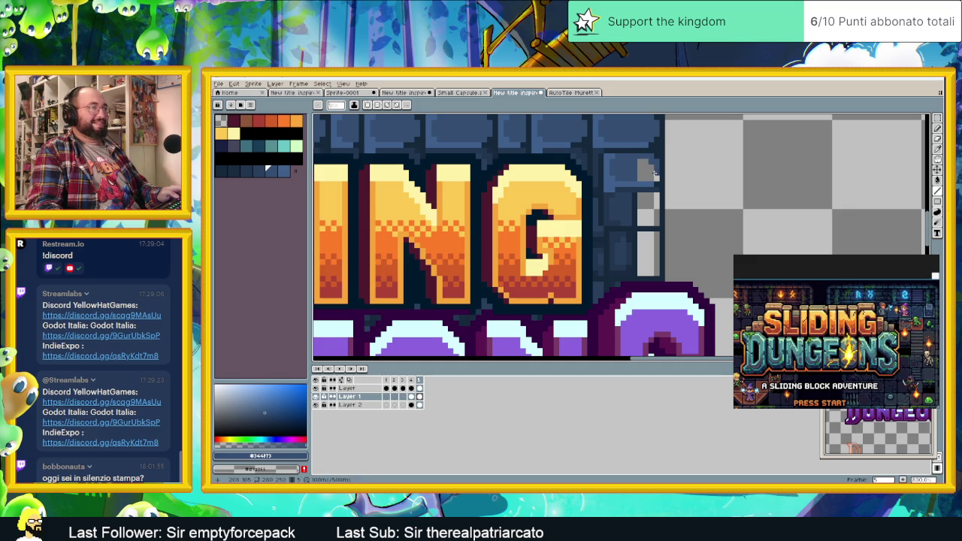
pyautogui.moveTo(629, 172)
pyautogui.mouseDown()
pyautogui.moveTo(650, 171)
pyautogui.moveTo(638, 168)
pyautogui.mouseUp()
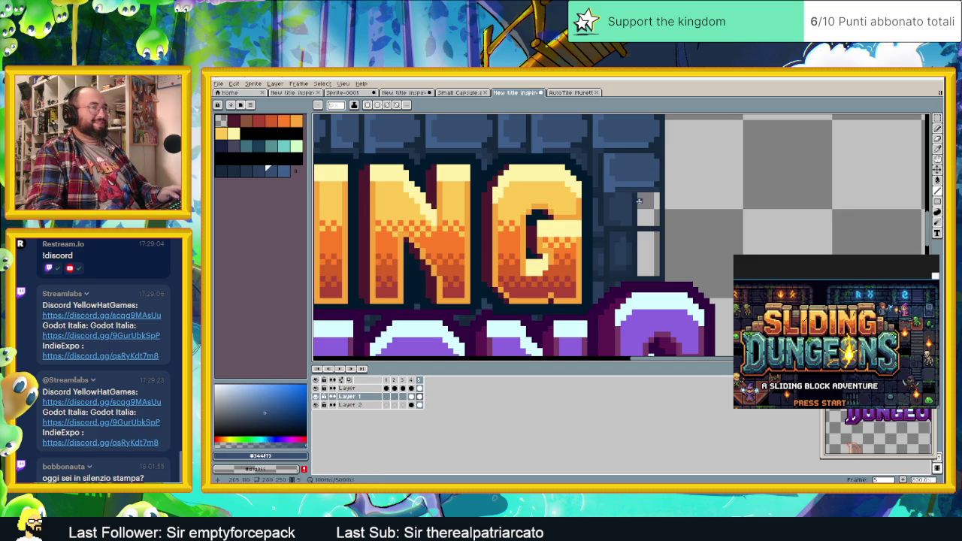
pyautogui.keyDown('alt'); pyautogui.click(636, 201); pyautogui.keyUp('alt')
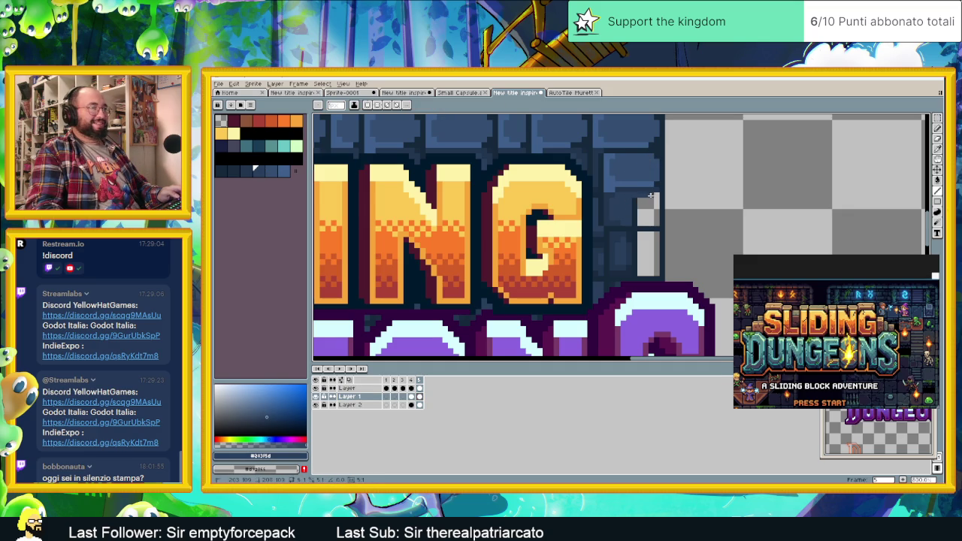
pyautogui.moveTo(656, 221); pyautogui.dragTo(640, 222)
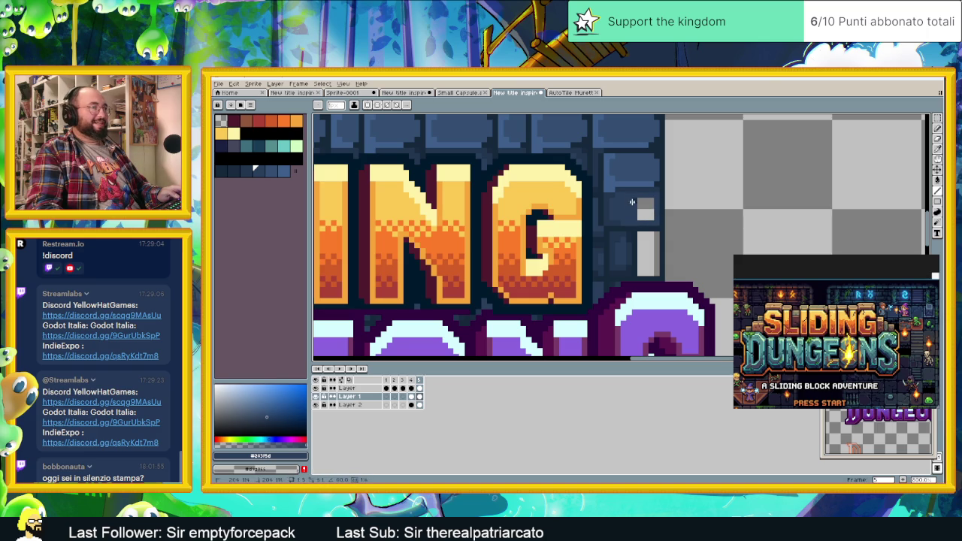
pyautogui.moveTo(649, 213); pyautogui.dragTo(643, 214)
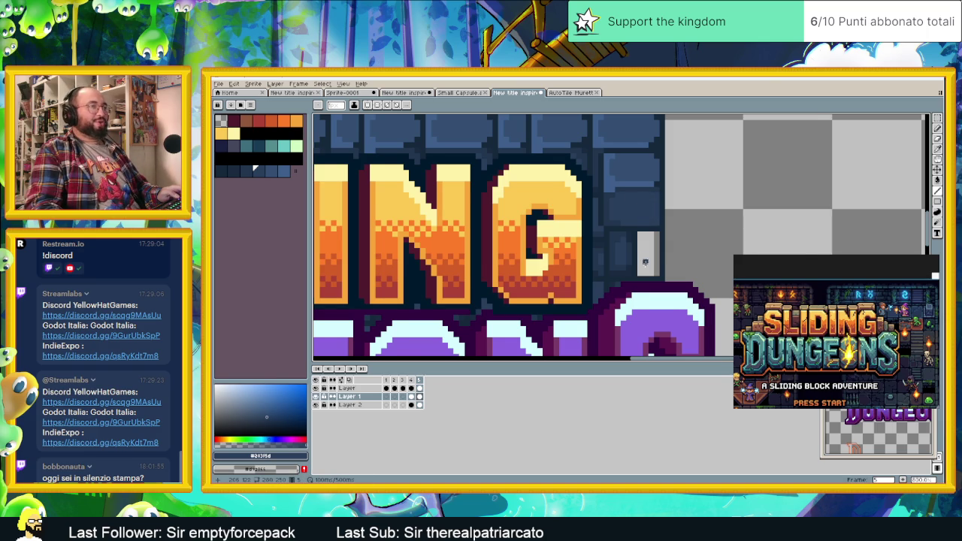
pyautogui.scroll(-2, 647, 207)
pyautogui.scroll(-1, 616, 199)
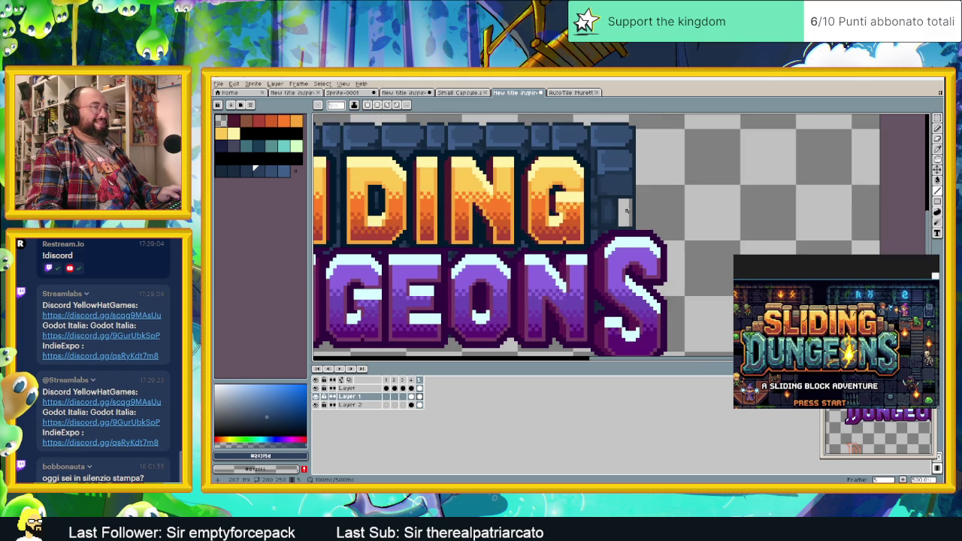
pyautogui.scroll(1, 625, 211)
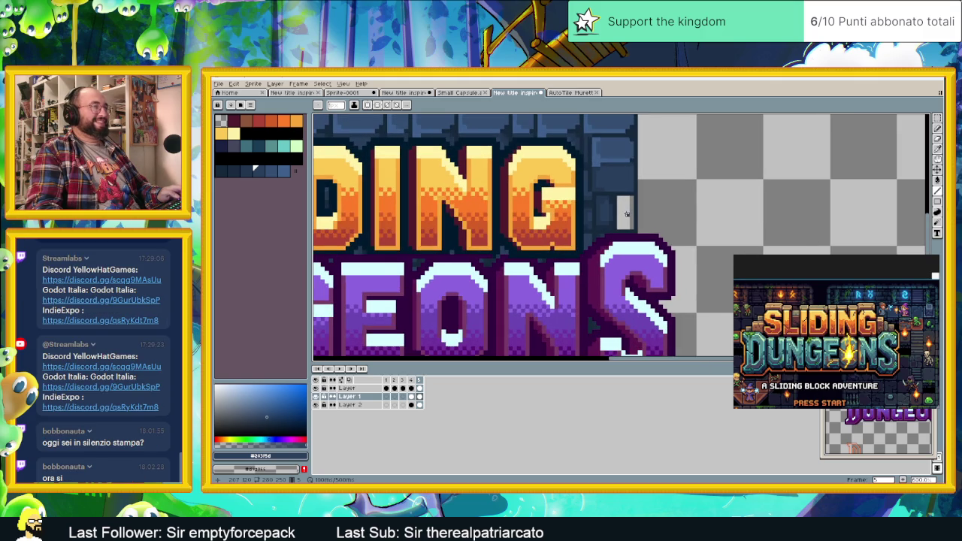
pyautogui.scroll(-1, 626, 214)
pyautogui.scroll(-1, 626, 214)
pyautogui.scroll(2, 616, 211)
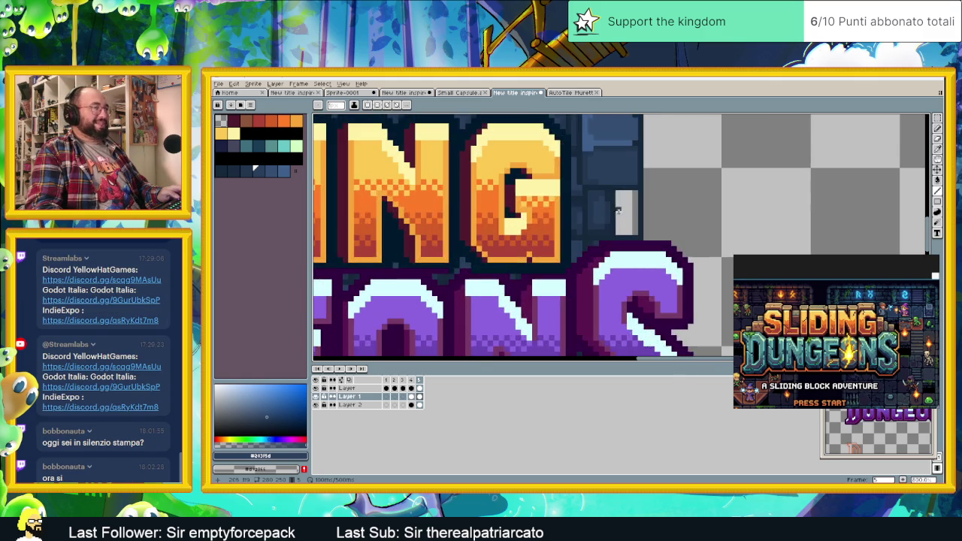
pyautogui.scroll(1, 611, 207)
pyautogui.press('alt')
pyautogui.press('alt')
# Step: Paint over the grey blocks and stray light pixels right of the G in dark blue
pyautogui.moveTo(606, 197)
pyautogui.mouseDown()
pyautogui.moveTo(659, 197)
pyautogui.moveTo(646, 212)
pyautogui.moveTo(598, 222)
pyautogui.moveTo(651, 230)
pyautogui.moveTo(657, 217)
pyautogui.moveTo(644, 206)
pyautogui.moveTo(645, 218)
pyautogui.mouseUp()
pyautogui.keyDown('alt'); pyautogui.click(586, 167); pyautogui.keyUp('alt')
pyautogui.moveTo(601, 172)
pyautogui.mouseDown()
pyautogui.moveTo(668, 172)
pyautogui.moveTo(655, 245)
pyautogui.moveTo(622, 251)
pyautogui.mouseUp()
pyautogui.keyDown('alt'); pyautogui.click(596, 250); pyautogui.keyUp('alt')
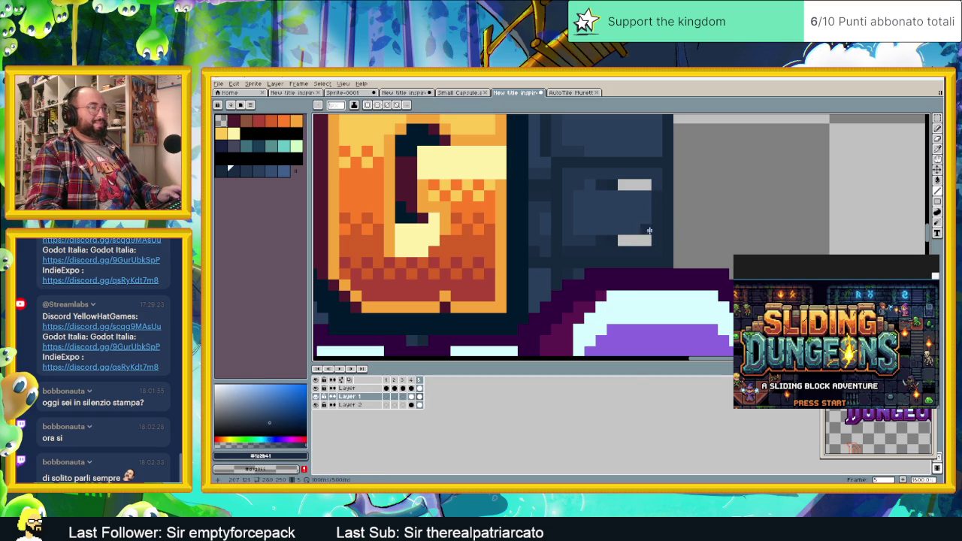
pyautogui.moveTo(648, 221); pyautogui.dragTo(630, 241)
pyautogui.keyDown('alt'); pyautogui.click(588, 179); pyautogui.keyUp('alt')
pyautogui.click(623, 186)
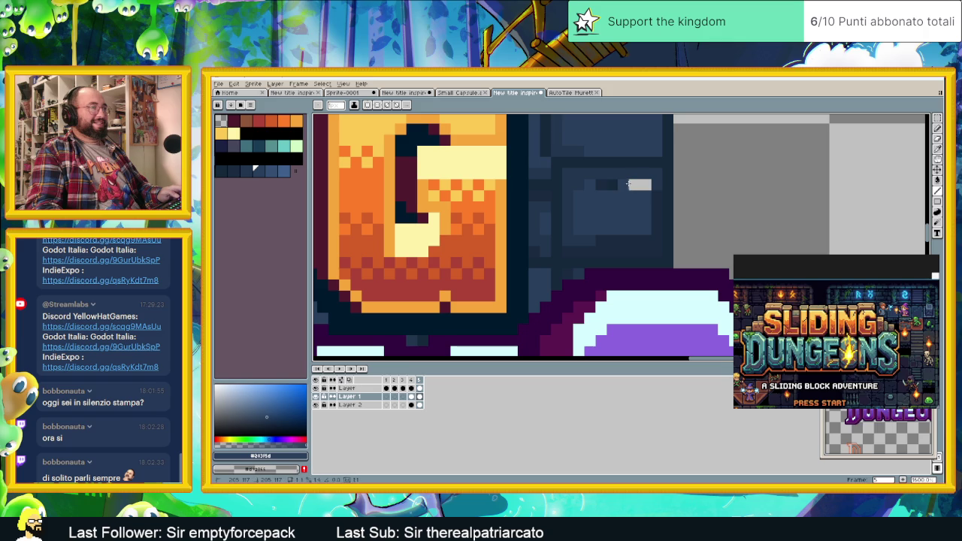
pyautogui.moveTo(646, 185); pyautogui.dragTo(631, 185)
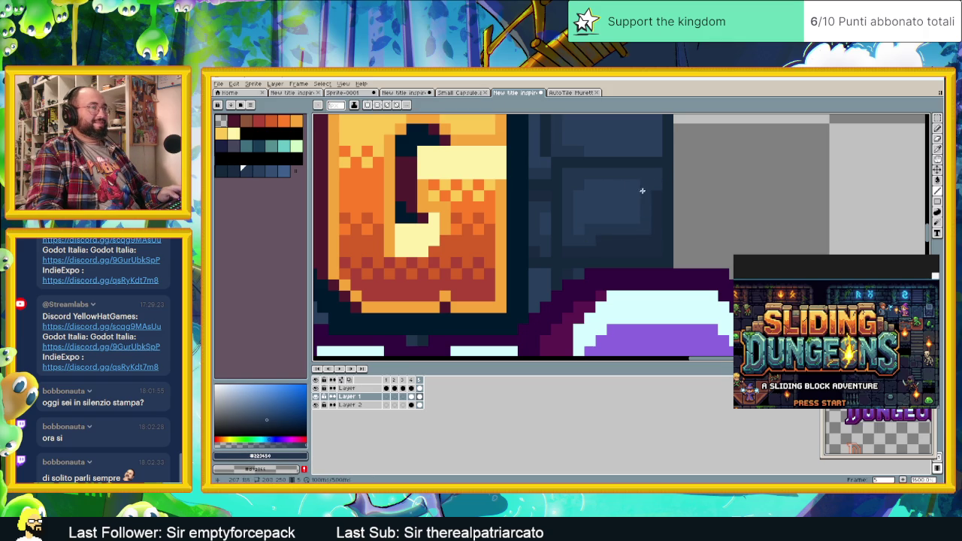
pyautogui.scroll(-1, 637, 217)
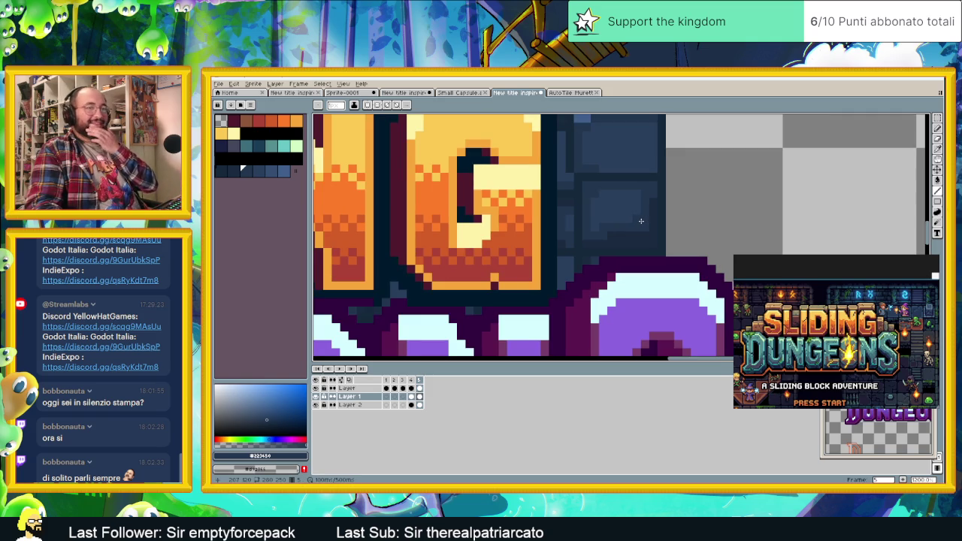
pyautogui.scroll(-1, 641, 221)
pyautogui.scroll(-2, 604, 227)
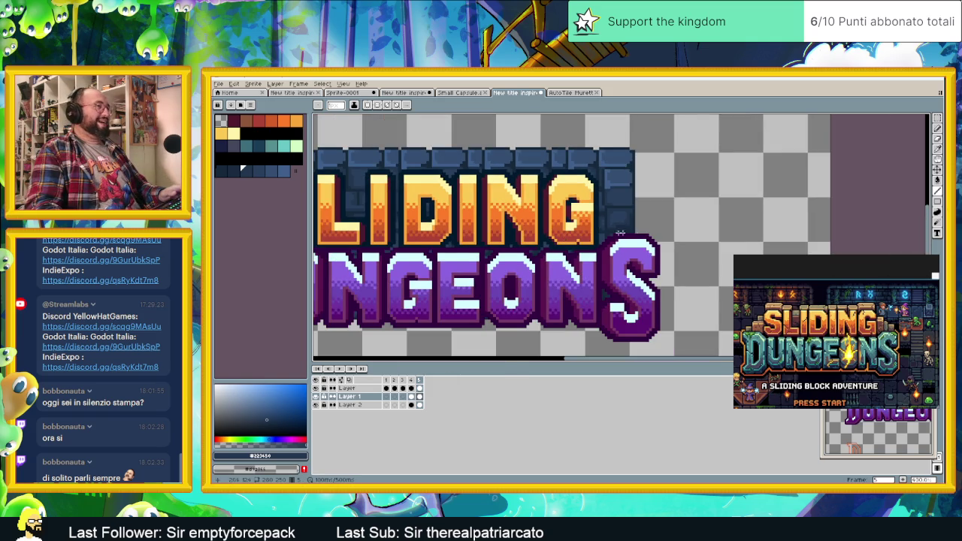
pyautogui.hscroll(-2, 603, 235)
pyautogui.hscroll(-2, 602, 235)
pyautogui.scroll(-1, 603, 235)
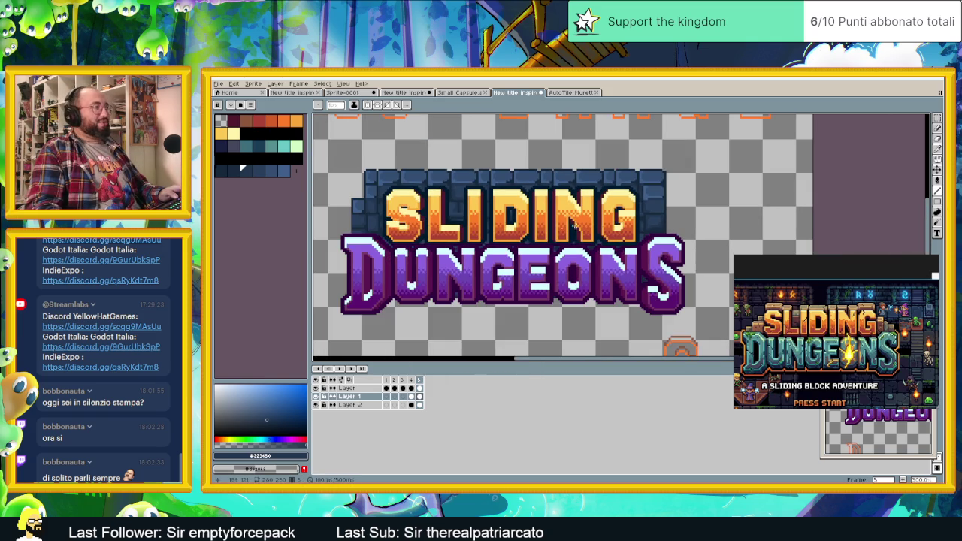
pyautogui.scroll(1, 347, 226)
pyautogui.scroll(-1, 366, 218)
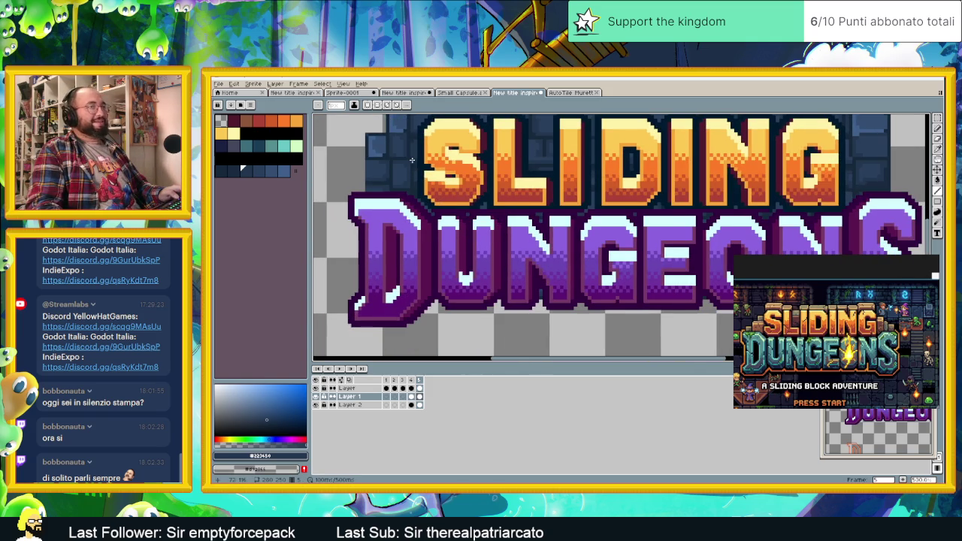
pyautogui.scroll(2, 354, 172)
pyautogui.press('i')
pyautogui.click(374, 146)
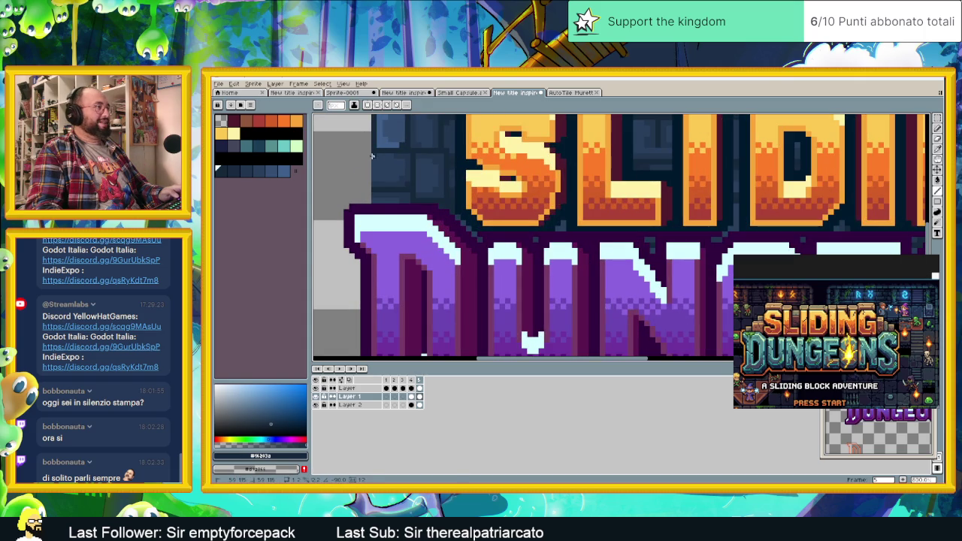
pyautogui.scroll(1, 387, 159)
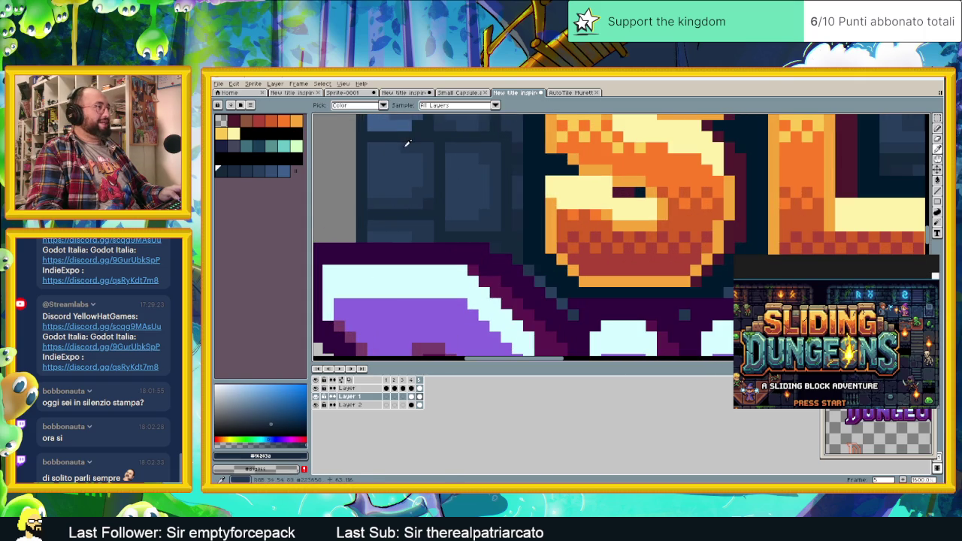
pyautogui.keyDown('alt'); pyautogui.click(377, 147); pyautogui.keyUp('alt')
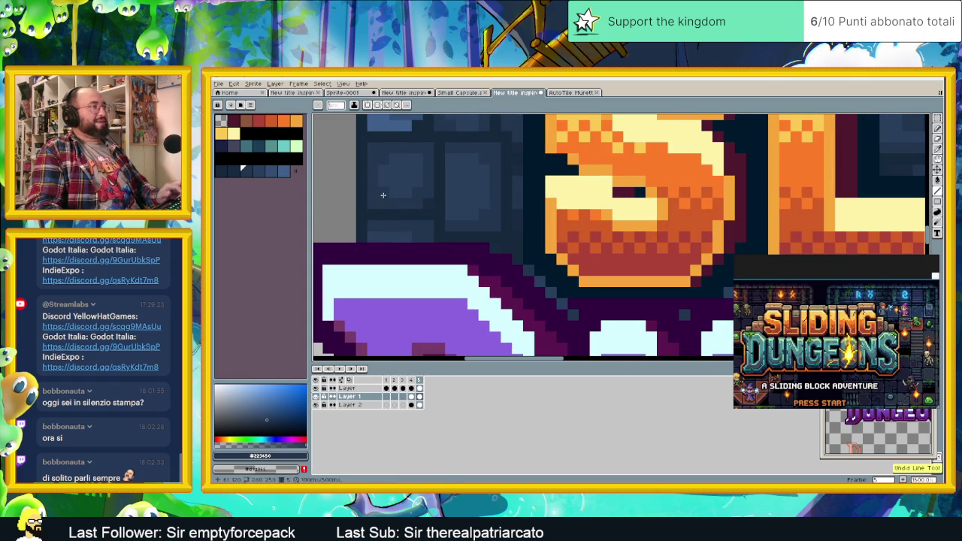
pyautogui.scroll(-1, 381, 190)
pyautogui.scroll(2, 457, 211)
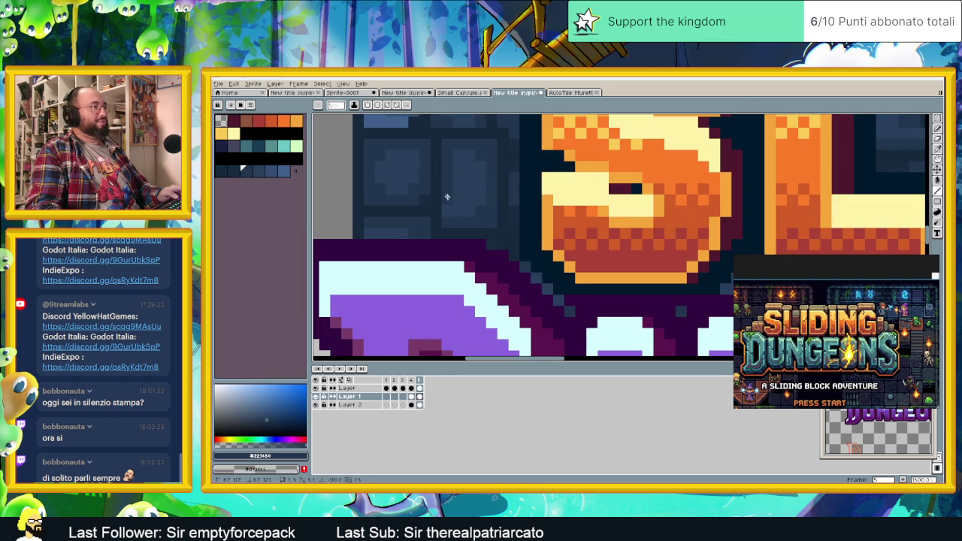
pyautogui.scroll(-2, 456, 153)
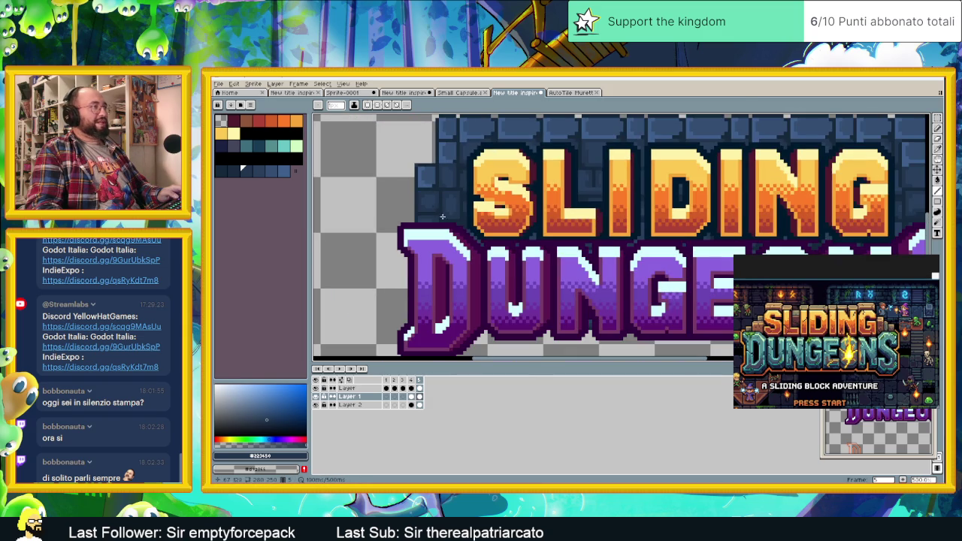
pyautogui.scroll(-2, 484, 247)
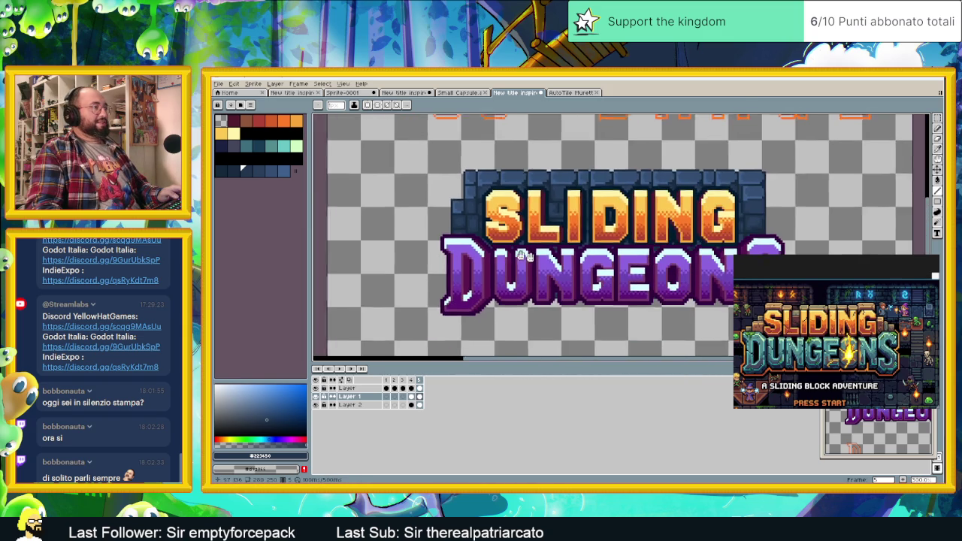
pyautogui.scroll(-1, 565, 246)
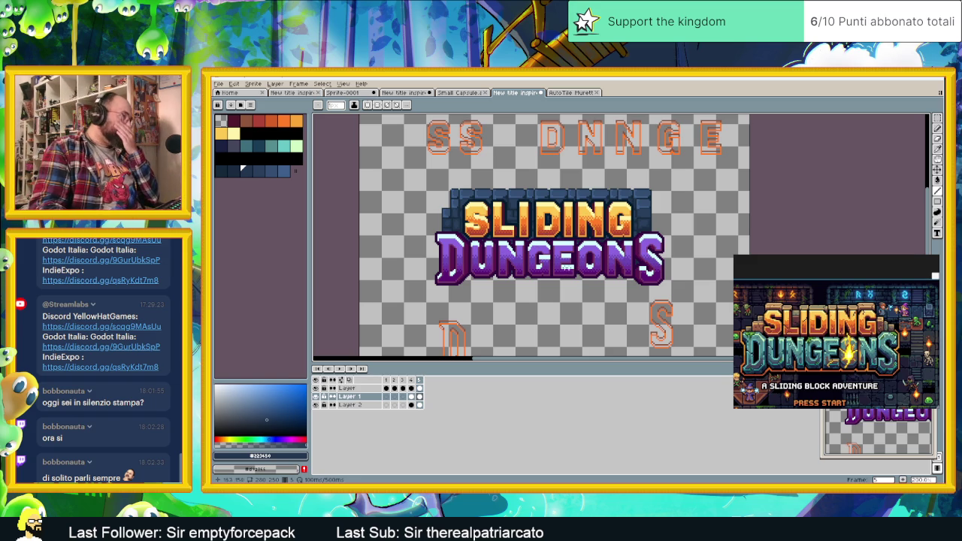
# Step: Add Layer 3 and select the rectangular area framing the title lettering
pyautogui.rightClick(396, 398)
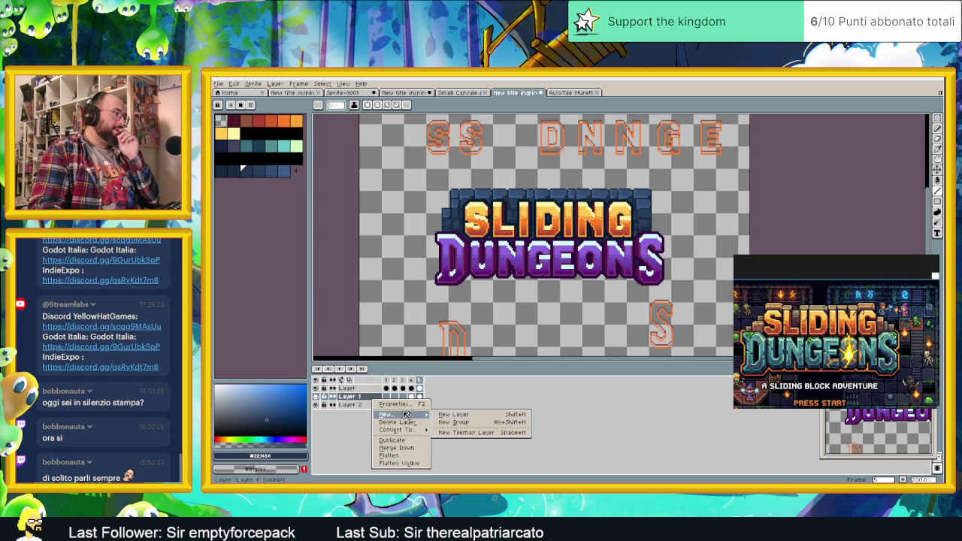
pyautogui.click(450, 416)
pyautogui.scroll(1, 594, 247)
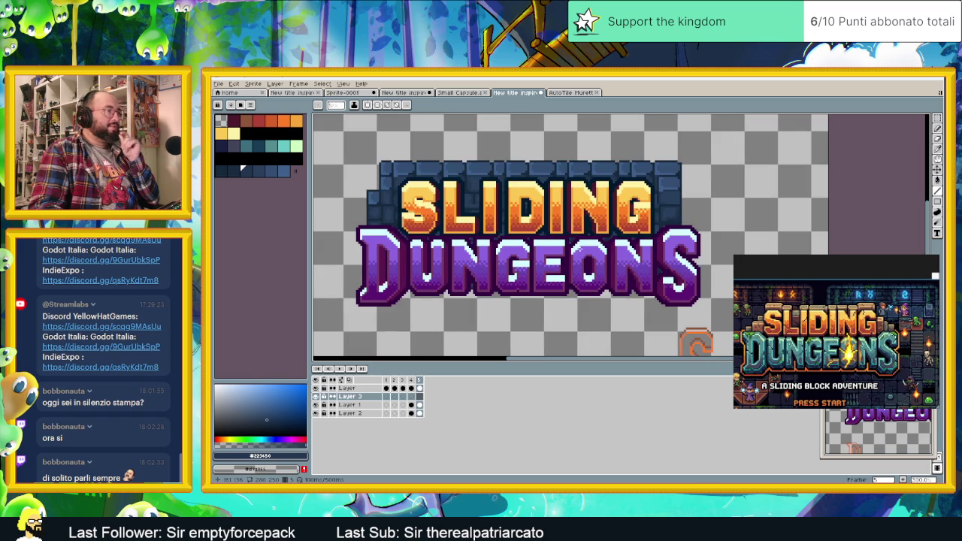
pyautogui.click(936, 145)
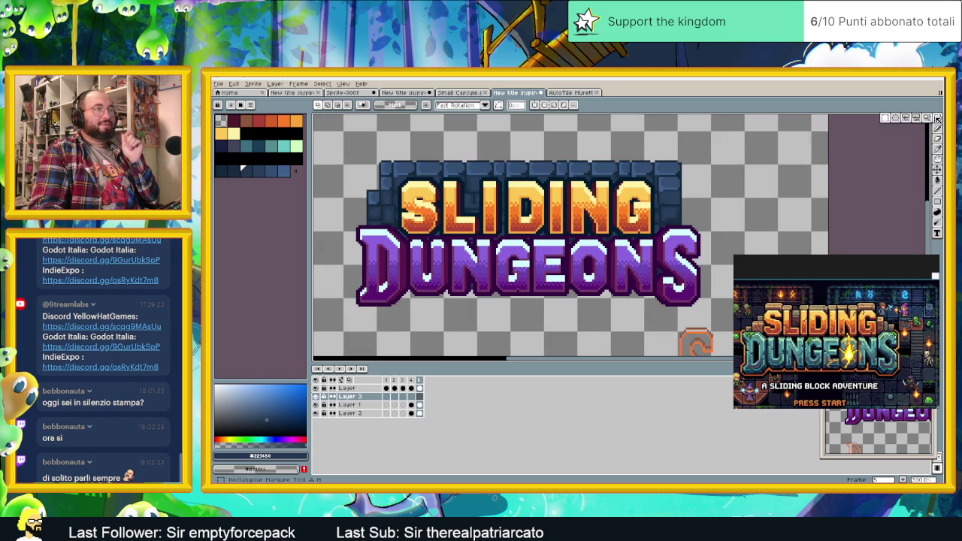
pyautogui.scroll(1, 420, 203)
pyautogui.moveTo(381, 166)
pyautogui.mouseDown()
pyautogui.moveTo(729, 335)
pyautogui.moveTo(727, 316)
pyautogui.mouseUp()
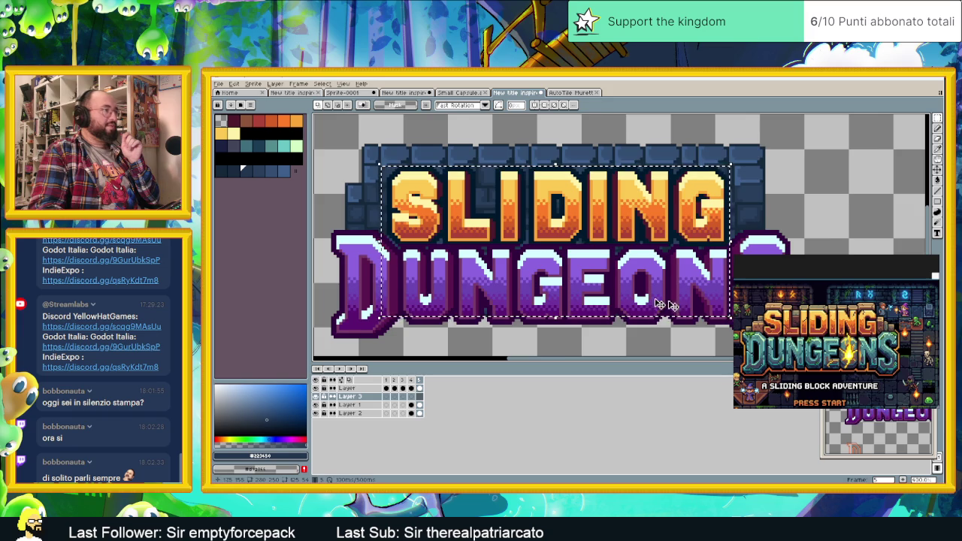
pyautogui.scroll(-1, 466, 293)
pyautogui.scroll(-1, 466, 293)
# Step: With the lettering hidden, fill the lower brick panel with a dark gradient
pyautogui.click(935, 190)
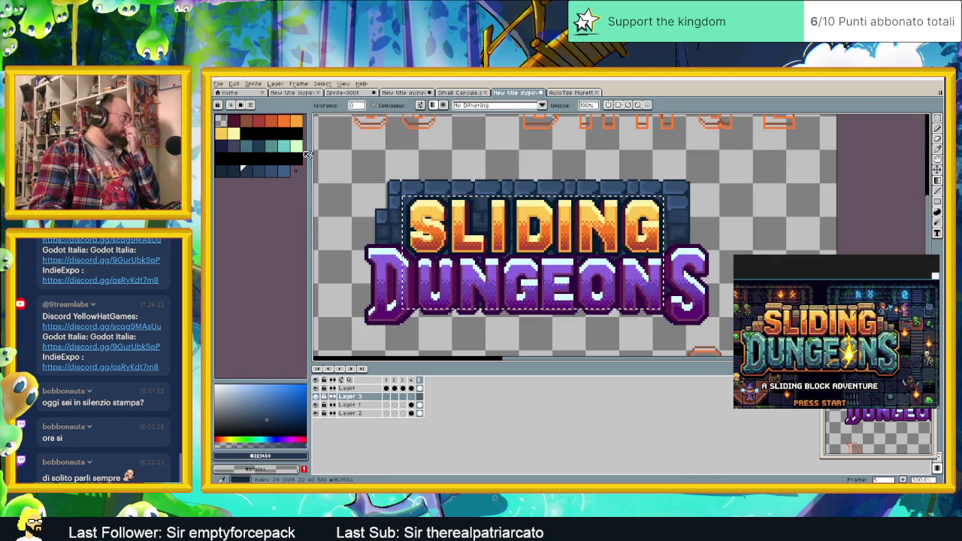
pyautogui.click(222, 172)
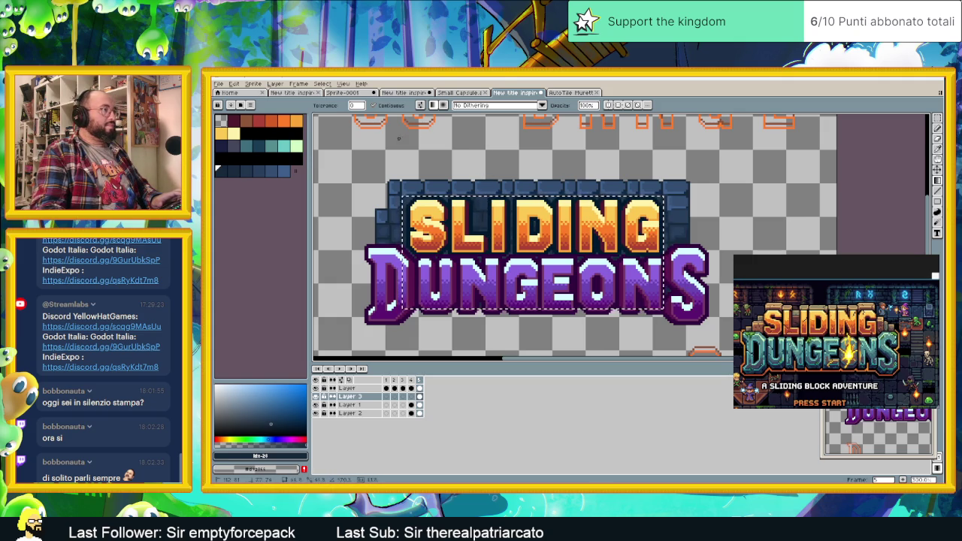
pyautogui.hotkey('ctrl', 'z')
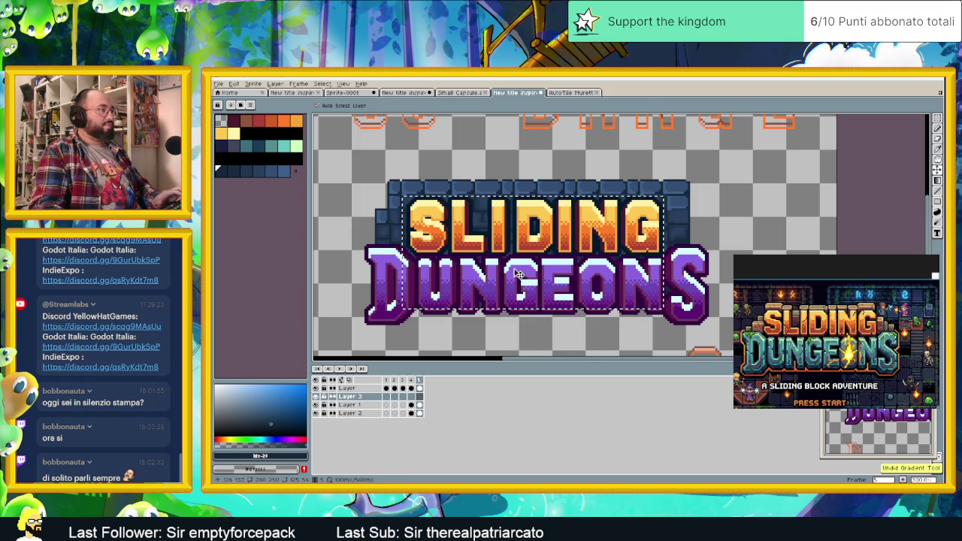
pyautogui.hotkey('shift', 'g')
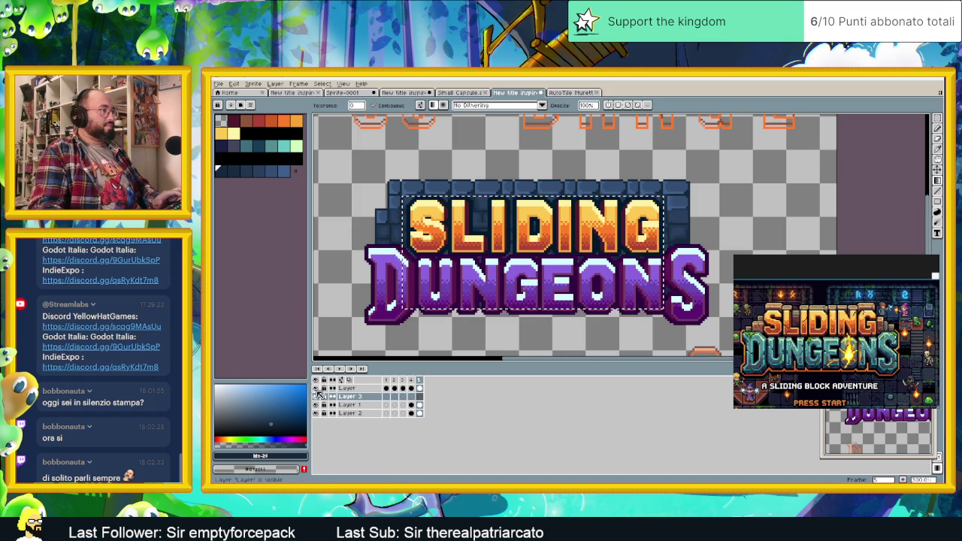
pyautogui.click(492, 293)
pyautogui.moveTo(500, 307); pyautogui.dragTo(498, 295)
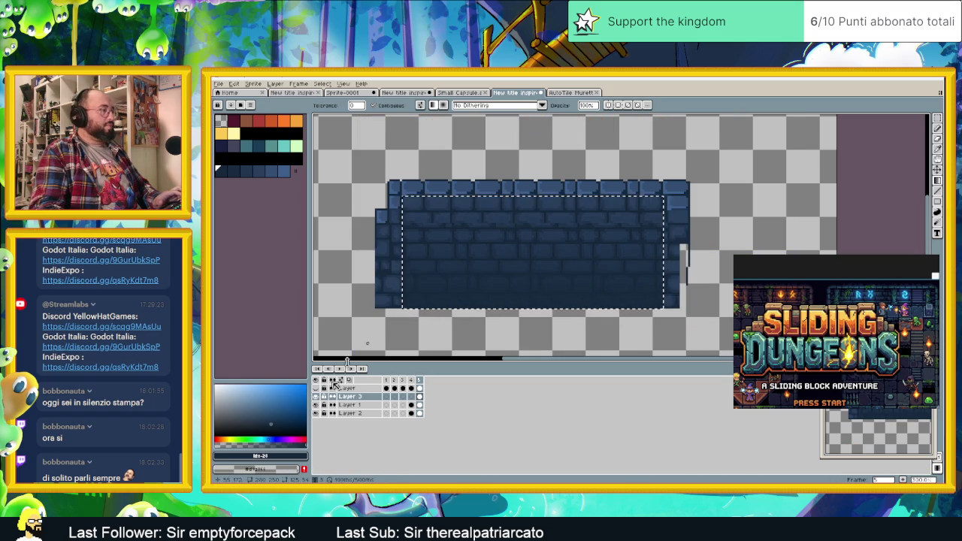
# Step: Set Layer 3's blend mode to Subtract and clear the selection
pyautogui.doubleClick(358, 399)
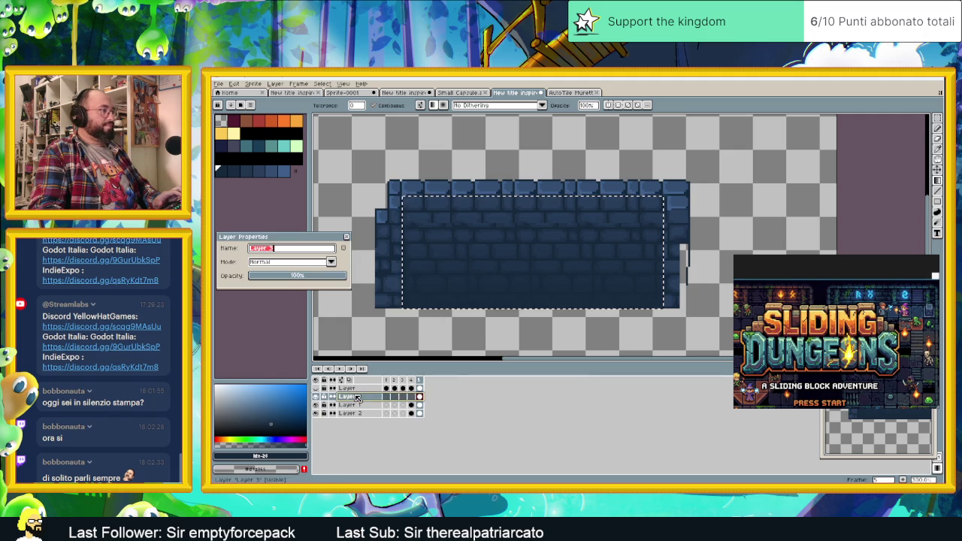
pyautogui.click(308, 262)
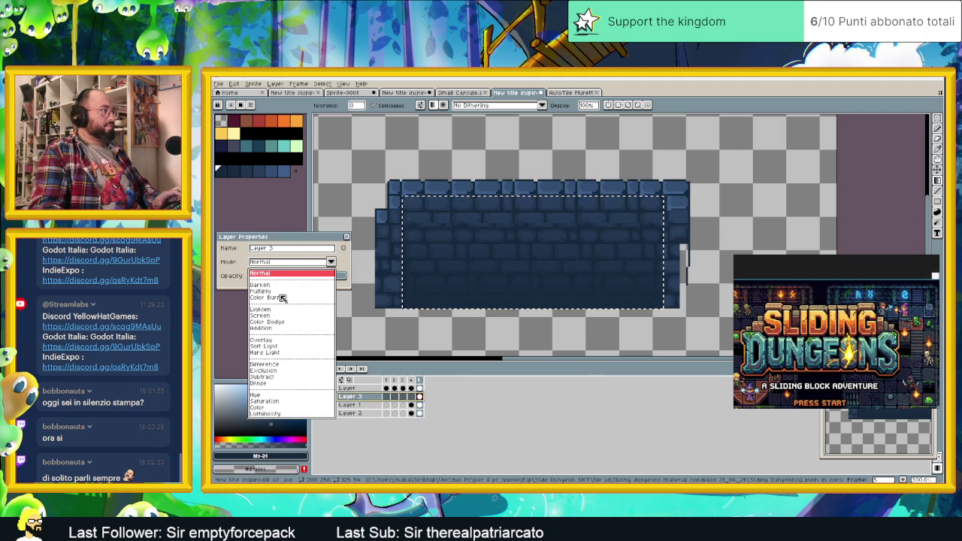
pyautogui.click(275, 376)
pyautogui.click(346, 238)
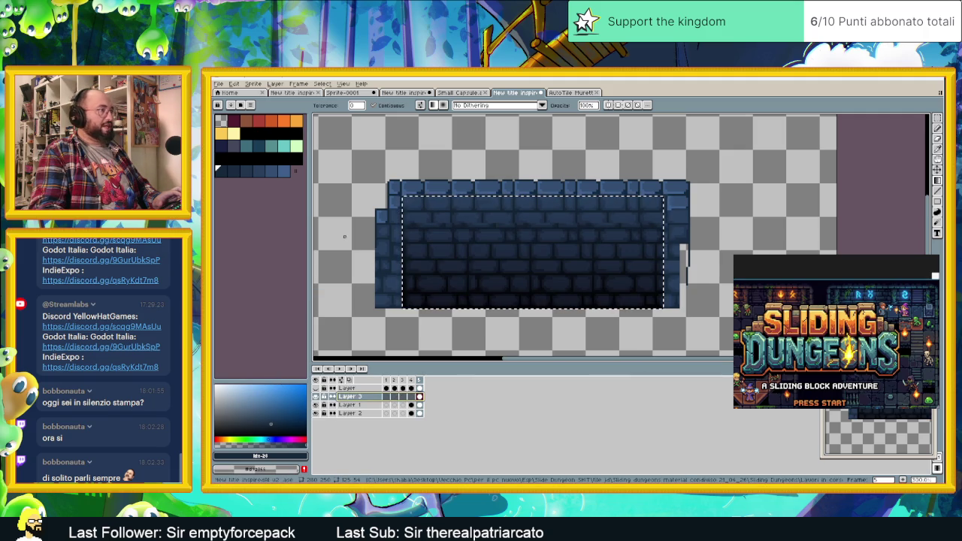
pyautogui.click(344, 397)
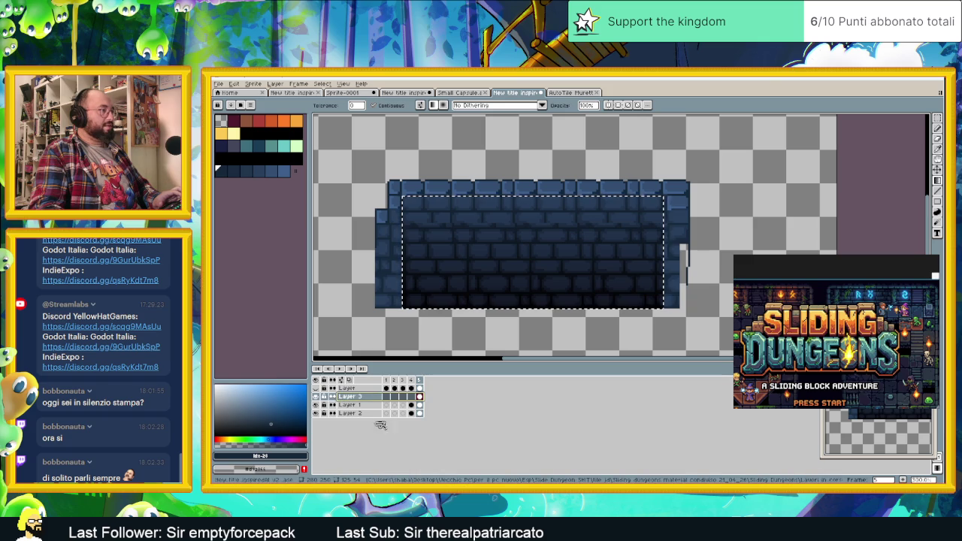
pyautogui.hotkey('ctrl', 'd')
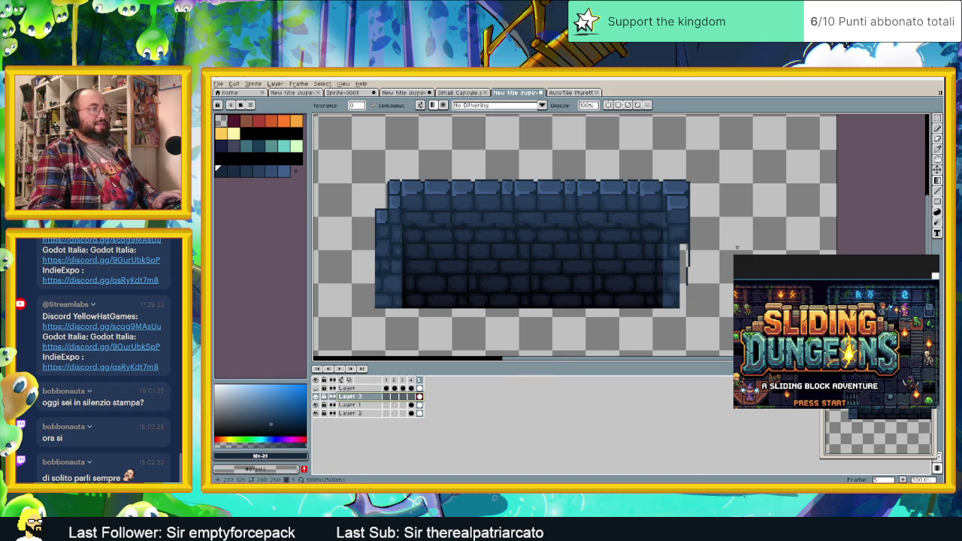
# Step: Lasso a vertical strip at the wall's right edge and slide it further right
pyautogui.click(916, 118)
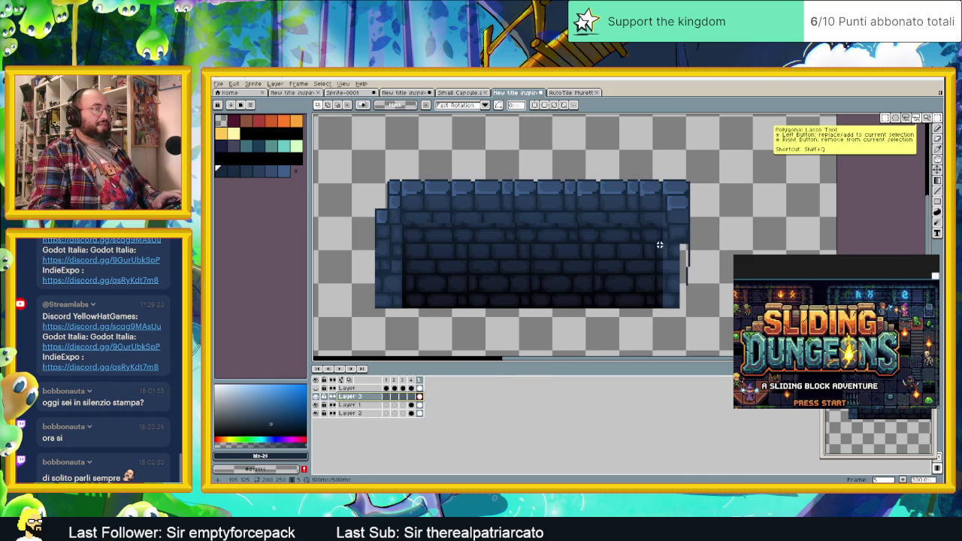
pyautogui.scroll(1, 660, 260)
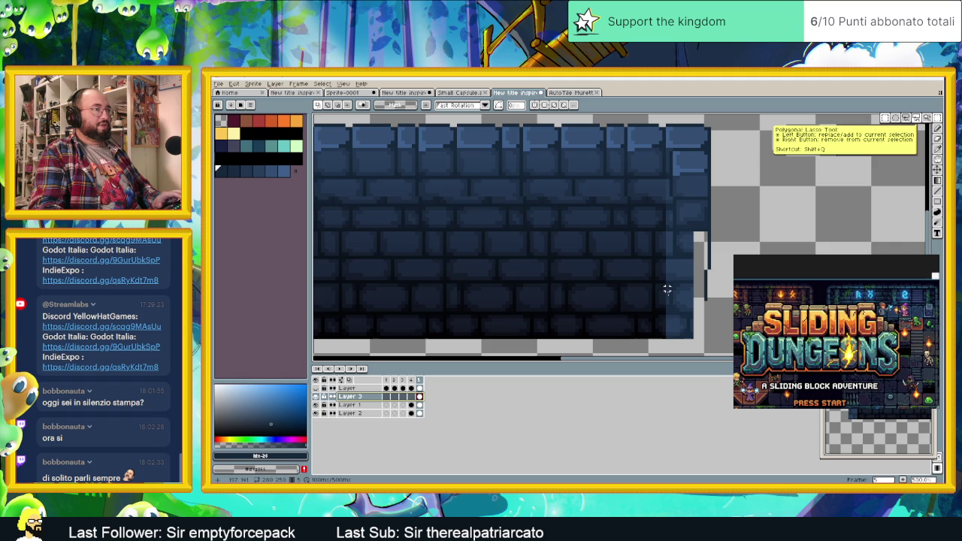
pyautogui.click(663, 336)
pyautogui.click(663, 133)
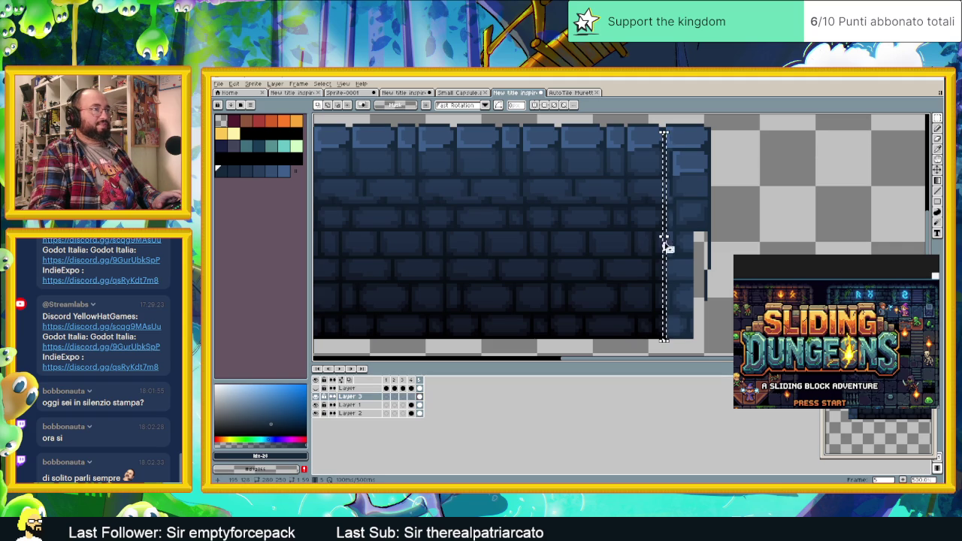
pyautogui.moveTo(665, 237); pyautogui.dragTo(716, 245)
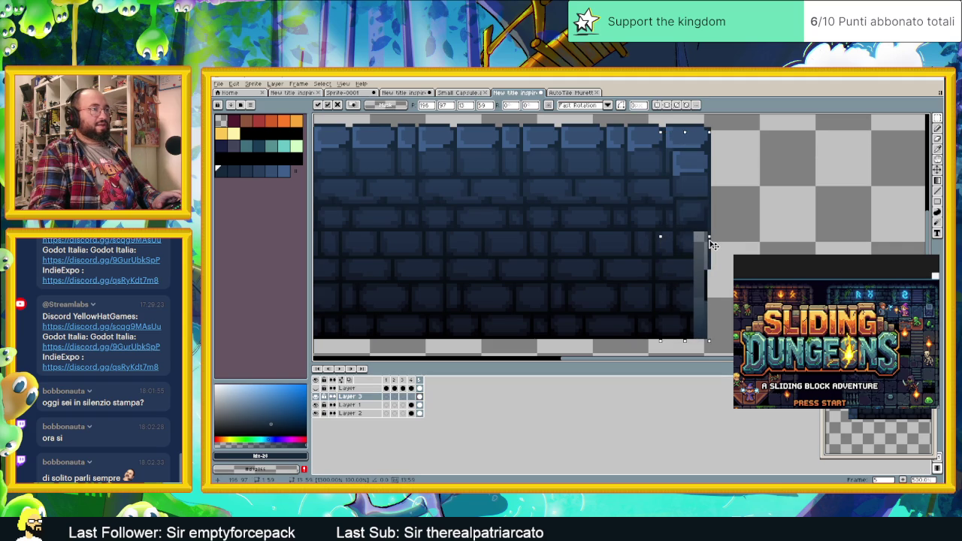
pyautogui.scroll(-2, 607, 243)
pyautogui.scroll(1, 573, 262)
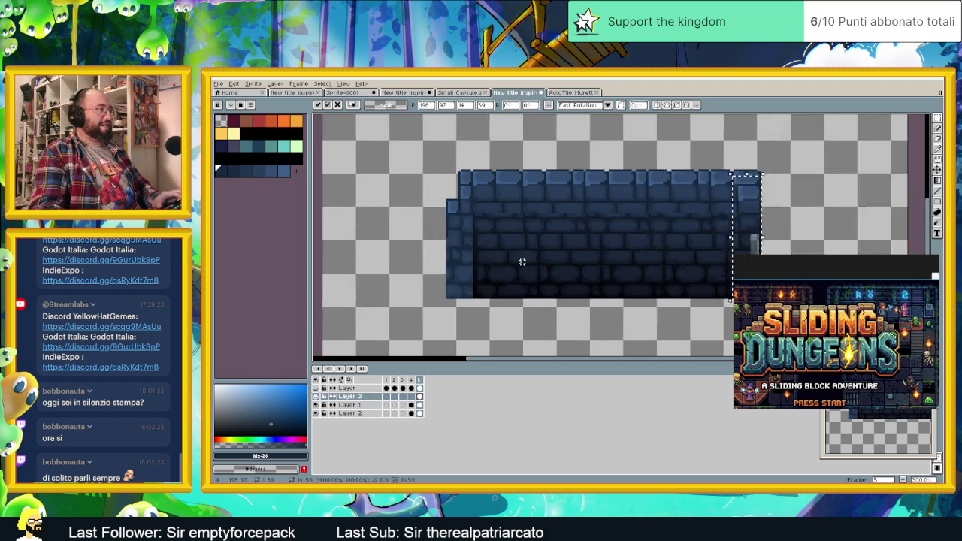
pyautogui.scroll(1, 521, 262)
pyautogui.hotkey('ctrl', 'd')
# Step: Select a vertical strip at the wall's left side and shift it outward
pyautogui.moveTo(458, 159); pyautogui.dragTo(457, 308)
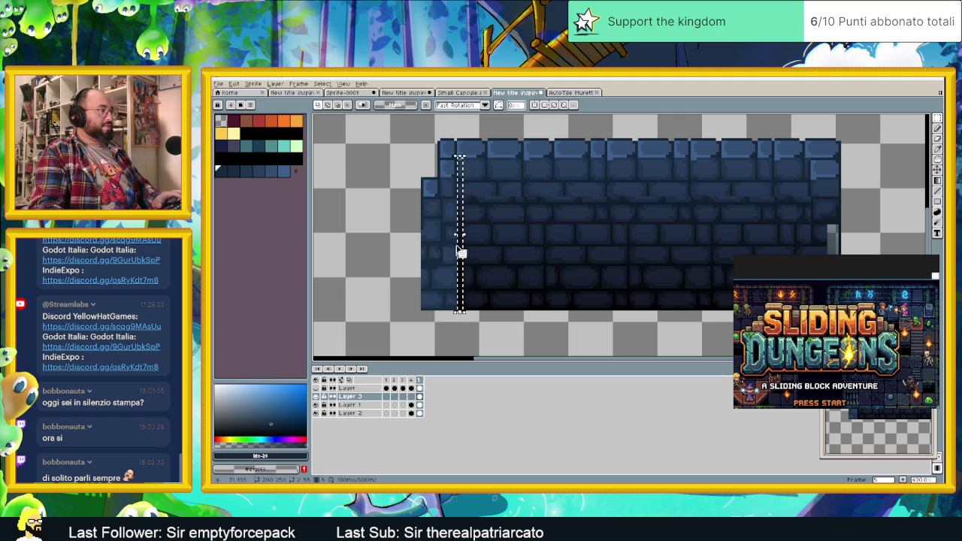
pyautogui.moveTo(456, 231); pyautogui.dragTo(423, 239)
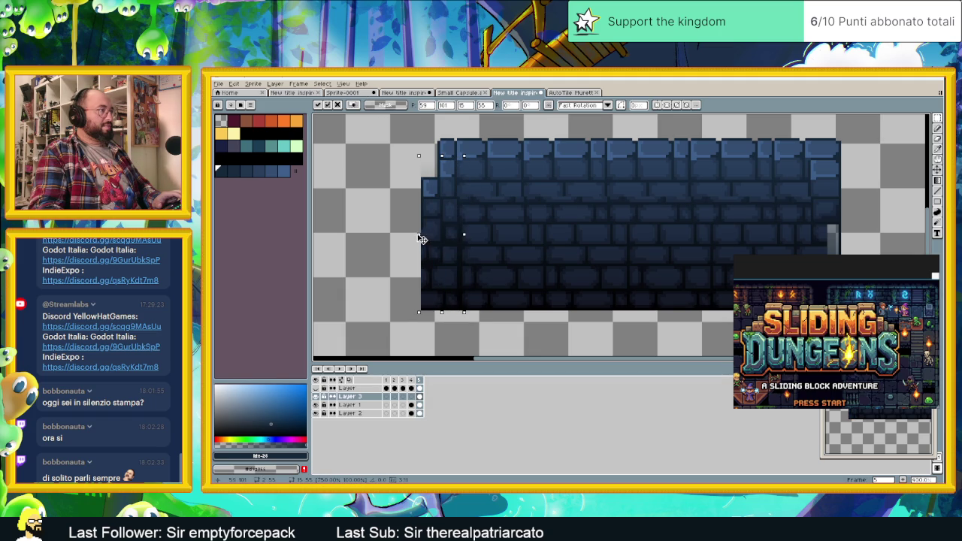
pyautogui.scroll(-2, 455, 244)
pyautogui.click(668, 295)
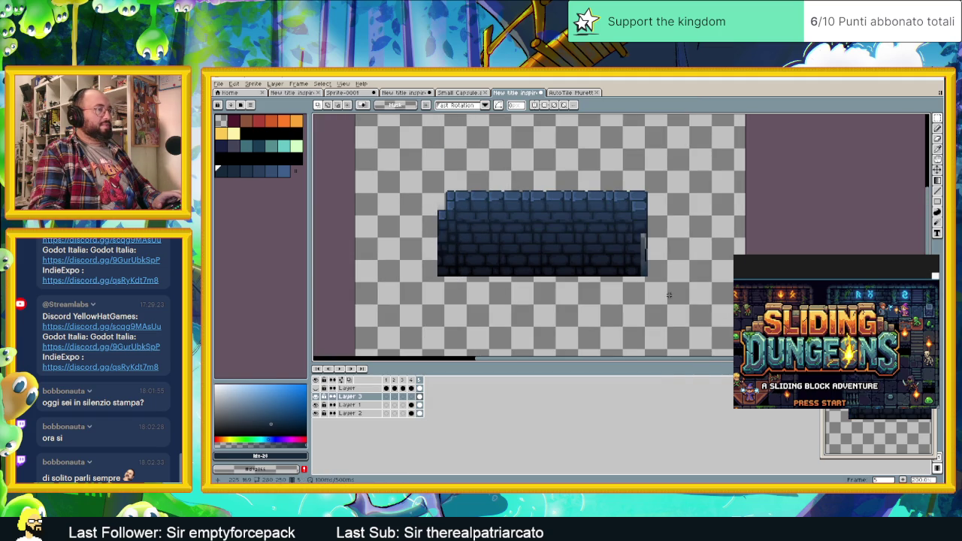
# Step: Show the hidden title and outline layers again and select the pixel-perfect Pencil
pyautogui.click(327, 380)
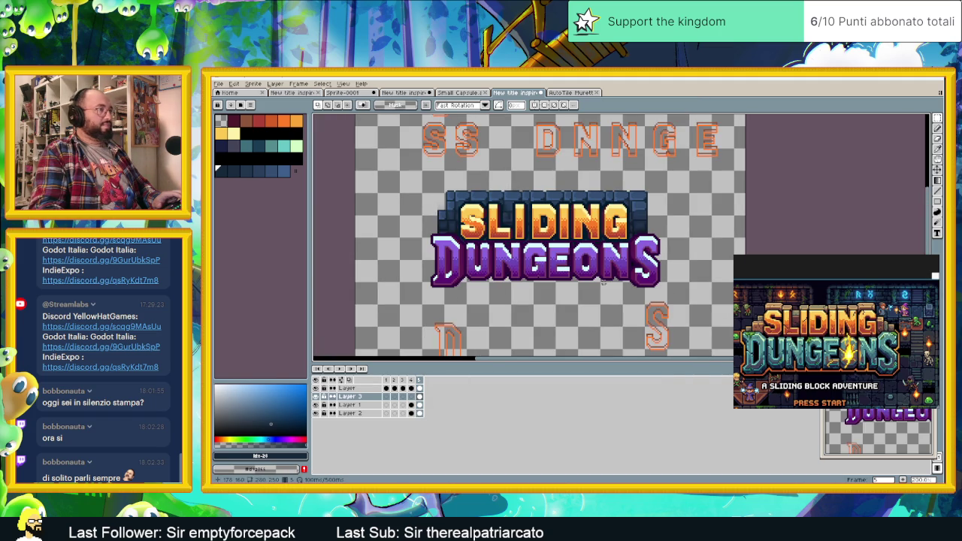
pyautogui.scroll(1, 596, 278)
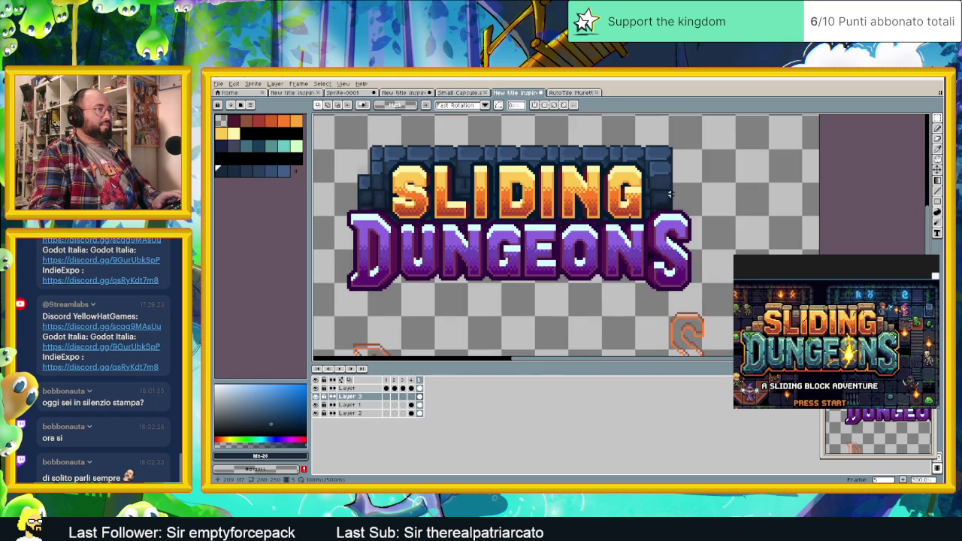
pyautogui.scroll(1, 450, 180)
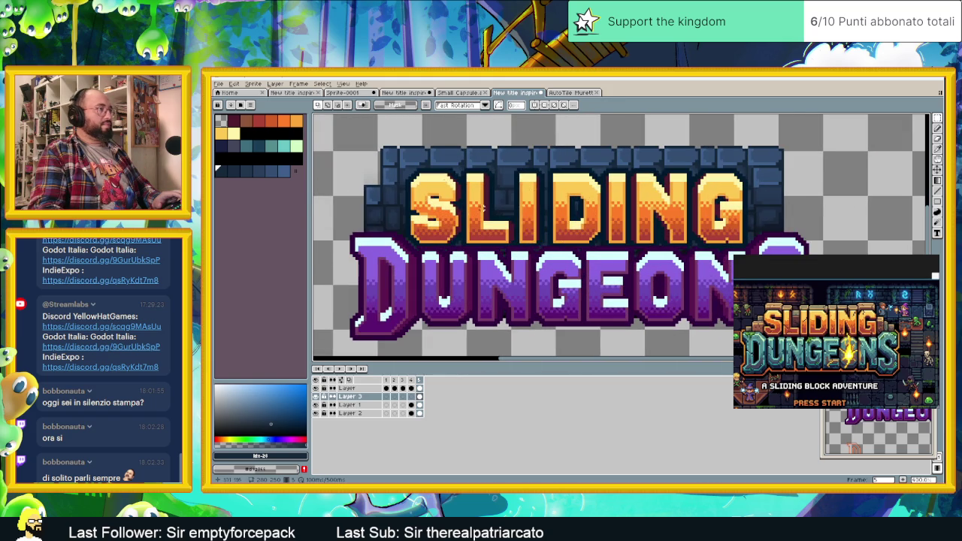
pyautogui.click(938, 170)
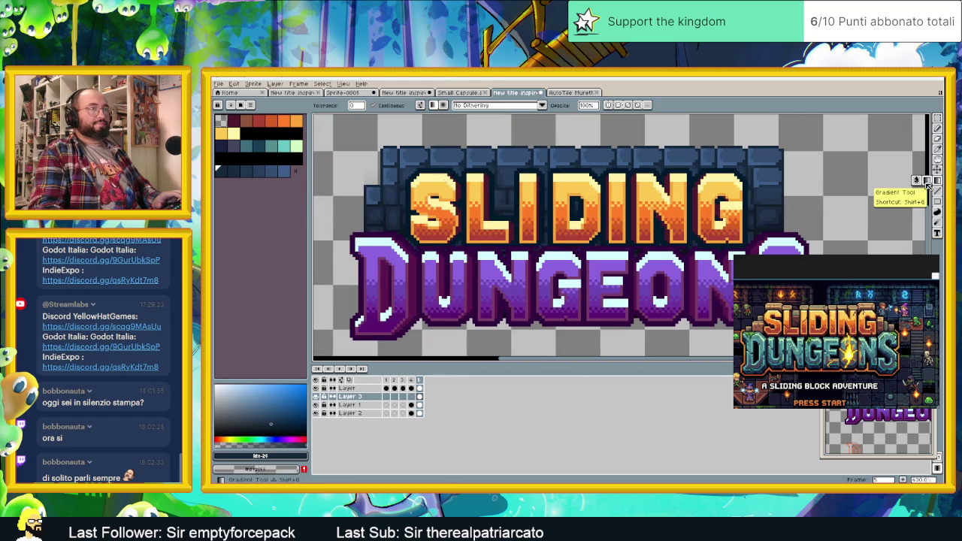
pyautogui.click(938, 140)
# Step: Zoom and pan across the lettering and wall edges, ending with the whole title centred
pyautogui.scroll(1, 760, 194)
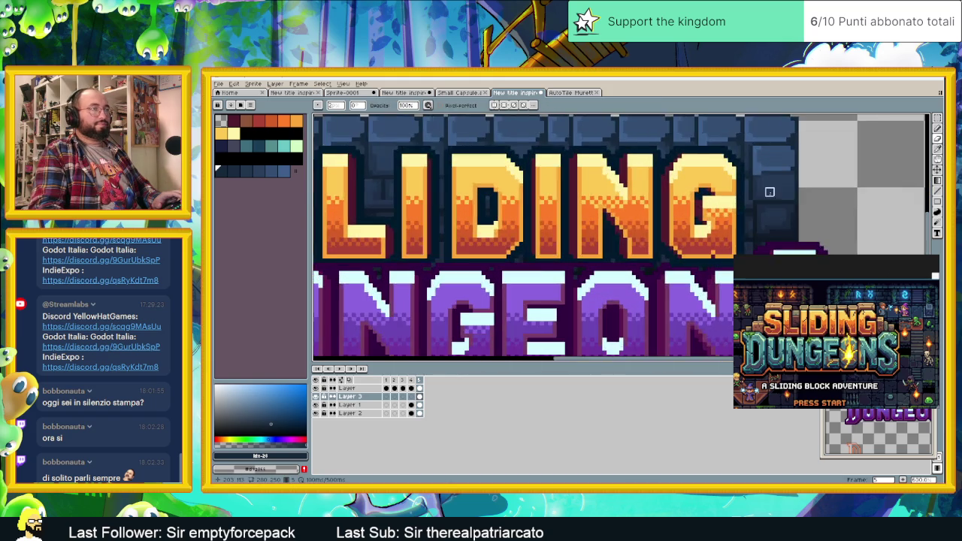
pyautogui.scroll(1, 755, 183)
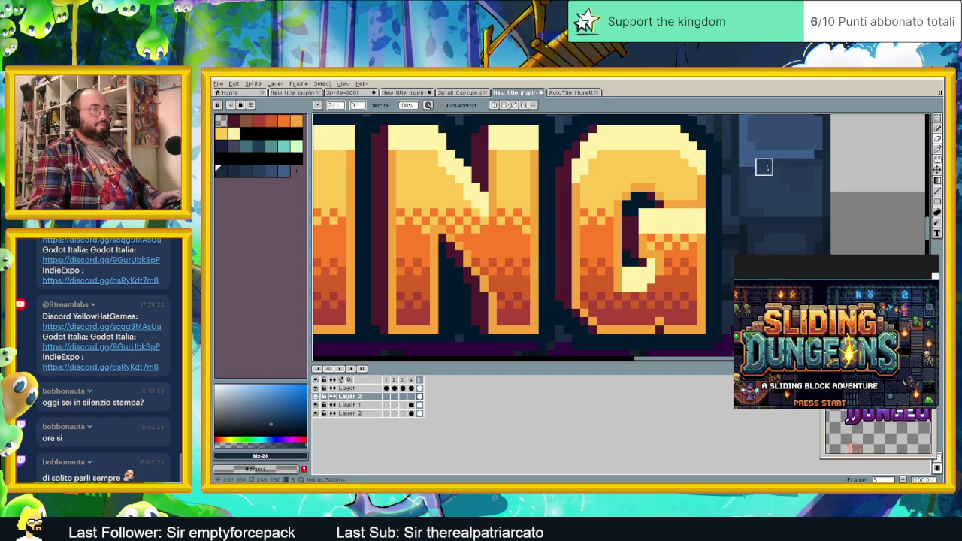
pyautogui.moveTo(665, 115); pyautogui.dragTo(826, 203)
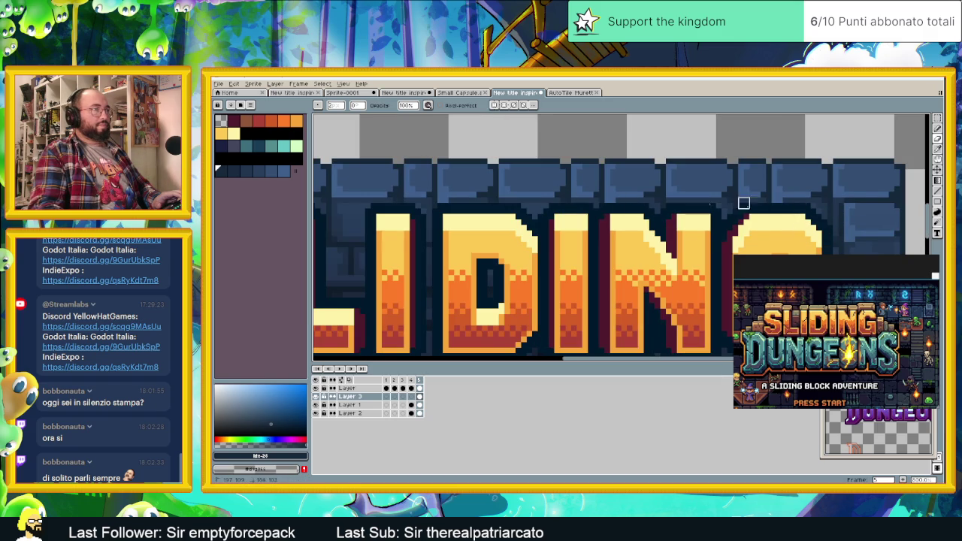
pyautogui.scroll(-1, 704, 225)
pyautogui.scroll(1, 514, 207)
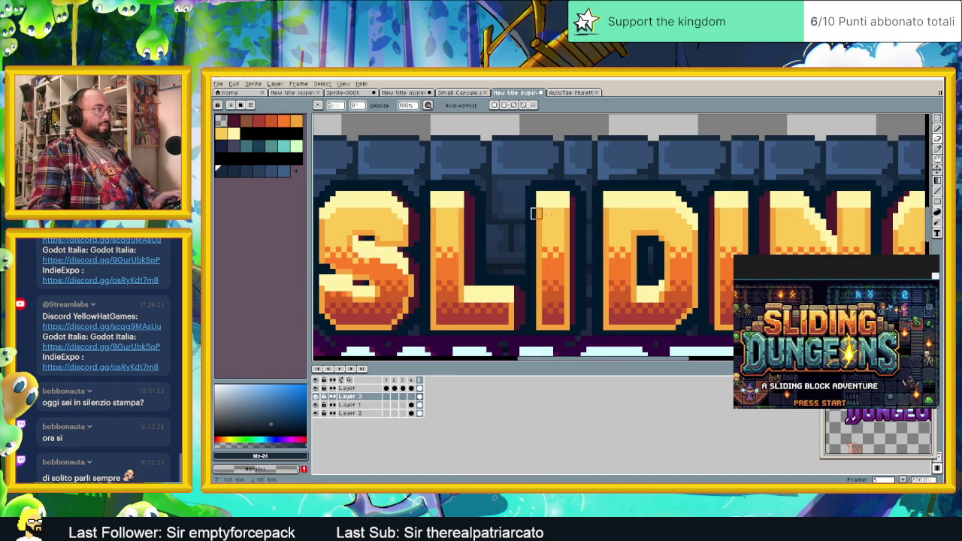
pyautogui.moveTo(514, 202); pyautogui.dragTo(638, 170)
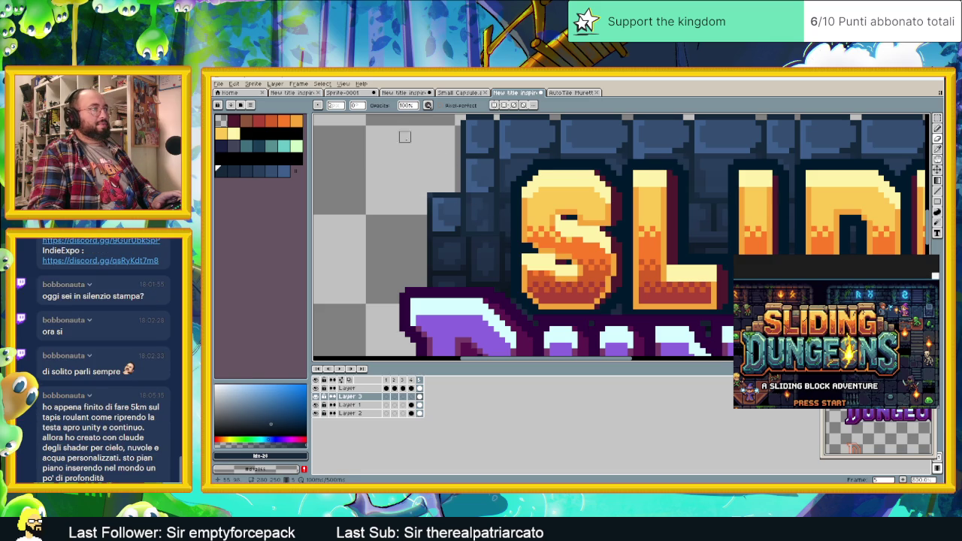
pyautogui.scroll(-2, 492, 218)
pyautogui.scroll(-1, 488, 180)
pyautogui.scroll(2, 487, 174)
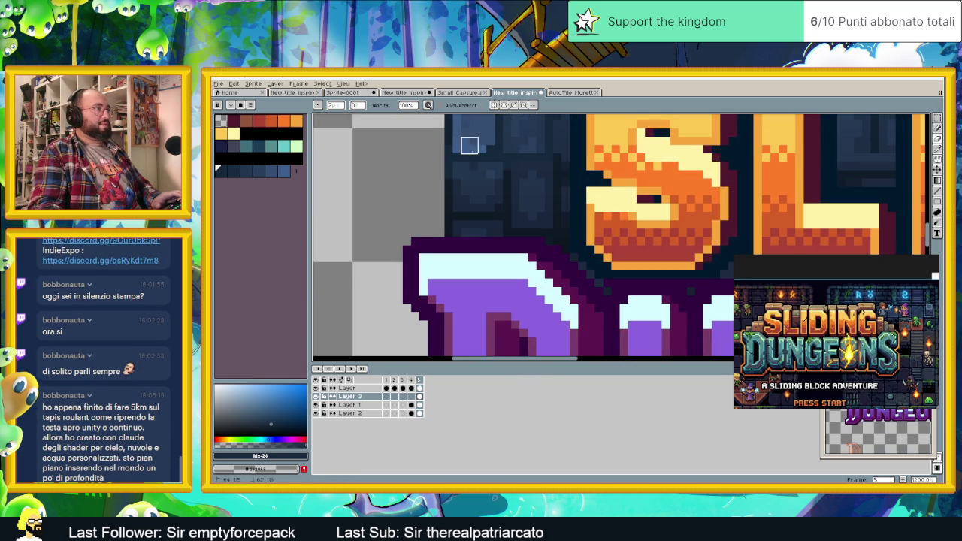
pyautogui.scroll(2, 450, 158)
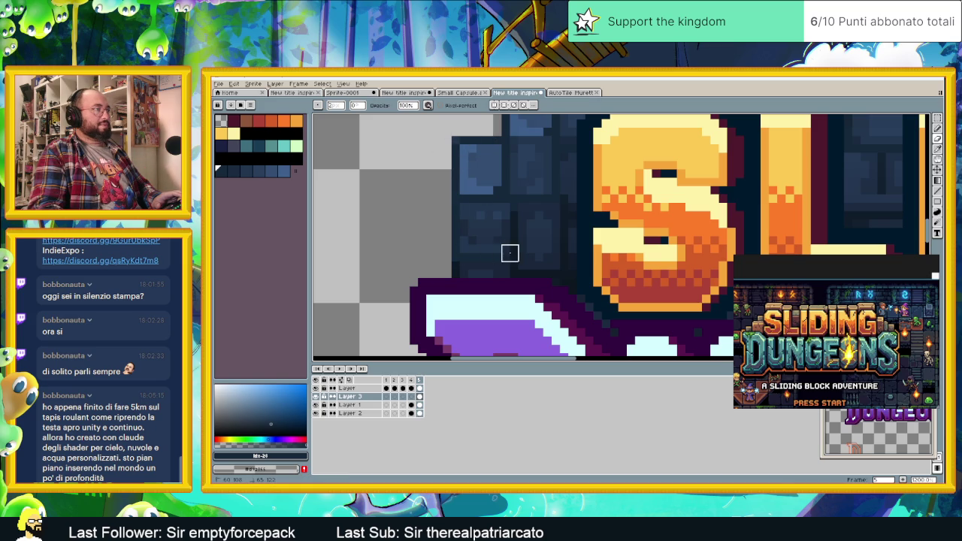
pyautogui.scroll(-5, 477, 171)
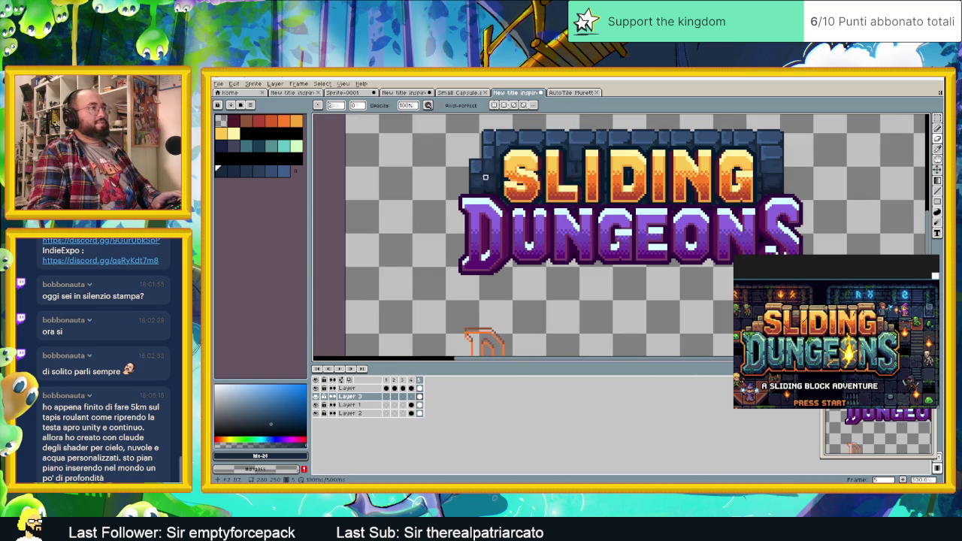
pyautogui.moveTo(671, 205); pyautogui.dragTo(531, 213)
pyautogui.scroll(-1, 532, 211)
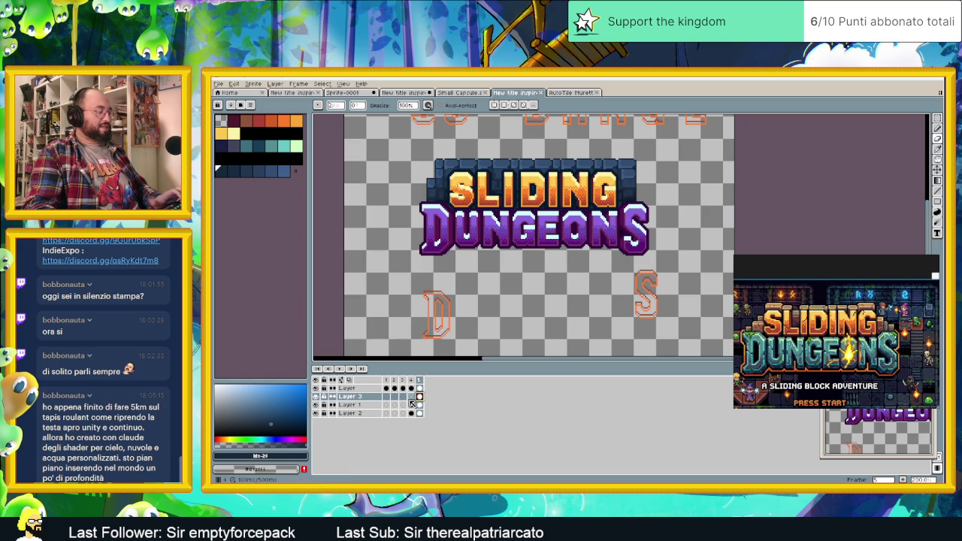
# Step: Compare frames 4 and 5, then close the reference image to reveal the Preview panel
pyautogui.click(411, 396)
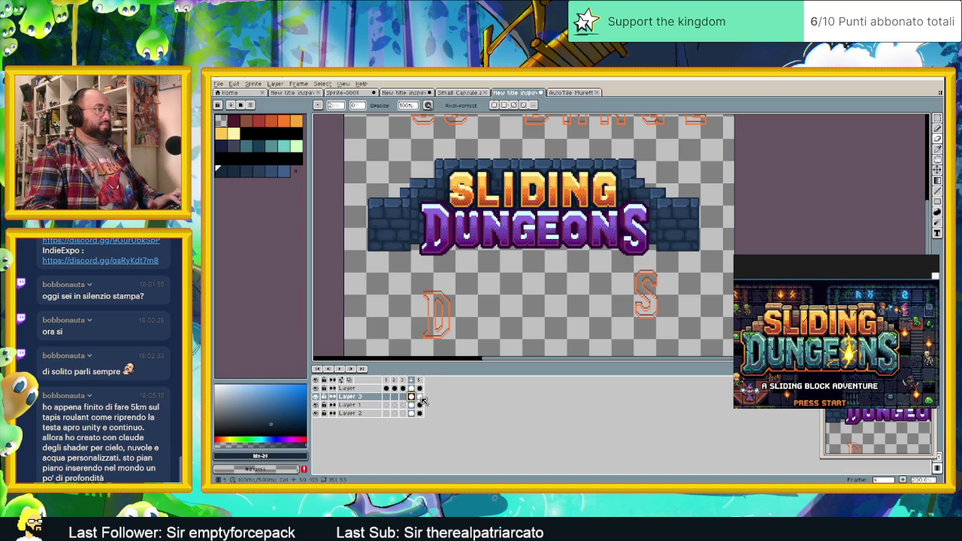
pyautogui.click(419, 397)
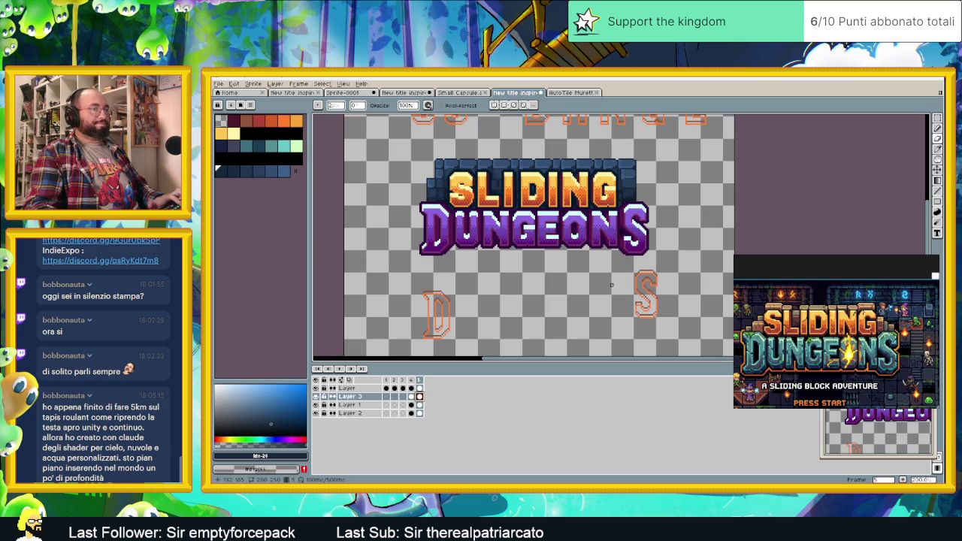
pyautogui.click(914, 260)
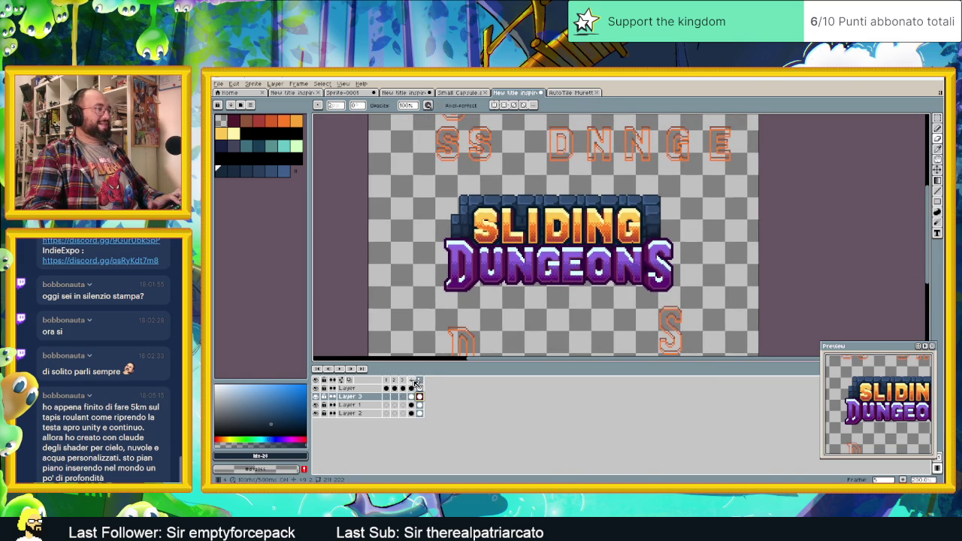
# Step: Add a sixth animation frame and compare it against frames 3, 4 and 5
pyautogui.click(902, 479)
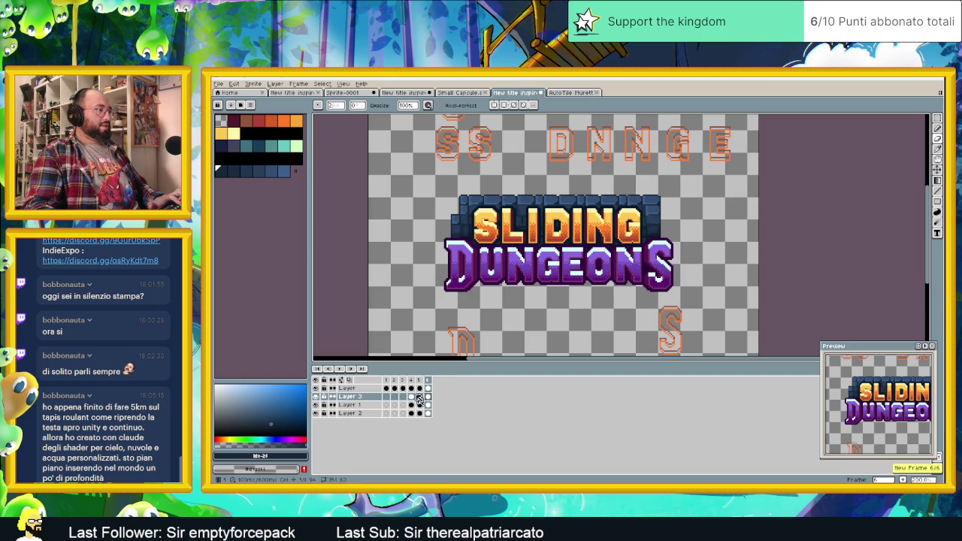
pyautogui.click(412, 388)
pyautogui.click(403, 389)
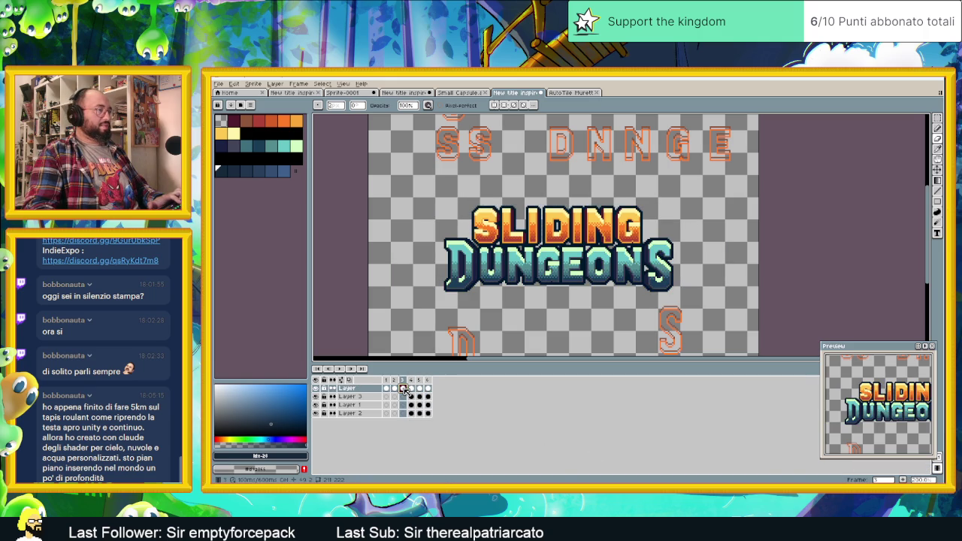
pyautogui.click(428, 388)
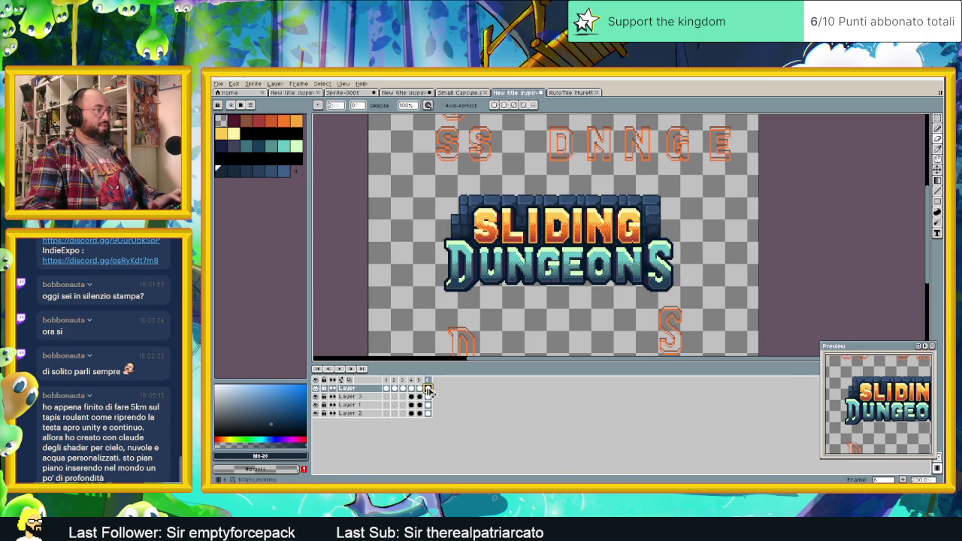
pyautogui.click(419, 388)
pyautogui.click(428, 389)
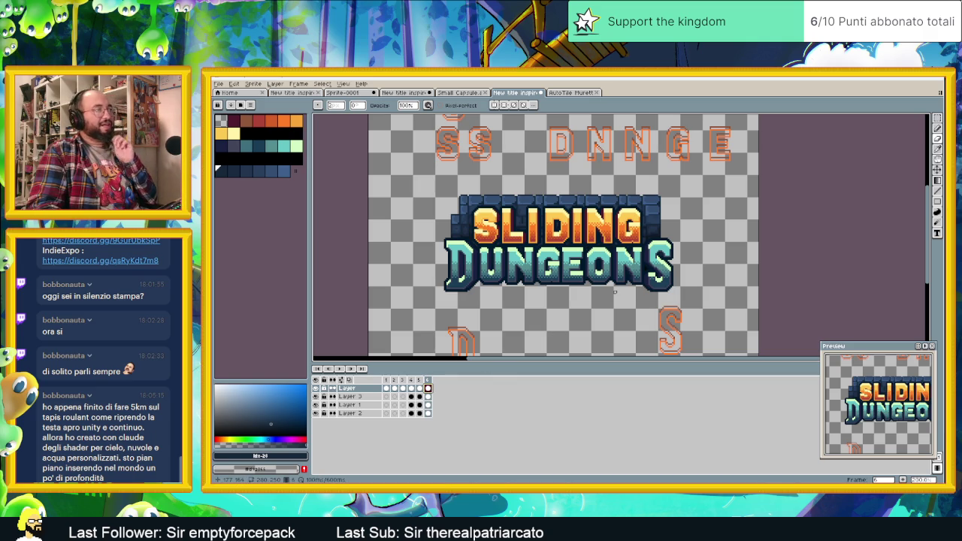
# Step: Zoom in on frame 6's logo, nudge the view, then switch to the browser
pyautogui.scroll(-1, 615, 291)
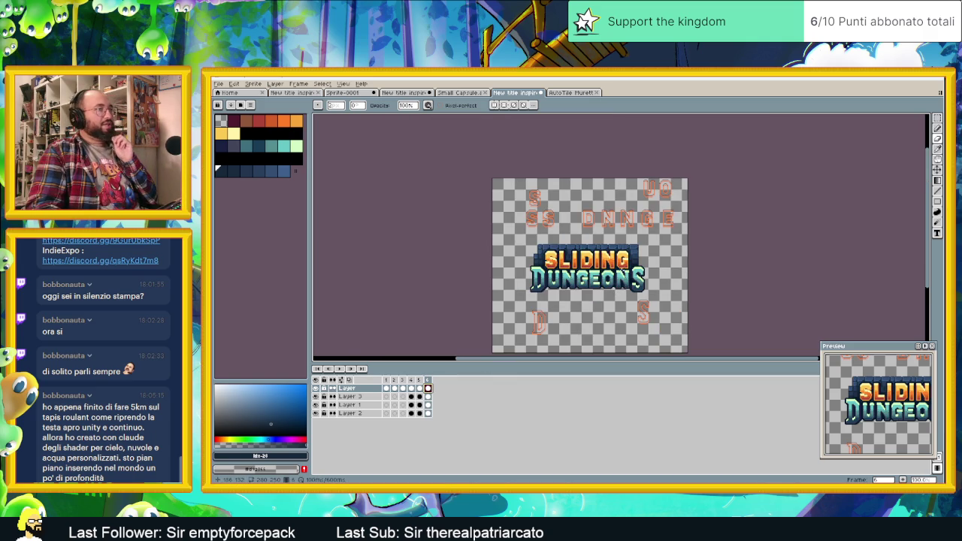
pyautogui.scroll(1, 623, 274)
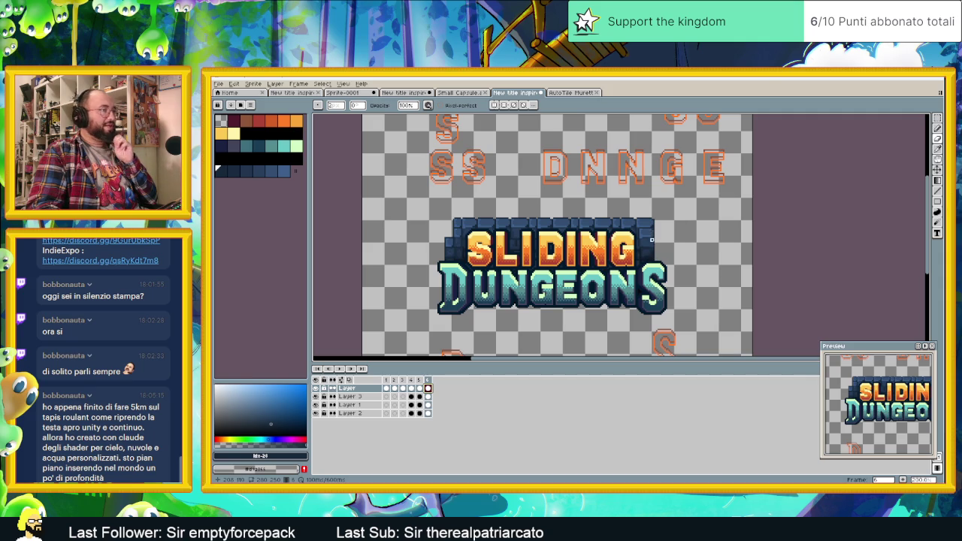
pyautogui.scroll(1, 651, 243)
pyautogui.scroll(-1, 655, 248)
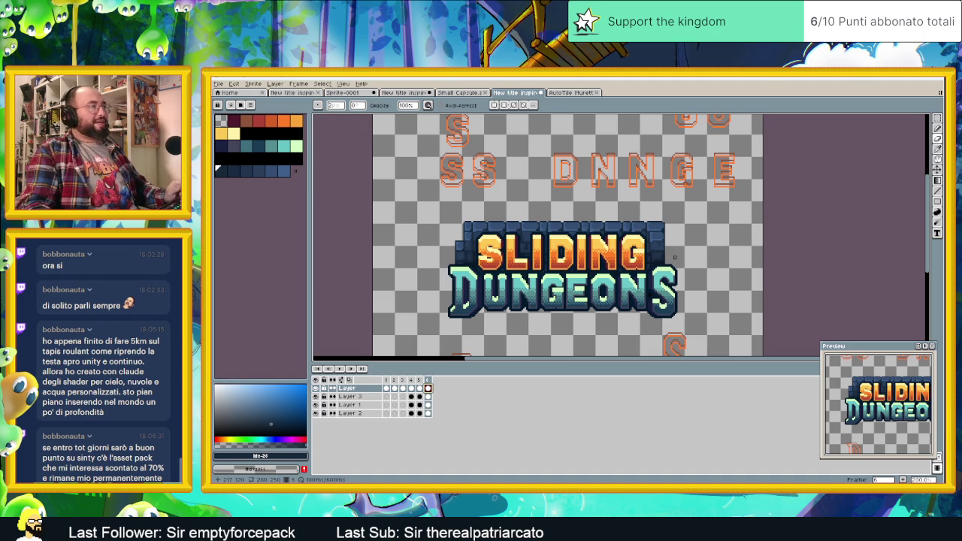
pyautogui.moveTo(648, 245); pyautogui.dragTo(651, 239)
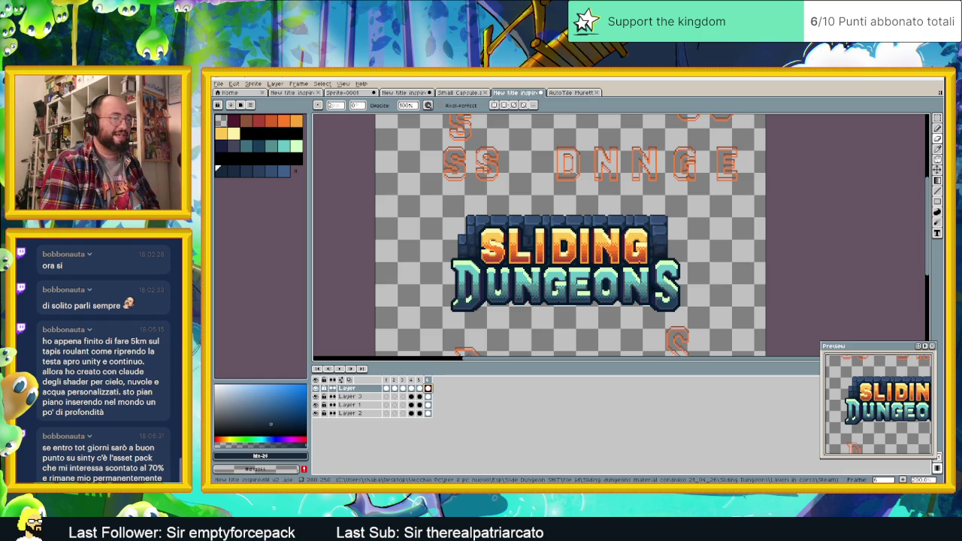
pyautogui.hotkey('alt', 'Tab')
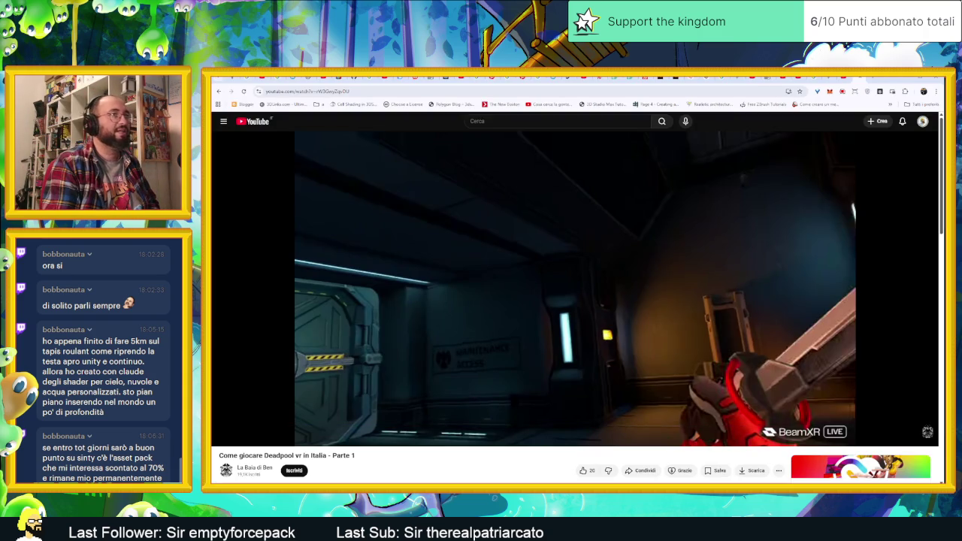
# Step: Search 'humble bundle' in a new tab and open the sponsored Humble Bundle result
pyautogui.click(874, 81)
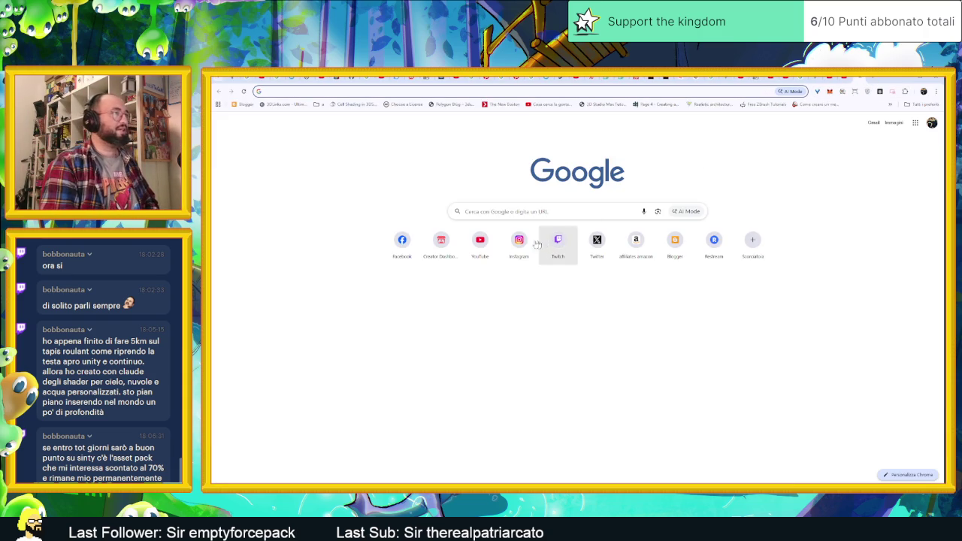
pyautogui.write('humble')
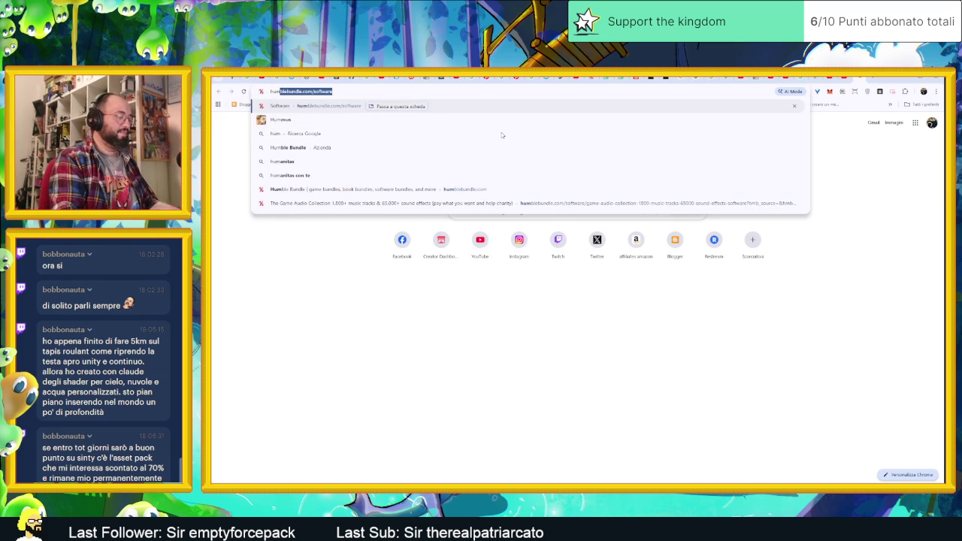
pyautogui.write(' bundle')
pyautogui.press('Return')
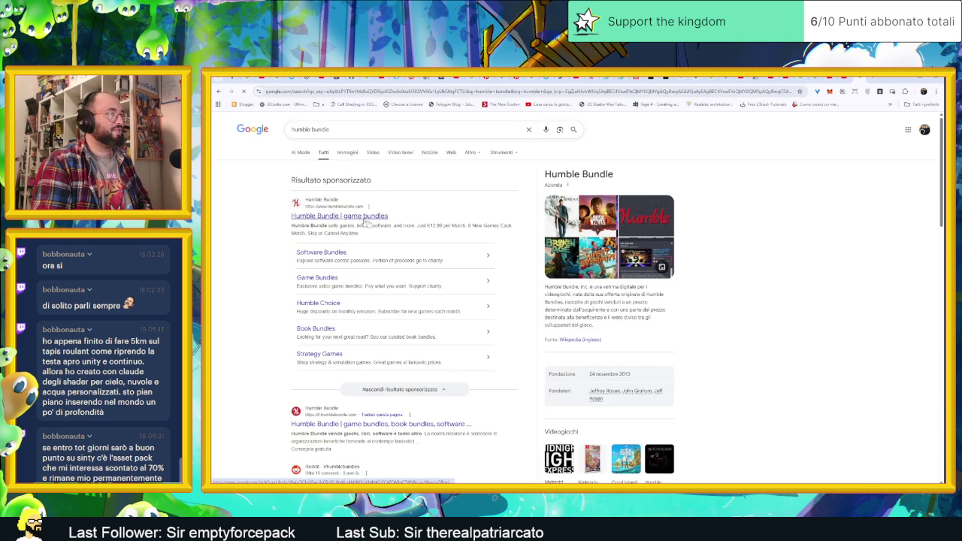
pyautogui.click(360, 219)
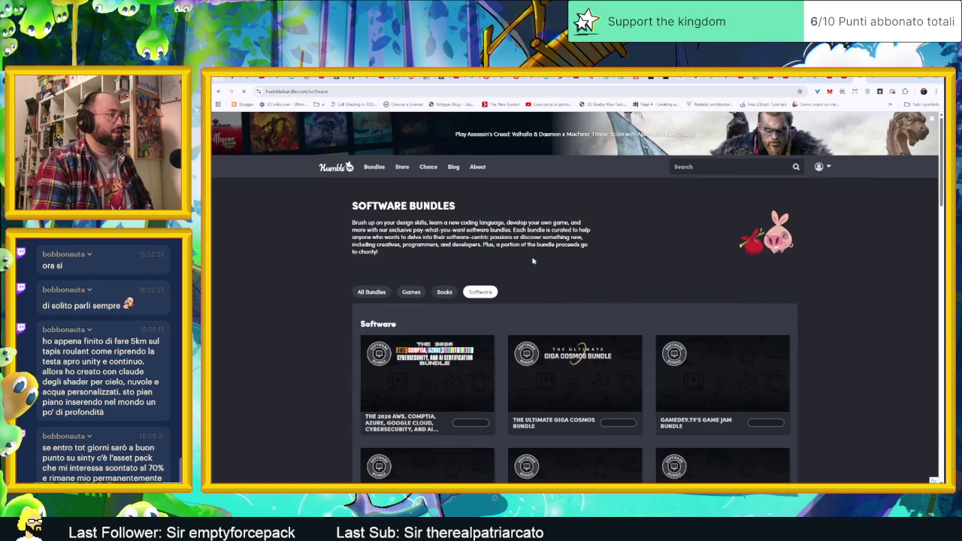
# Step: Browse down the software bundles list and bring up the Ultimate Giga Cosmos Bundle page
pyautogui.scroll(-1, 586, 289)
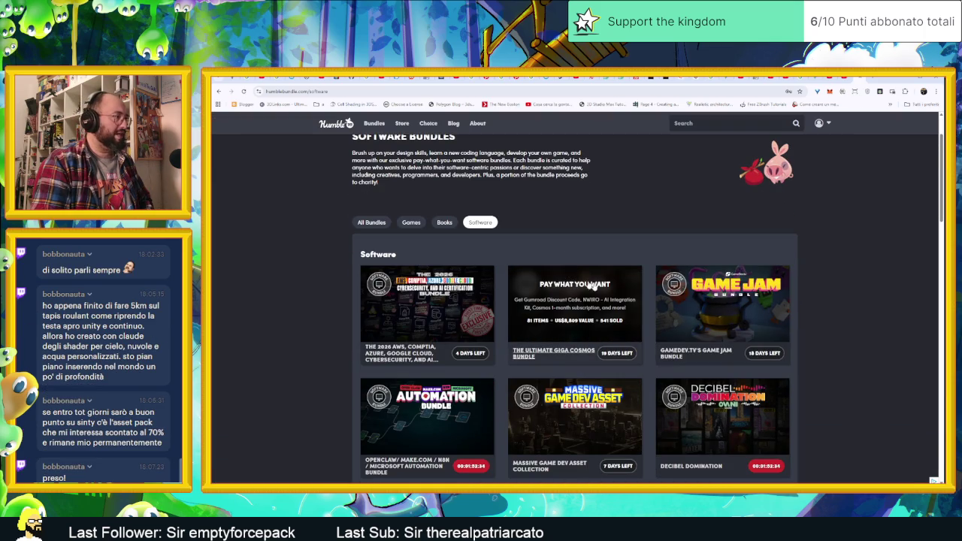
pyautogui.scroll(-1, 524, 281)
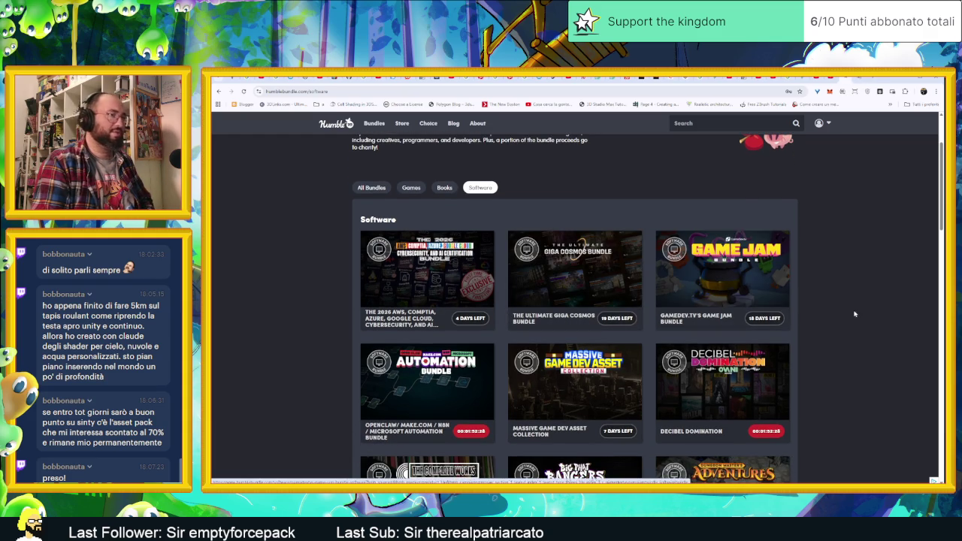
pyautogui.scroll(-2, 723, 317)
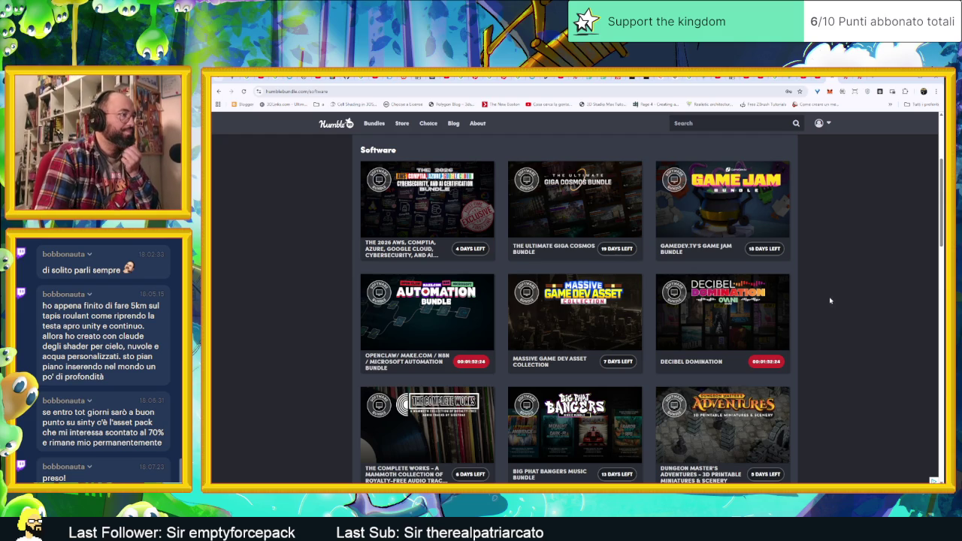
pyautogui.scroll(-1, 740, 311)
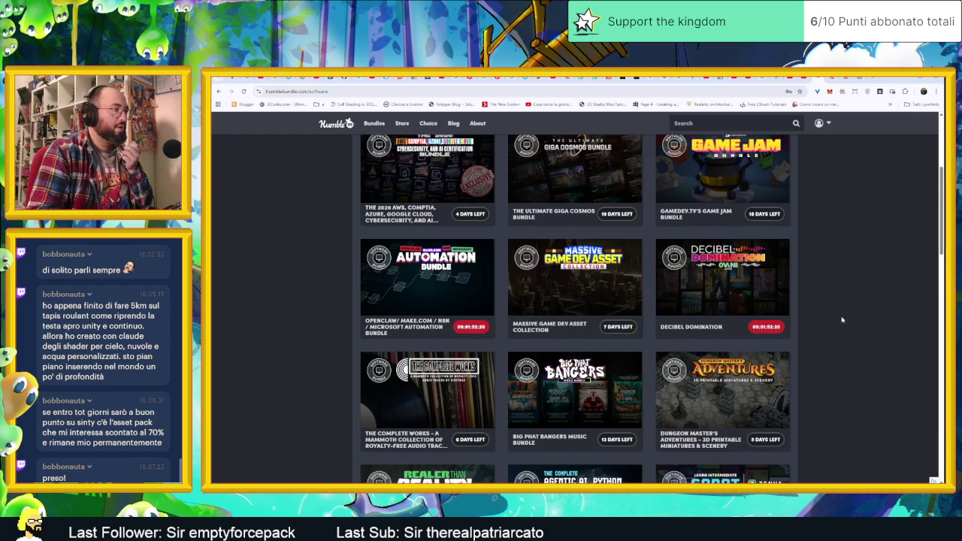
pyautogui.scroll(-2, 841, 320)
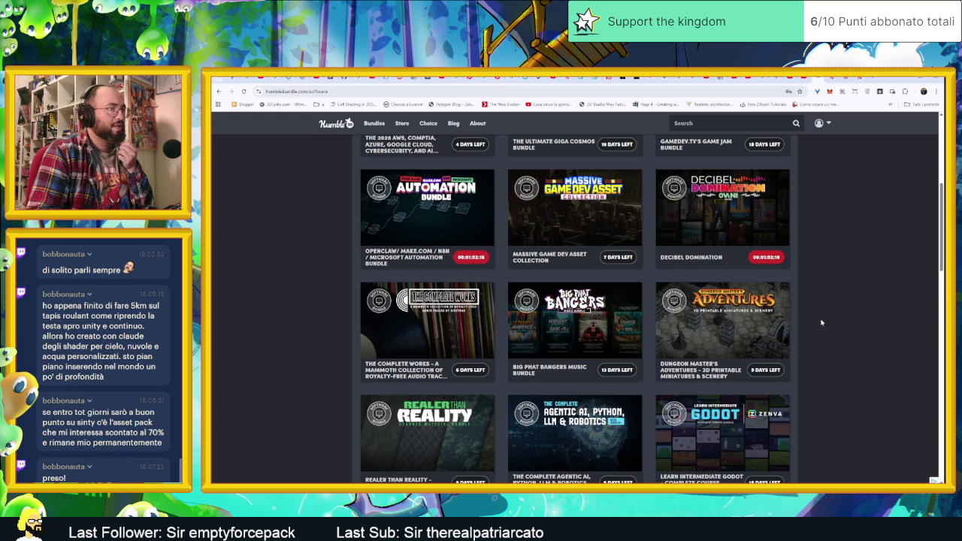
pyautogui.scroll(-3, 821, 323)
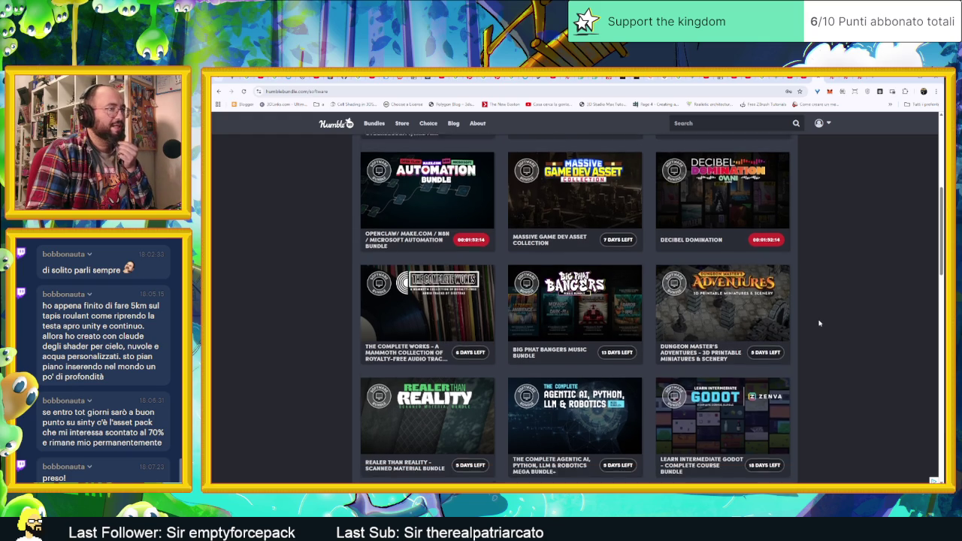
pyautogui.scroll(-2, 814, 324)
pyautogui.scroll(-1, 812, 322)
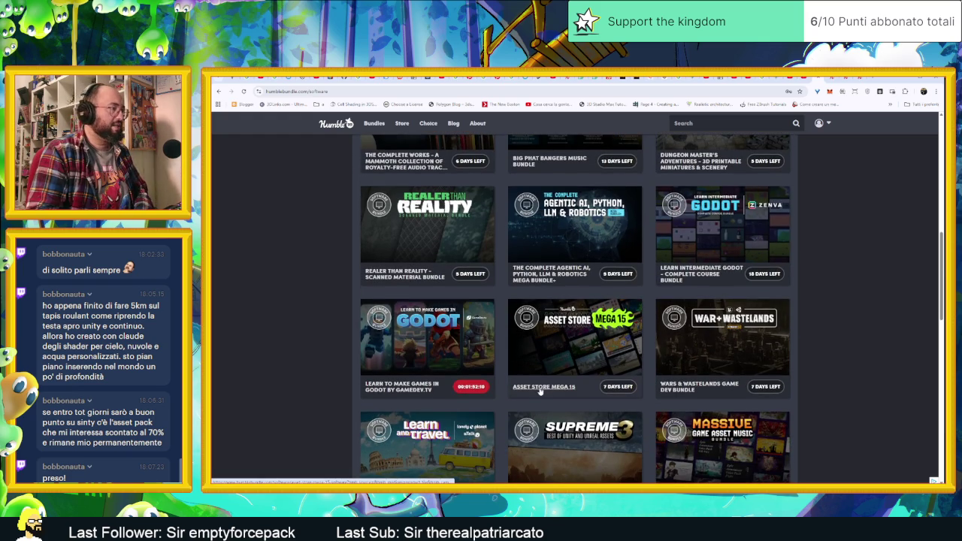
pyautogui.scroll(-2, 821, 340)
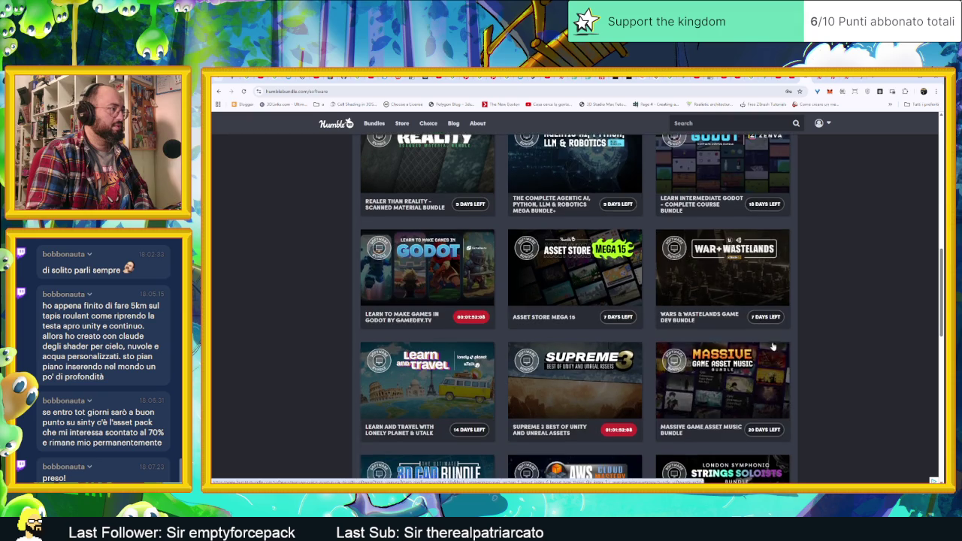
pyautogui.scroll(-1, 821, 341)
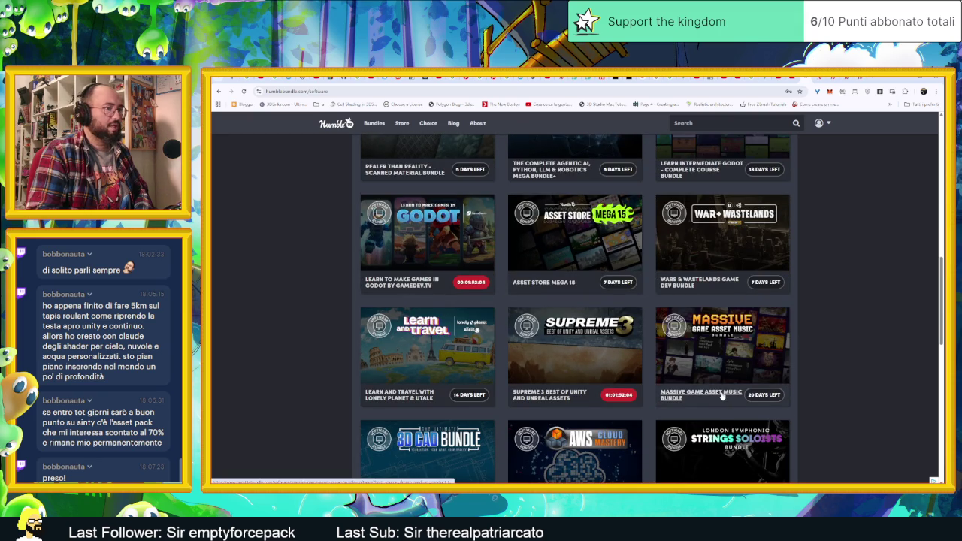
pyautogui.scroll(-3, 831, 368)
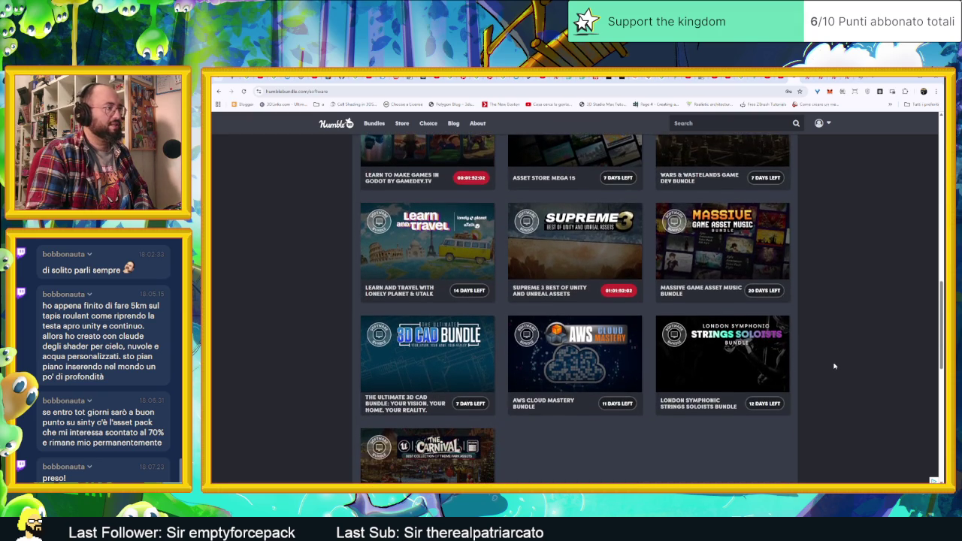
pyautogui.scroll(-3, 833, 366)
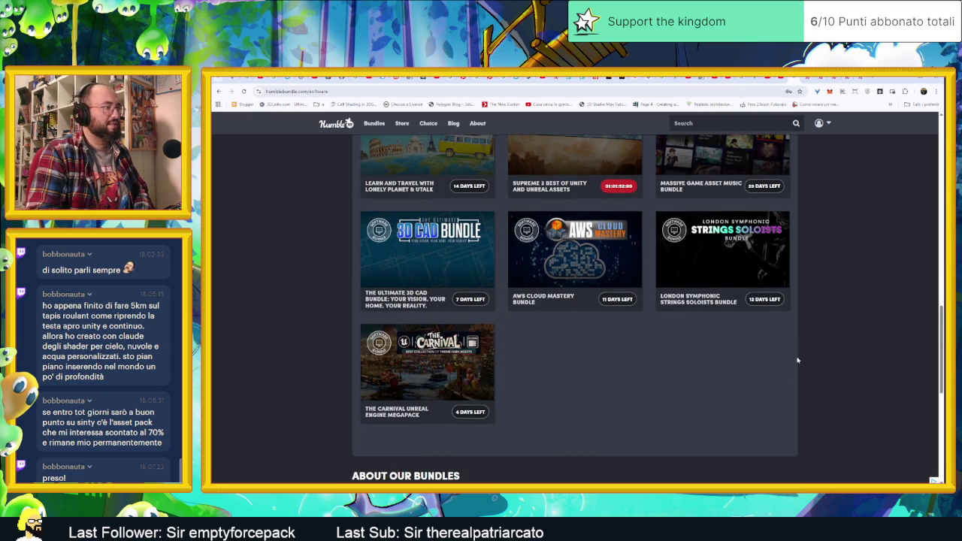
pyautogui.hotkey('ctrl', 'Tab')
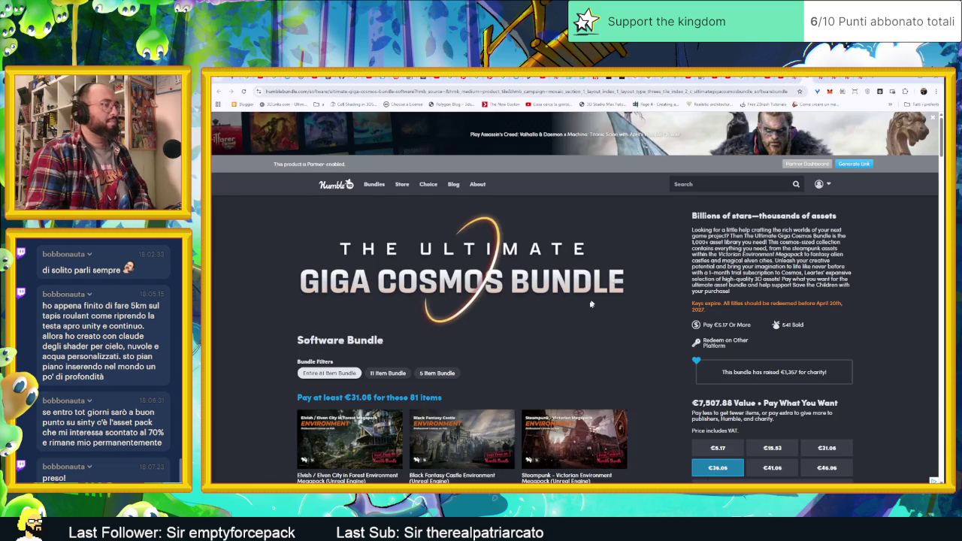
# Step: Scroll through the Giga Cosmos item grid and back up, then move to the Game Jam Bundle tab
pyautogui.scroll(-4, 597, 301)
pyautogui.scroll(-4, 609, 302)
pyautogui.scroll(-4, 623, 305)
pyautogui.scroll(-4, 642, 307)
pyautogui.scroll(-2, 648, 308)
pyautogui.scroll(-2, 647, 309)
pyautogui.scroll(-1, 648, 311)
pyautogui.scroll(-2, 647, 310)
pyautogui.scroll(-2, 647, 310)
pyautogui.scroll(-2, 648, 310)
pyautogui.scroll(-2, 647, 310)
pyautogui.scroll(1, 648, 310)
pyautogui.scroll(-2, 647, 310)
pyautogui.scroll(-2, 648, 311)
pyautogui.scroll(-1, 648, 310)
pyautogui.scroll(-2, 647, 310)
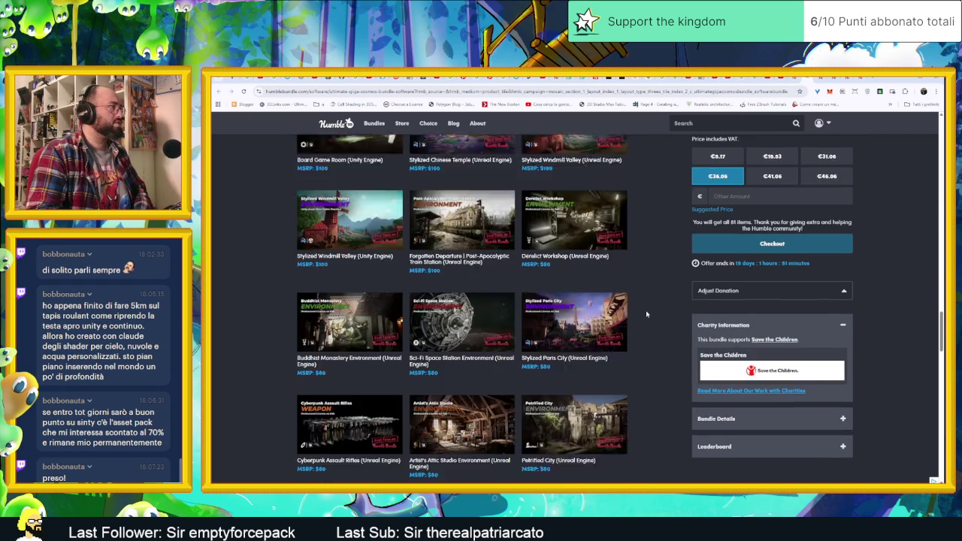
pyautogui.scroll(-2, 647, 311)
pyautogui.scroll(-2, 646, 314)
pyautogui.scroll(-2, 646, 314)
pyautogui.scroll(-2, 646, 314)
pyautogui.scroll(-2, 647, 314)
pyautogui.scroll(-2, 646, 314)
pyautogui.scroll(-2, 646, 314)
pyautogui.scroll(-2, 646, 314)
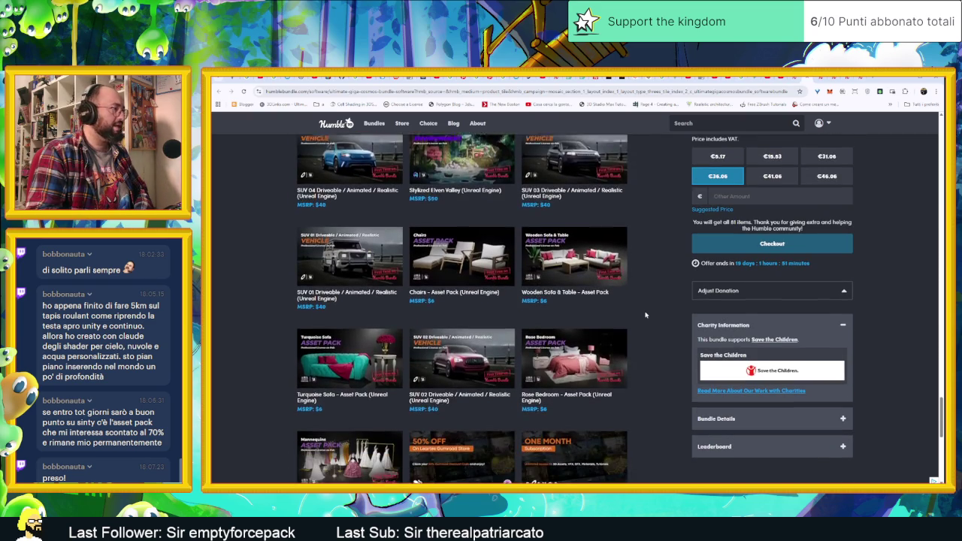
pyautogui.scroll(-2, 644, 314)
pyautogui.scroll(3, 644, 315)
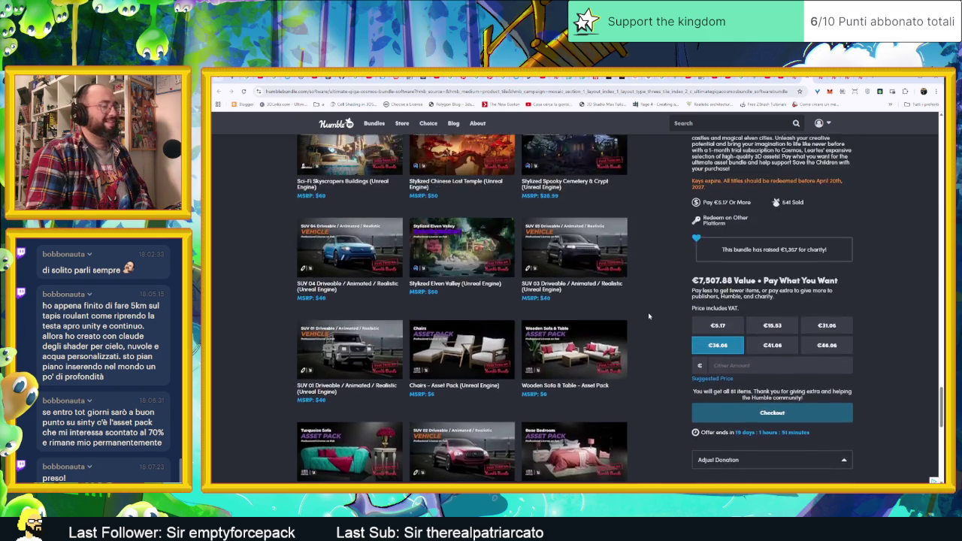
pyautogui.scroll(3, 640, 304)
pyautogui.scroll(2, 636, 295)
pyautogui.scroll(2, 636, 296)
pyautogui.scroll(2, 636, 296)
pyautogui.scroll(2, 636, 295)
pyautogui.scroll(2, 635, 296)
pyautogui.scroll(3, 635, 295)
pyautogui.scroll(3, 636, 295)
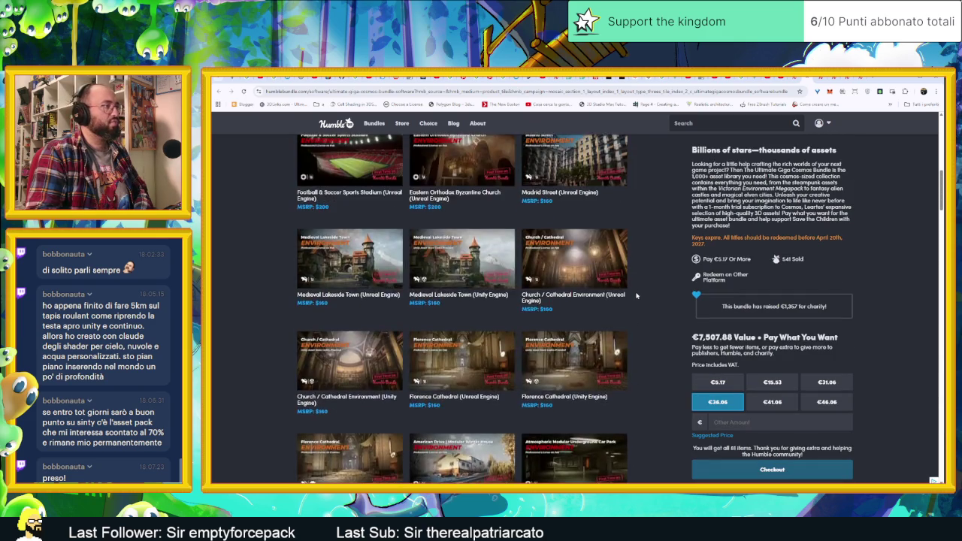
pyautogui.scroll(3, 635, 295)
pyautogui.scroll(3, 635, 295)
pyautogui.scroll(-1, 639, 296)
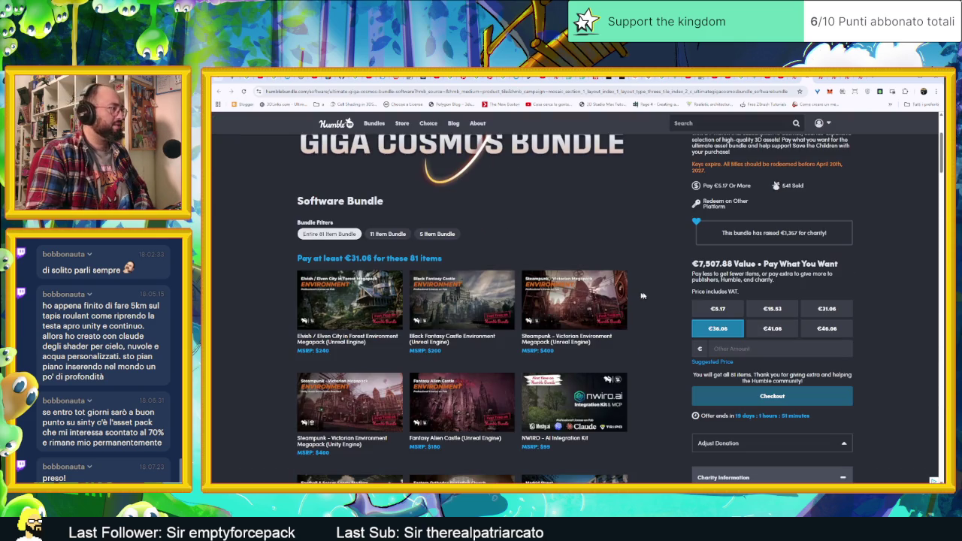
pyautogui.hotkey('ctrl', 'Tab')
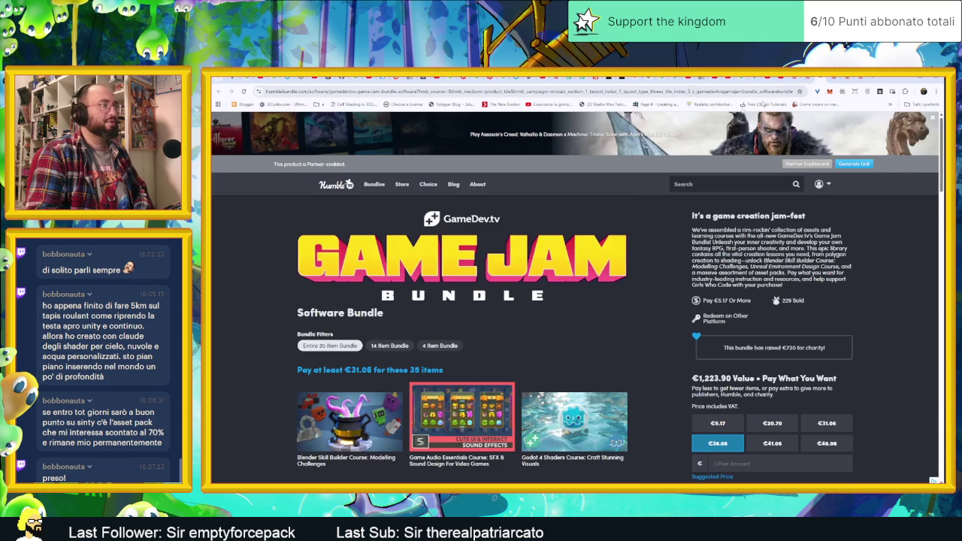
# Step: Scroll down the Game Jam Bundle's item list
pyautogui.scroll(-3, 622, 275)
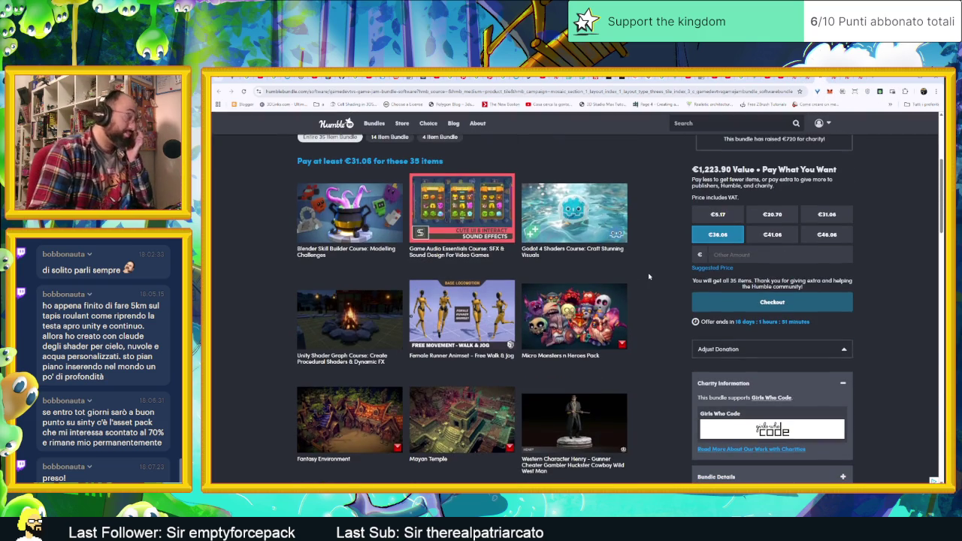
pyautogui.scroll(-1, 649, 277)
pyautogui.scroll(-1, 648, 276)
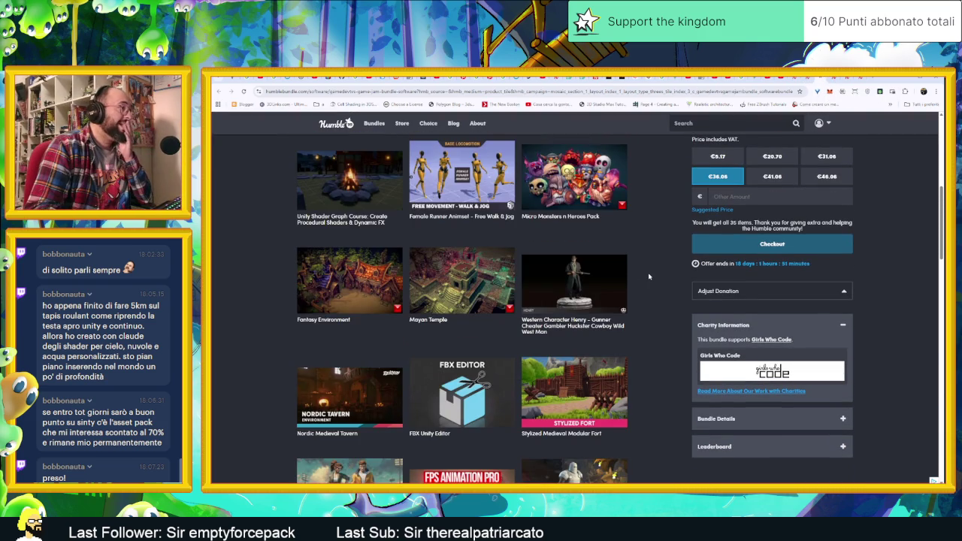
pyautogui.scroll(-1, 649, 276)
pyautogui.scroll(-1, 649, 277)
pyautogui.scroll(-1, 648, 277)
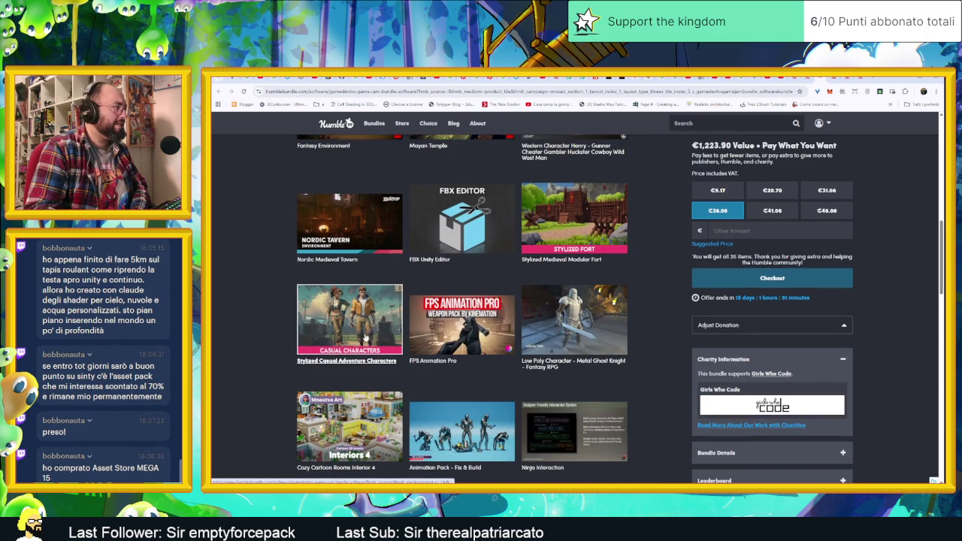
# Step: View the Stylized Casual Adventure Characters details, then go to the Massive Game Dev Asset Collection tab
pyautogui.click(366, 339)
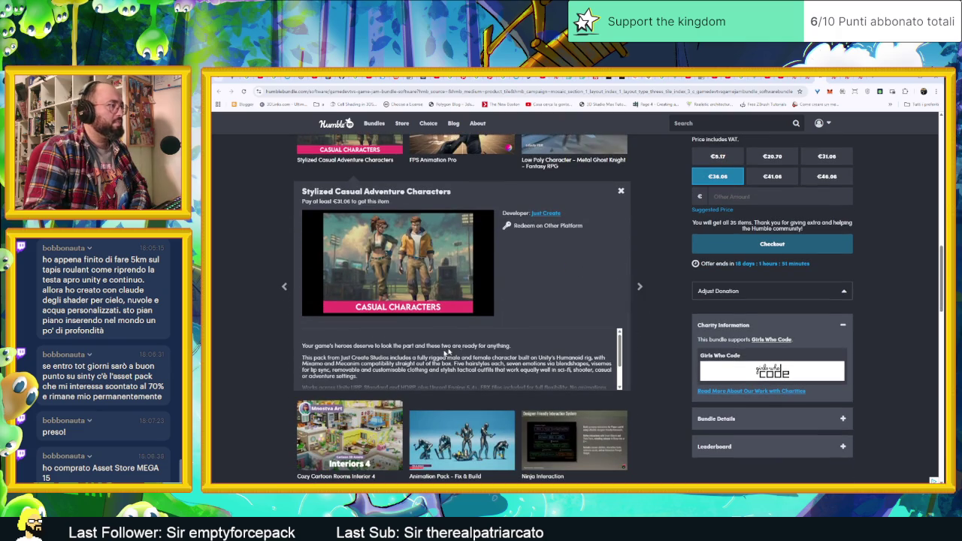
pyautogui.scroll(-2, 425, 362)
pyautogui.scroll(3, 426, 362)
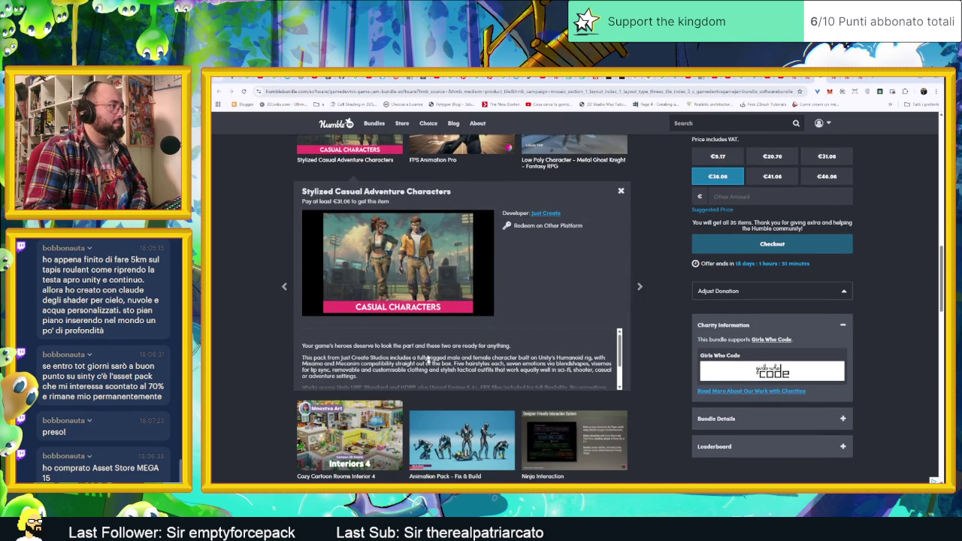
pyautogui.scroll(-5, 642, 346)
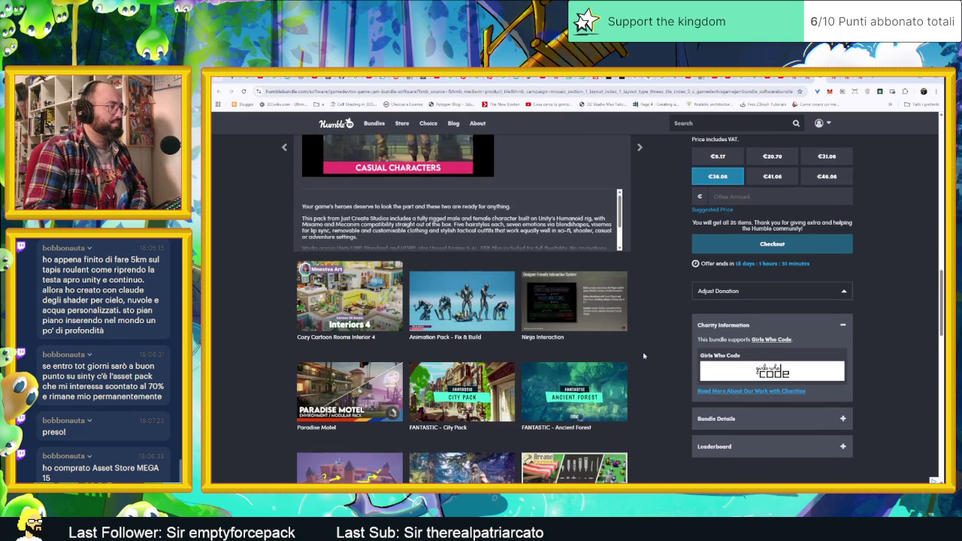
pyautogui.scroll(-1, 643, 353)
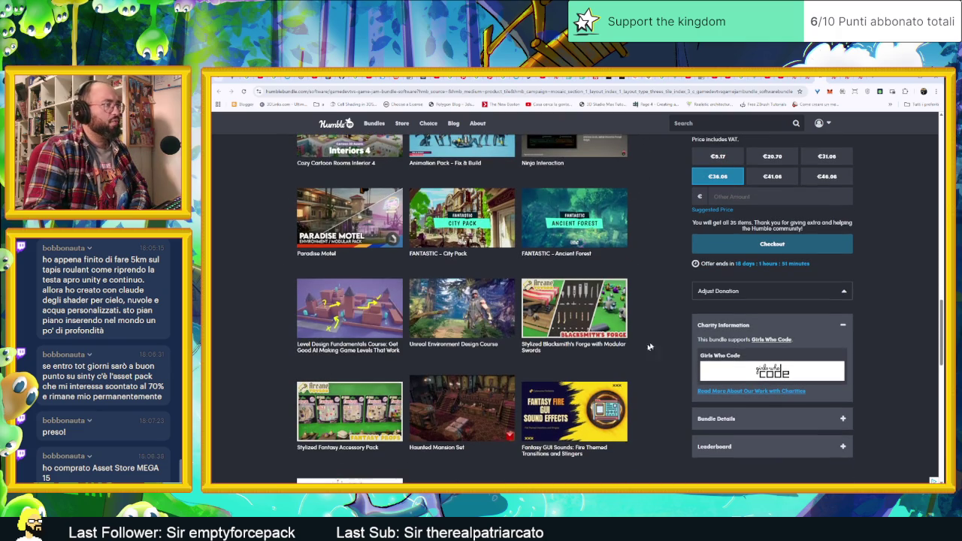
pyautogui.scroll(-2, 643, 346)
pyautogui.scroll(-2, 676, 323)
pyautogui.scroll(-1, 676, 321)
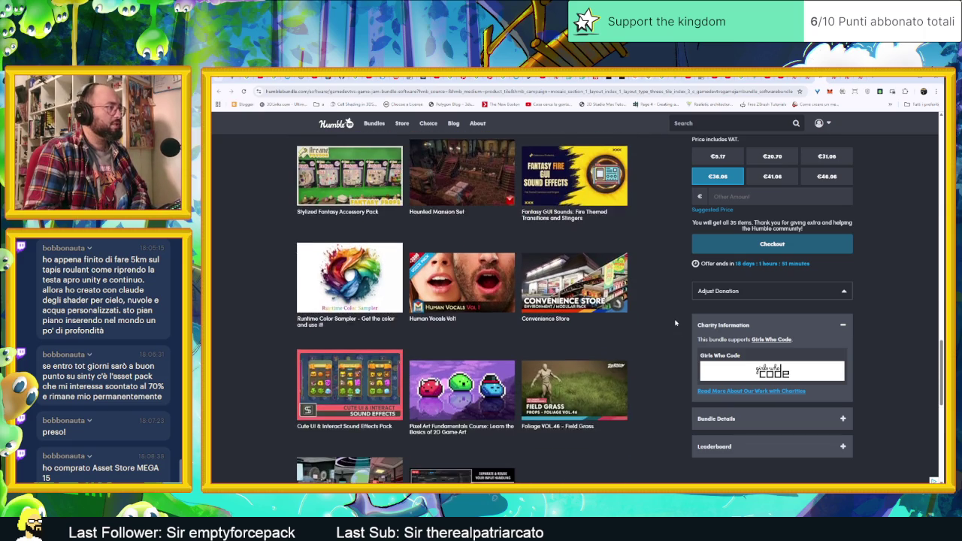
pyautogui.scroll(-2, 674, 320)
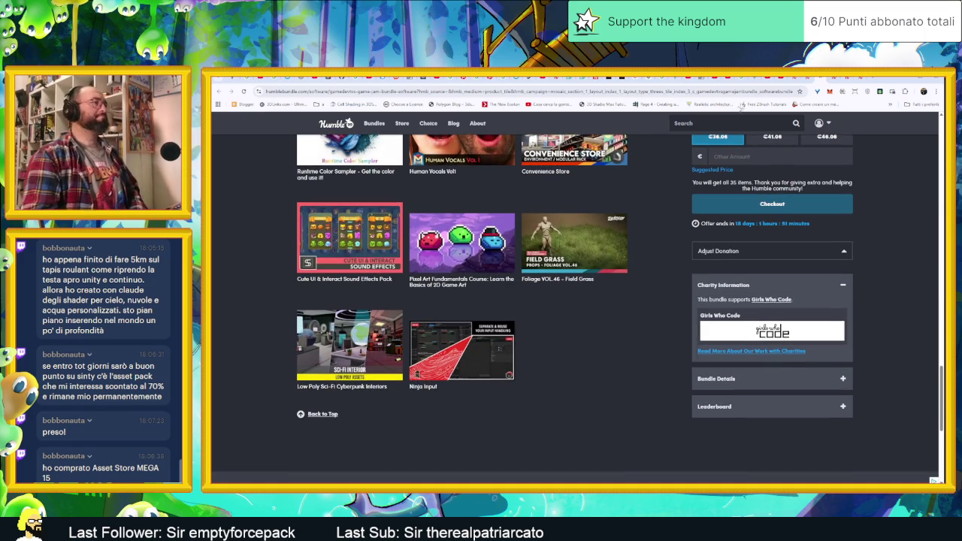
pyautogui.click(821, 78)
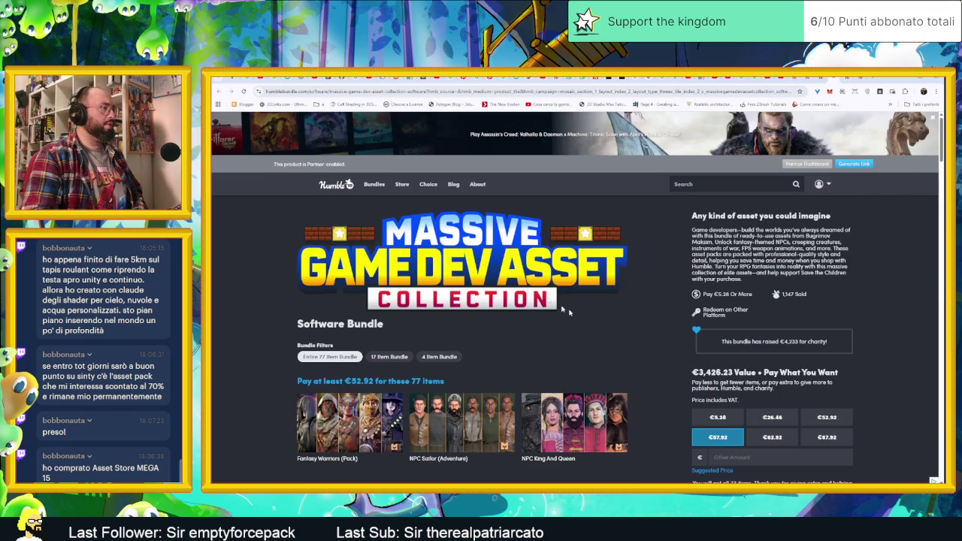
# Step: Scroll to the end of the Massive Game Dev Asset Collection items, then open the Asset Store MEGA 15 tab
pyautogui.scroll(-2, 560, 304)
pyautogui.scroll(-2, 640, 322)
pyautogui.scroll(-1, 649, 324)
pyautogui.scroll(-3, 651, 325)
pyautogui.scroll(-2, 651, 325)
pyautogui.scroll(-2, 651, 324)
pyautogui.scroll(-2, 651, 325)
pyautogui.scroll(-2, 651, 324)
pyautogui.scroll(-2, 652, 325)
pyautogui.scroll(-2, 651, 325)
pyautogui.scroll(-2, 651, 324)
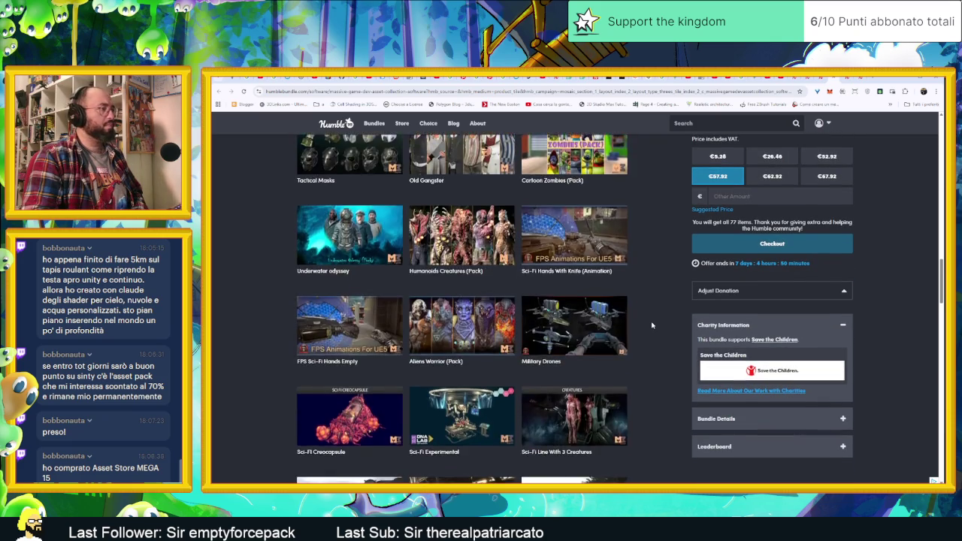
pyautogui.scroll(-3, 652, 325)
pyautogui.scroll(-2, 651, 325)
pyautogui.scroll(-2, 651, 324)
pyautogui.scroll(-2, 651, 324)
pyautogui.scroll(-2, 652, 324)
pyautogui.scroll(-2, 651, 324)
pyautogui.scroll(-2, 652, 324)
pyautogui.scroll(-2, 652, 325)
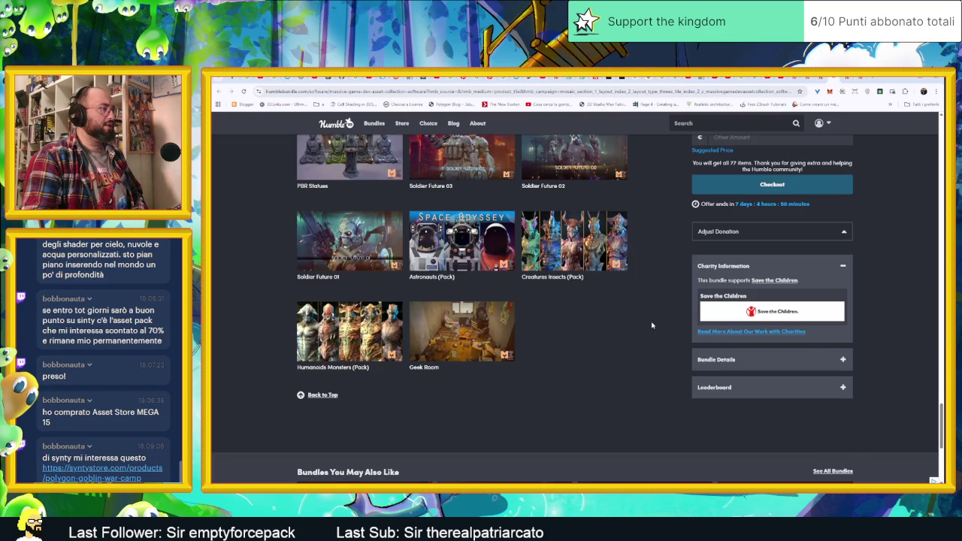
pyautogui.click(844, 77)
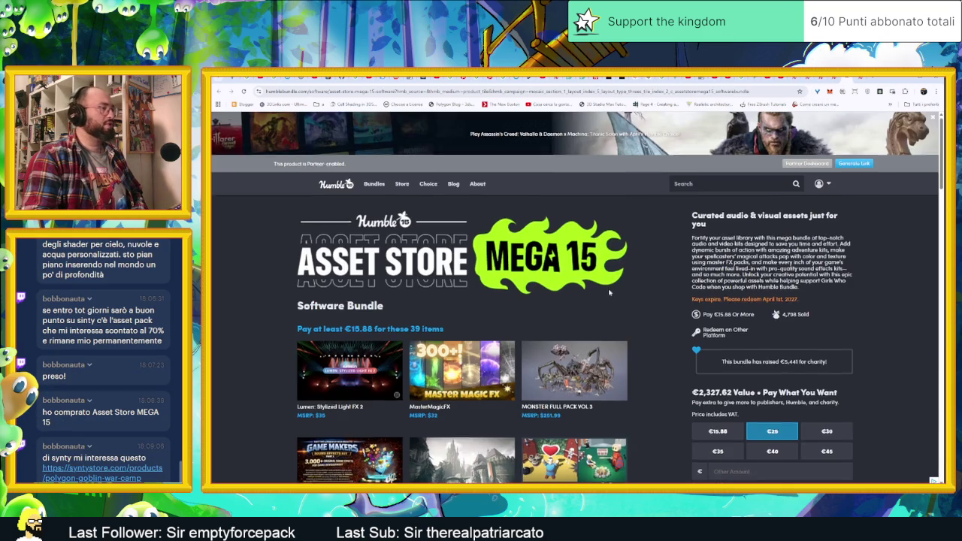
# Step: Scroll through all 39 Asset Store MEGA 15 items down to POLYGON MINI – City Pack
pyautogui.scroll(-2, 609, 291)
pyautogui.scroll(-2, 658, 302)
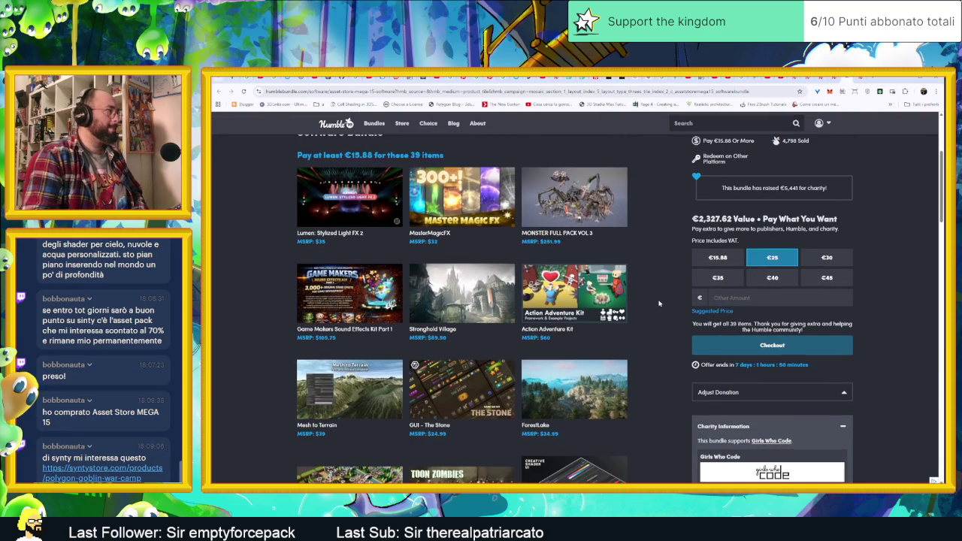
pyautogui.scroll(-1, 655, 304)
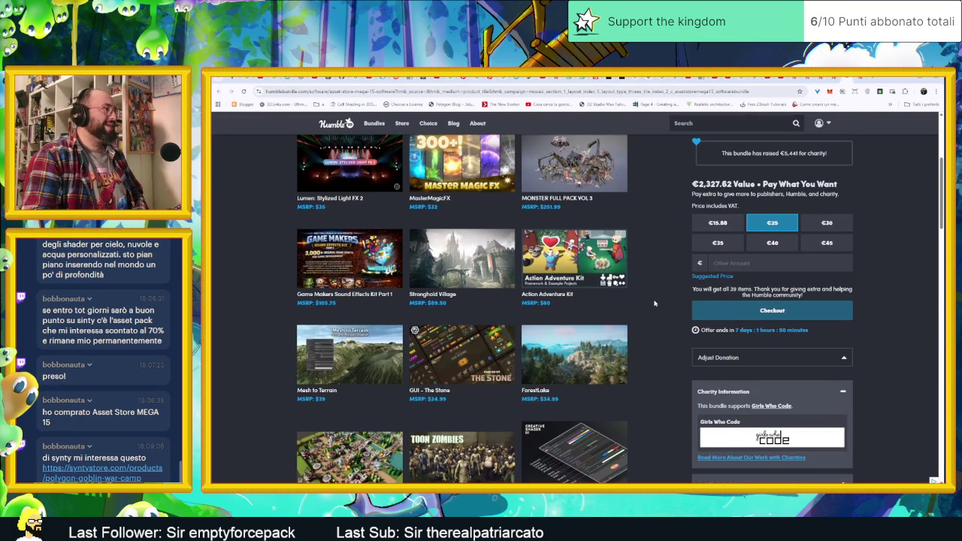
pyautogui.scroll(-1, 650, 303)
pyautogui.scroll(-2, 648, 304)
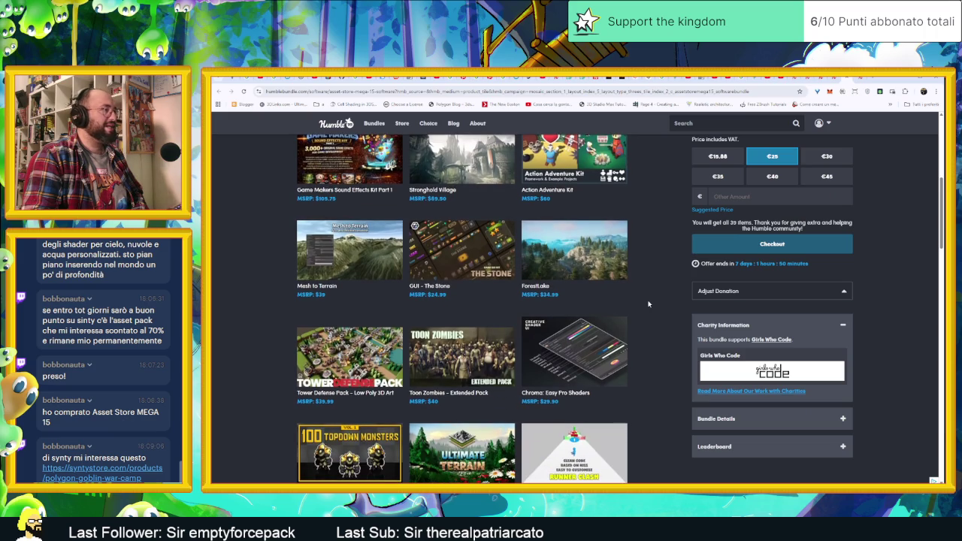
pyautogui.scroll(-3, 646, 305)
pyautogui.scroll(-1, 646, 304)
pyautogui.scroll(-2, 646, 304)
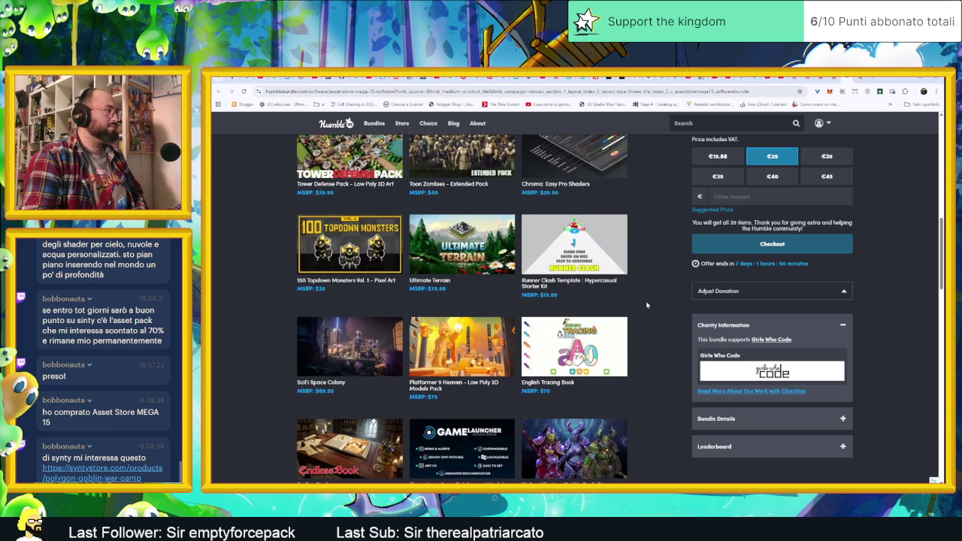
pyautogui.scroll(-3, 646, 304)
pyautogui.scroll(-3, 644, 305)
pyautogui.scroll(-3, 645, 304)
pyautogui.scroll(-2, 646, 305)
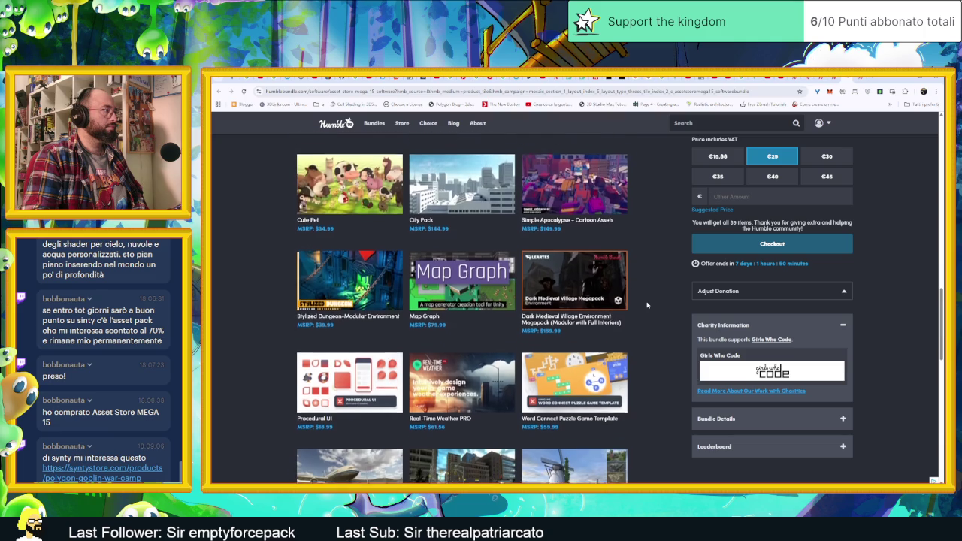
pyautogui.scroll(-4, 646, 304)
pyautogui.scroll(-3, 646, 304)
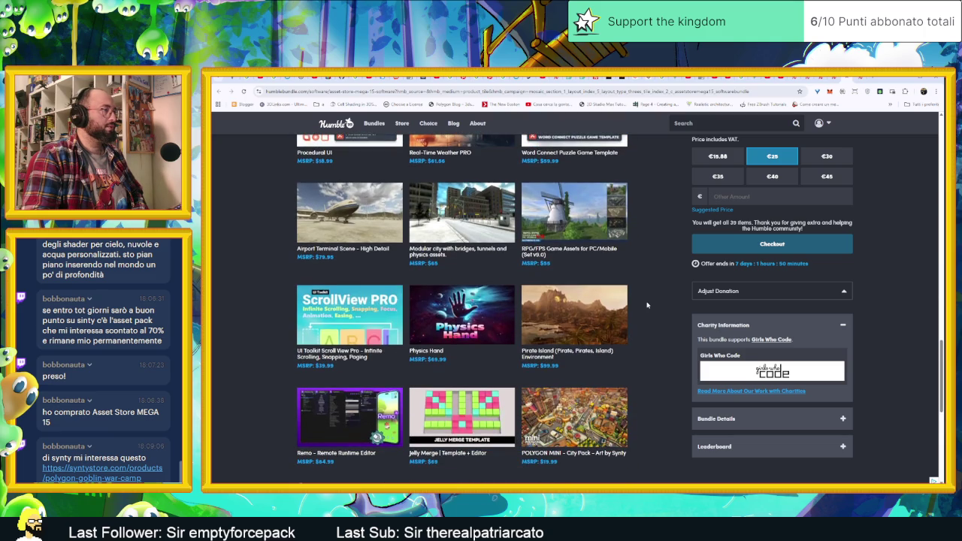
pyautogui.scroll(-4, 646, 304)
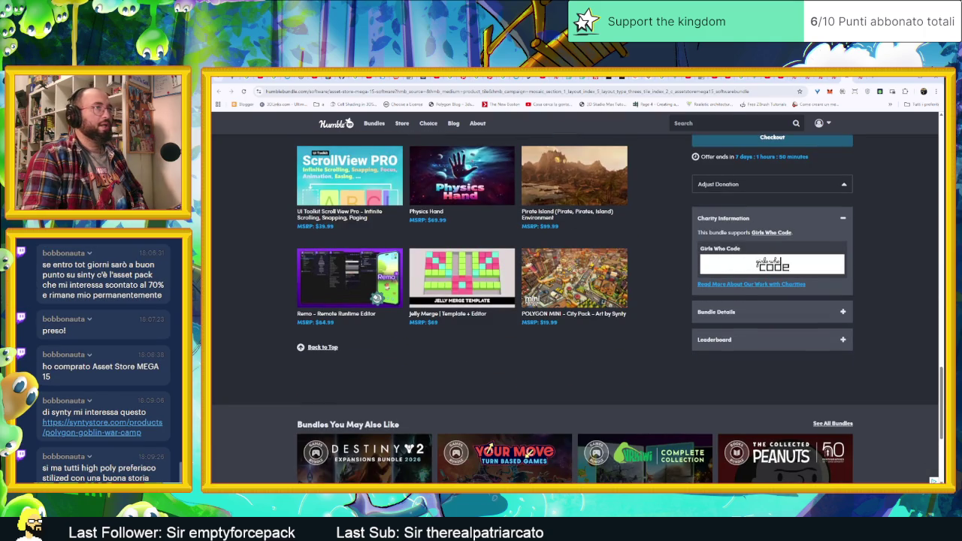
pyautogui.hotkey('alt', 'Left')
# Step: Scroll down through the music bundle's pack list to the bottom of the page
pyautogui.scroll(-1, 623, 342)
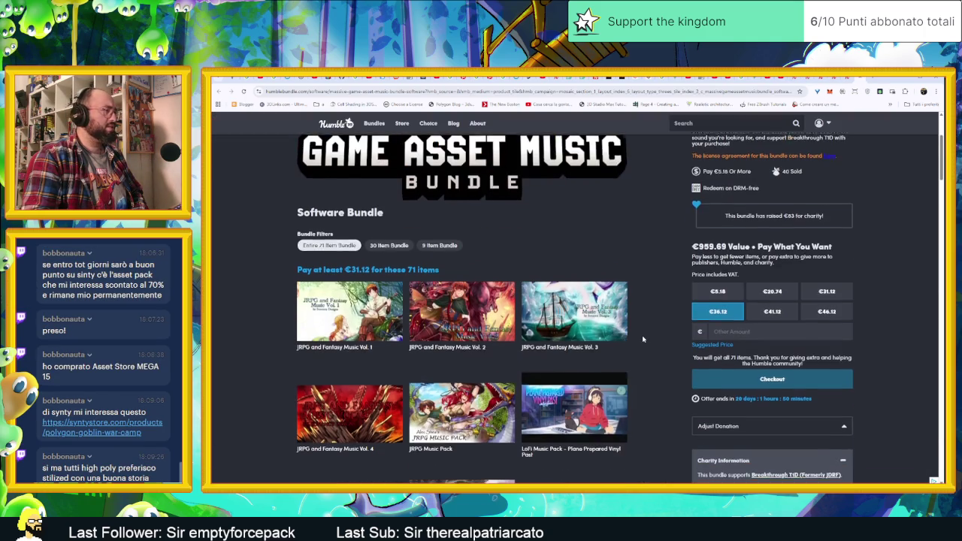
pyautogui.scroll(-2, 640, 339)
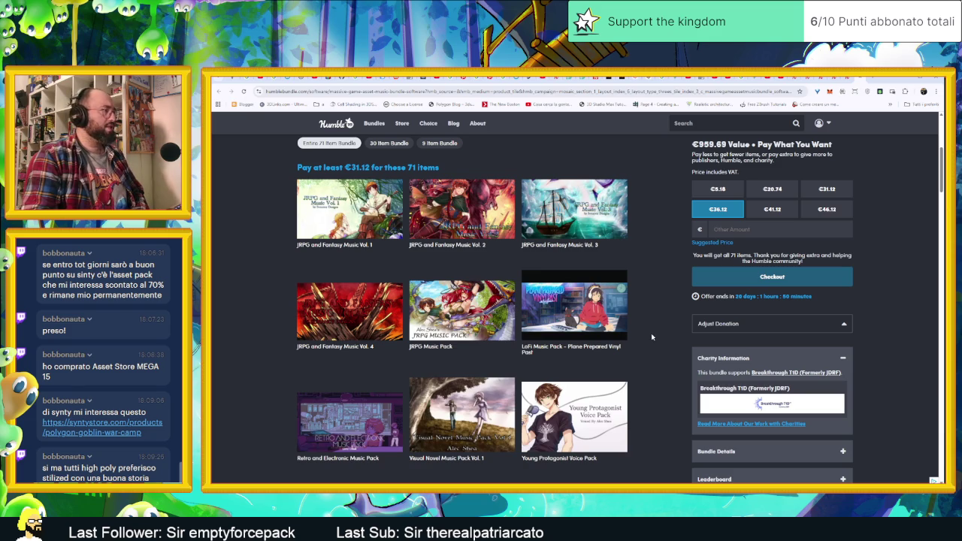
pyautogui.scroll(-1, 651, 337)
pyautogui.scroll(-2, 650, 337)
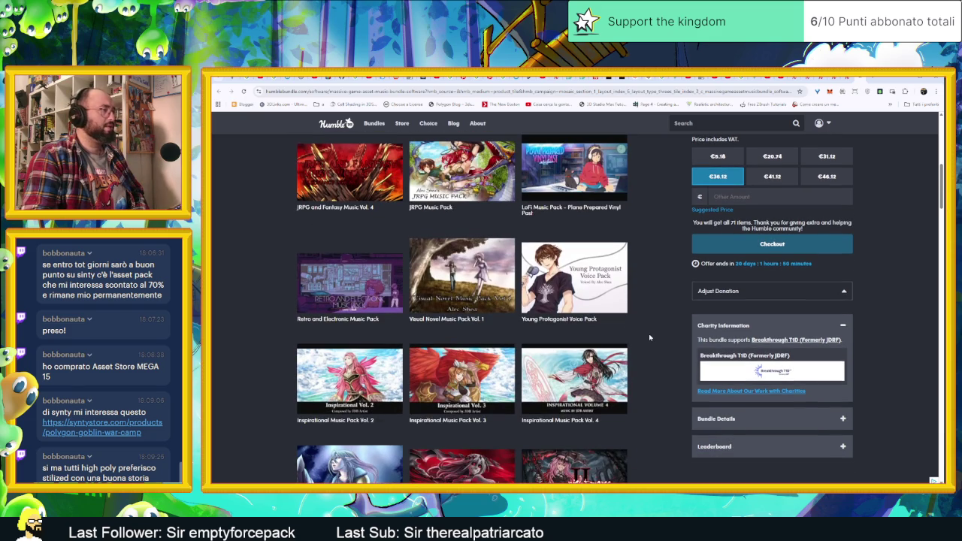
pyautogui.scroll(-3, 650, 337)
pyautogui.scroll(-3, 650, 337)
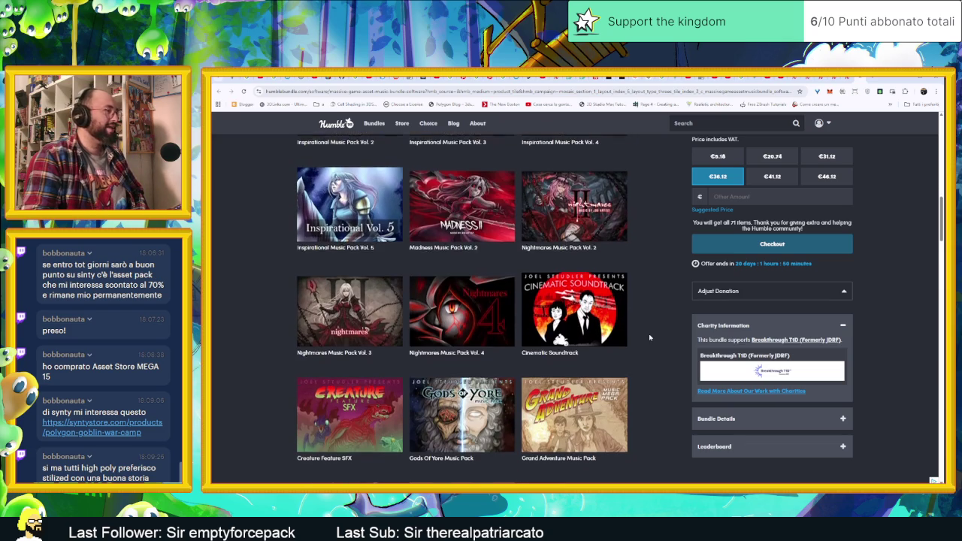
pyautogui.scroll(-2, 650, 337)
pyautogui.scroll(-1, 649, 337)
pyautogui.scroll(-2, 650, 337)
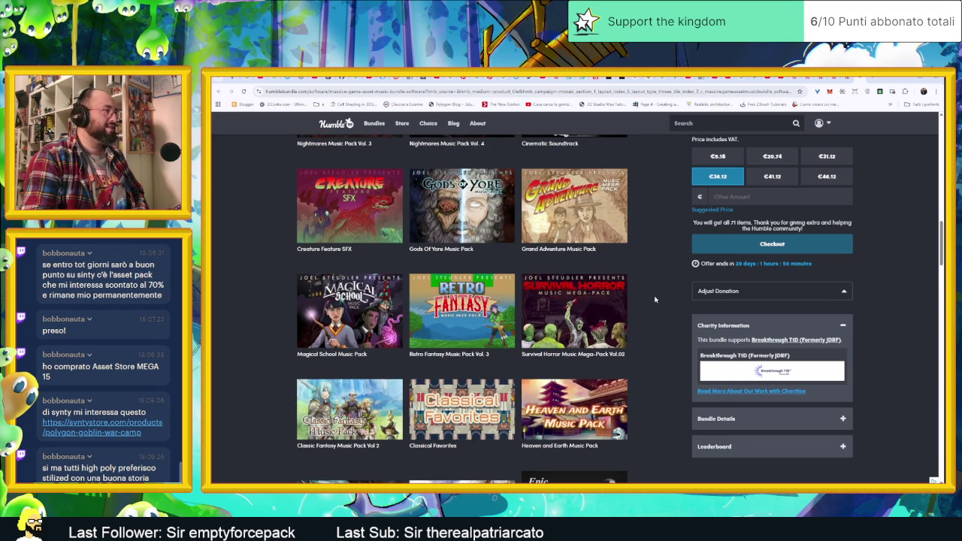
pyautogui.scroll(-2, 655, 299)
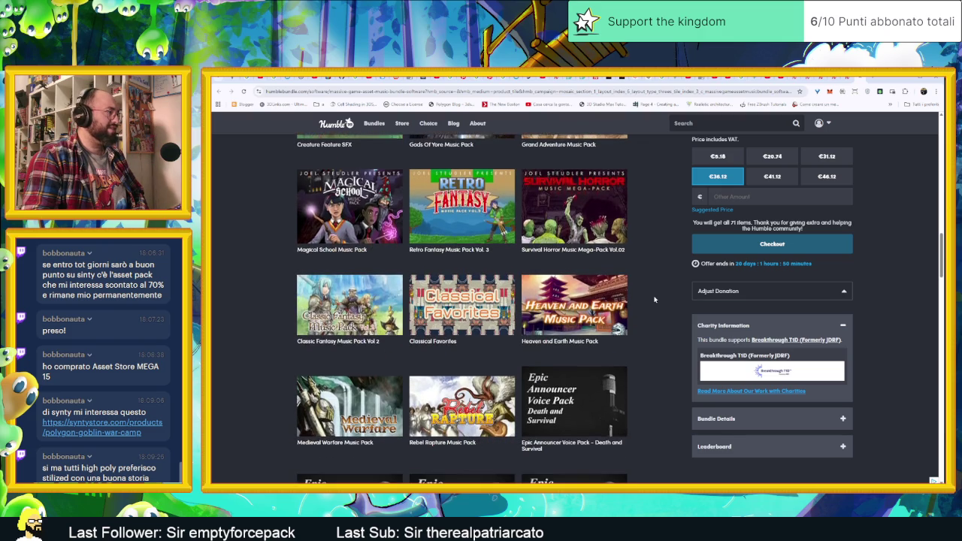
pyautogui.scroll(-2, 654, 299)
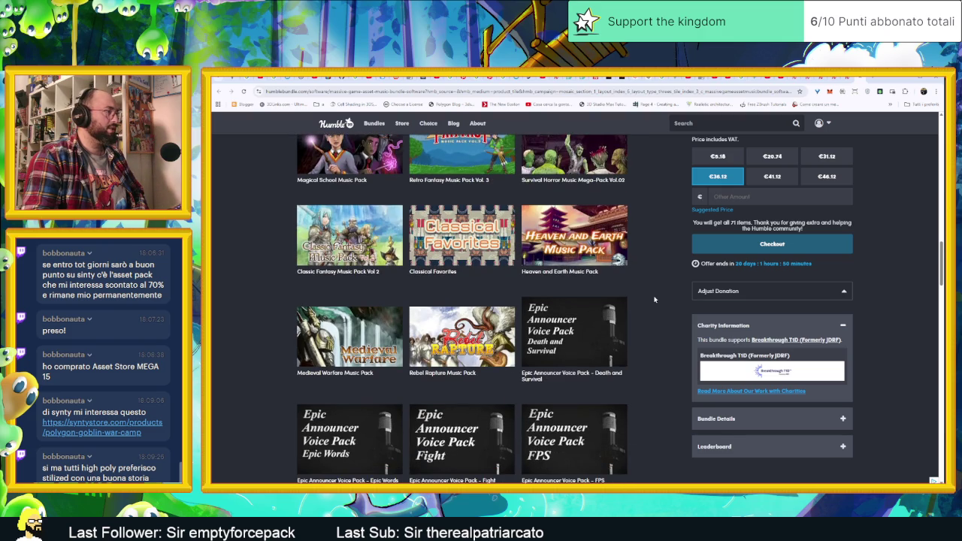
pyautogui.scroll(-2, 654, 299)
pyautogui.scroll(-2, 654, 299)
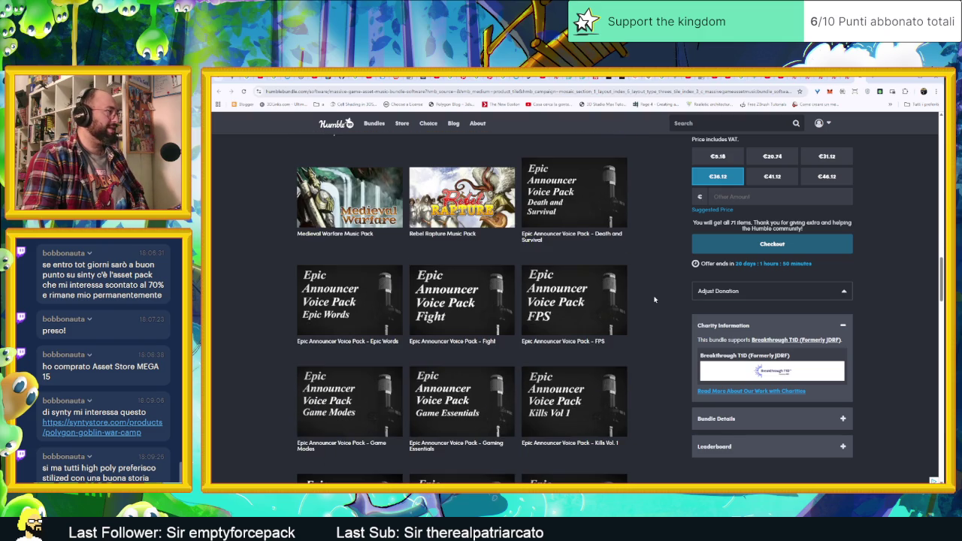
pyautogui.scroll(-4, 654, 299)
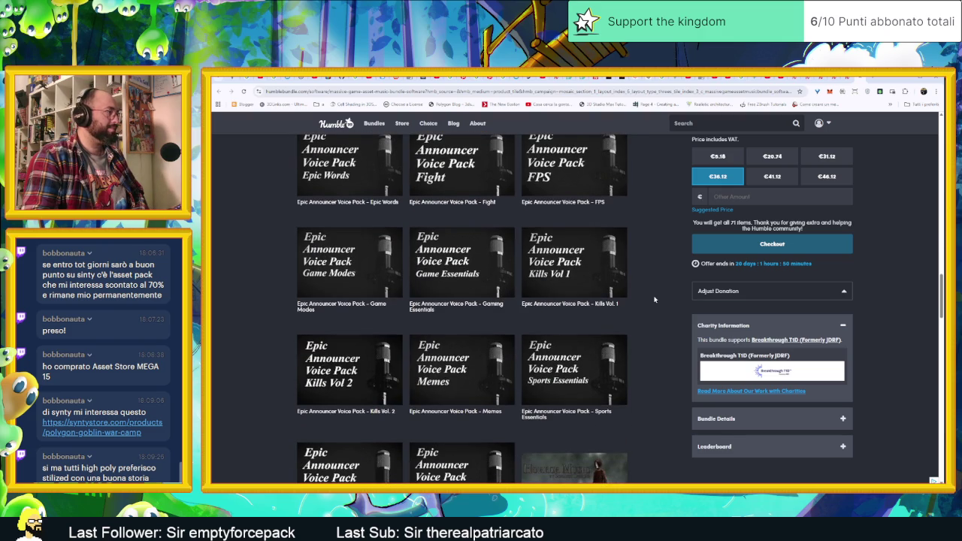
pyautogui.scroll(-2, 654, 299)
pyautogui.scroll(-2, 655, 299)
pyautogui.scroll(-2, 654, 299)
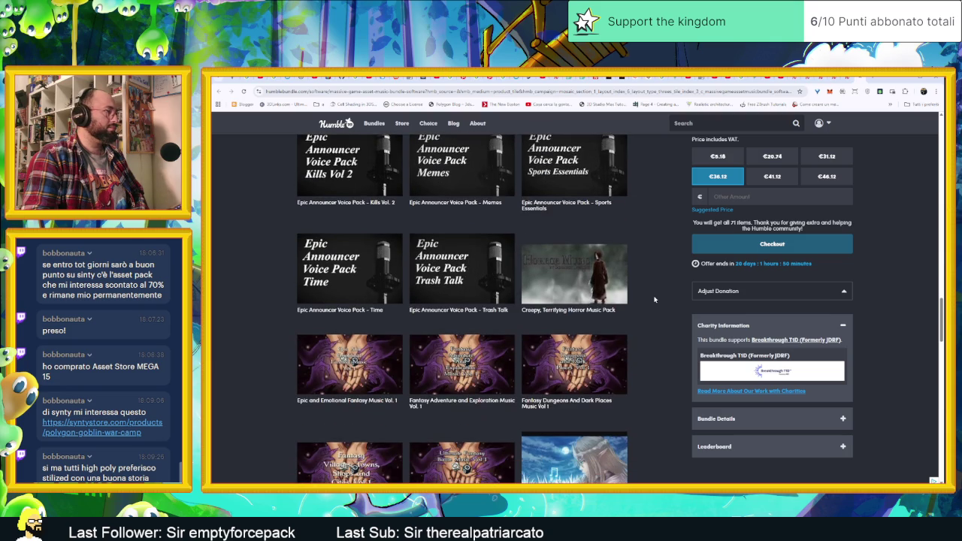
pyautogui.scroll(-1, 654, 299)
pyautogui.scroll(-3, 654, 299)
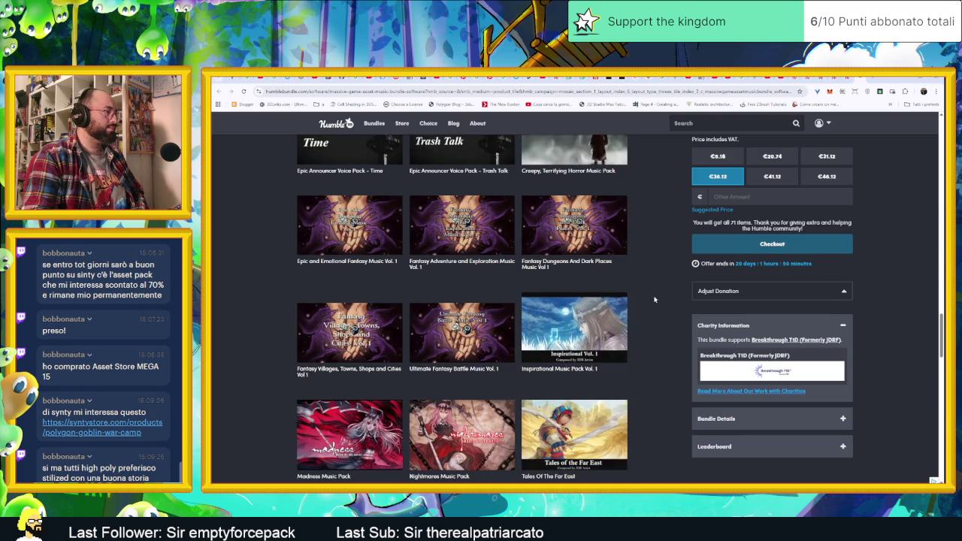
pyautogui.scroll(-2, 655, 299)
pyautogui.scroll(-2, 654, 299)
pyautogui.scroll(-3, 654, 299)
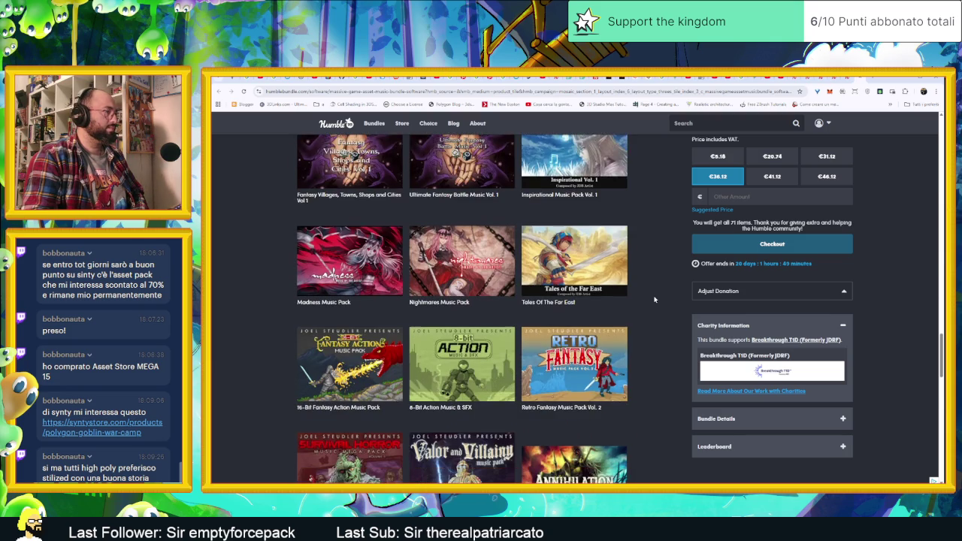
pyautogui.scroll(-2, 654, 299)
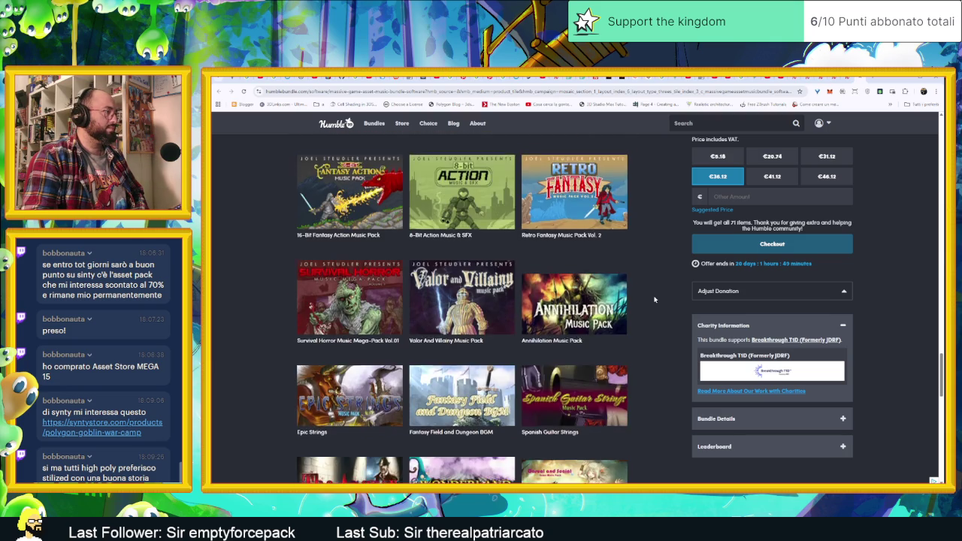
pyautogui.scroll(-1, 654, 299)
pyautogui.scroll(-2, 655, 299)
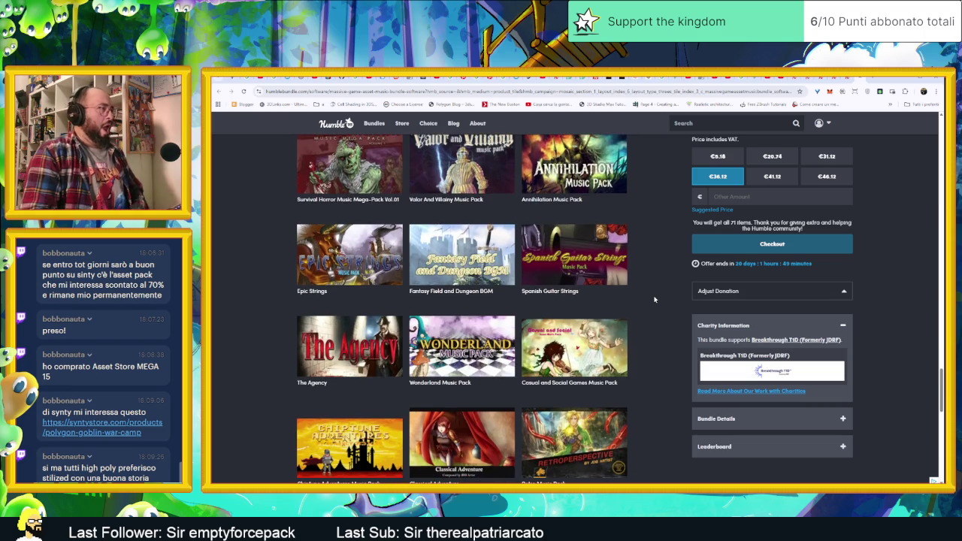
pyautogui.scroll(-1, 654, 299)
pyautogui.scroll(-1, 654, 299)
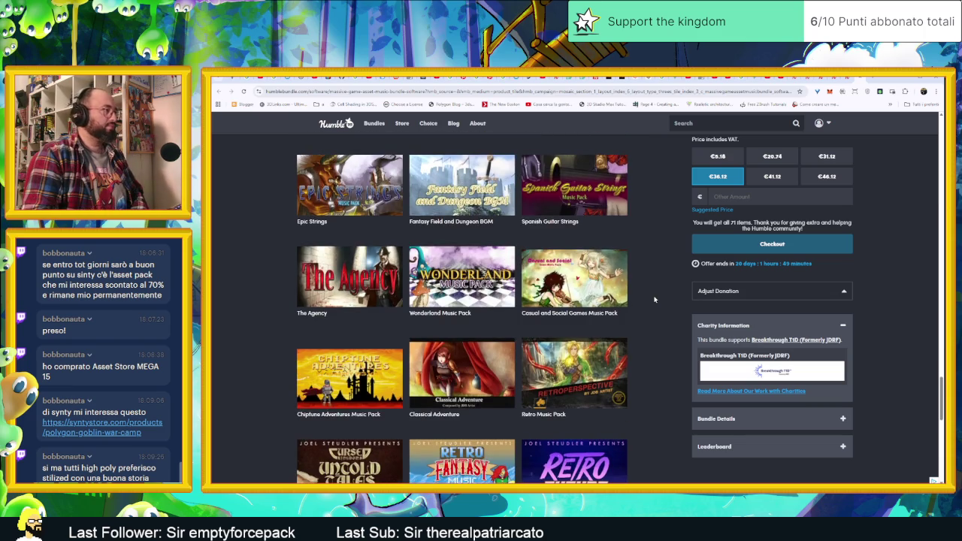
pyautogui.scroll(-1, 654, 299)
pyautogui.scroll(-1, 654, 299)
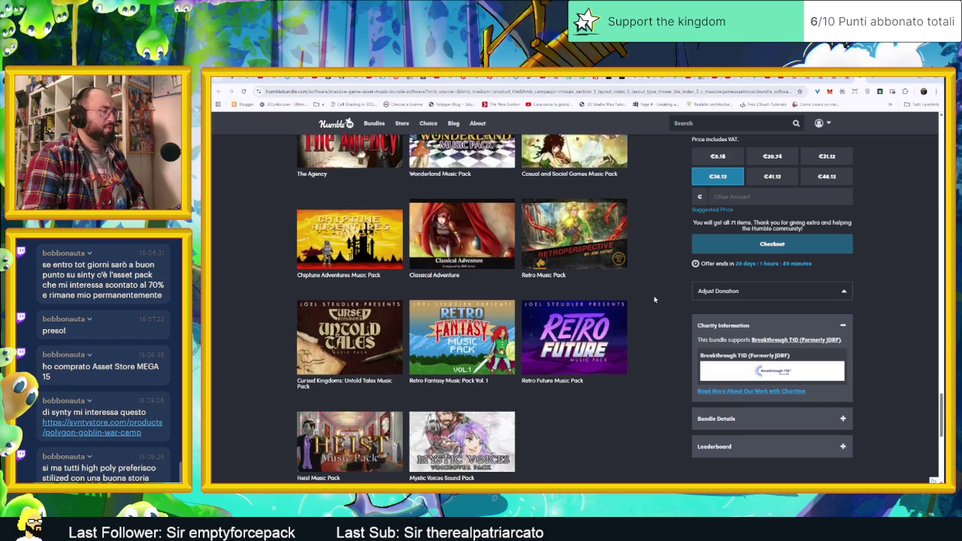
pyautogui.scroll(-1, 654, 299)
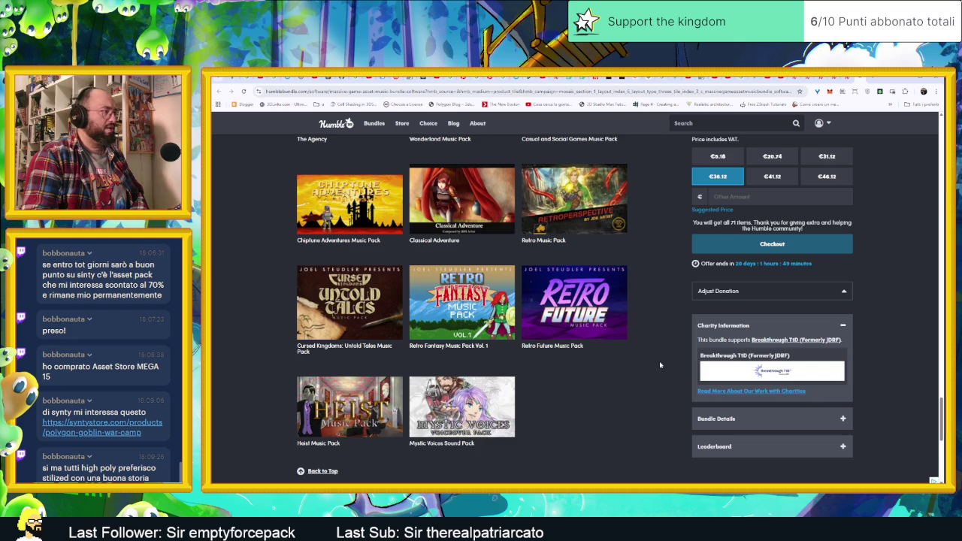
# Step: Scroll back to the top, then down to the Epic Announcer Voice Pack rows
pyautogui.scroll(5, 659, 365)
pyautogui.scroll(5, 665, 362)
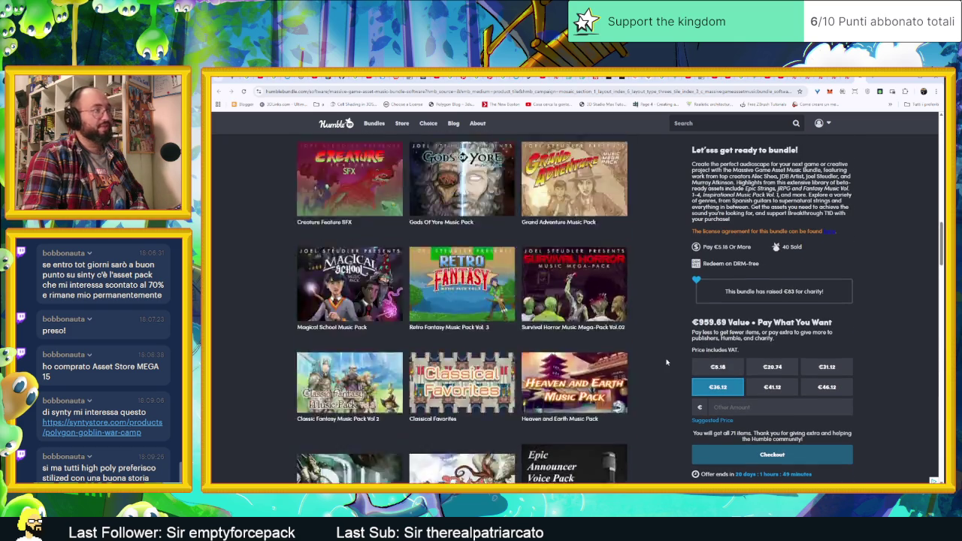
pyautogui.scroll(5, 665, 362)
pyautogui.scroll(5, 665, 362)
pyautogui.scroll(3, 666, 362)
pyautogui.scroll(3, 665, 362)
pyautogui.scroll(3, 665, 362)
pyautogui.scroll(3, 665, 362)
pyautogui.scroll(1, 666, 362)
pyautogui.scroll(3, 666, 363)
pyautogui.scroll(-2, 665, 362)
pyautogui.scroll(-10, 665, 362)
pyautogui.scroll(-3, 665, 362)
pyautogui.scroll(-3, 666, 362)
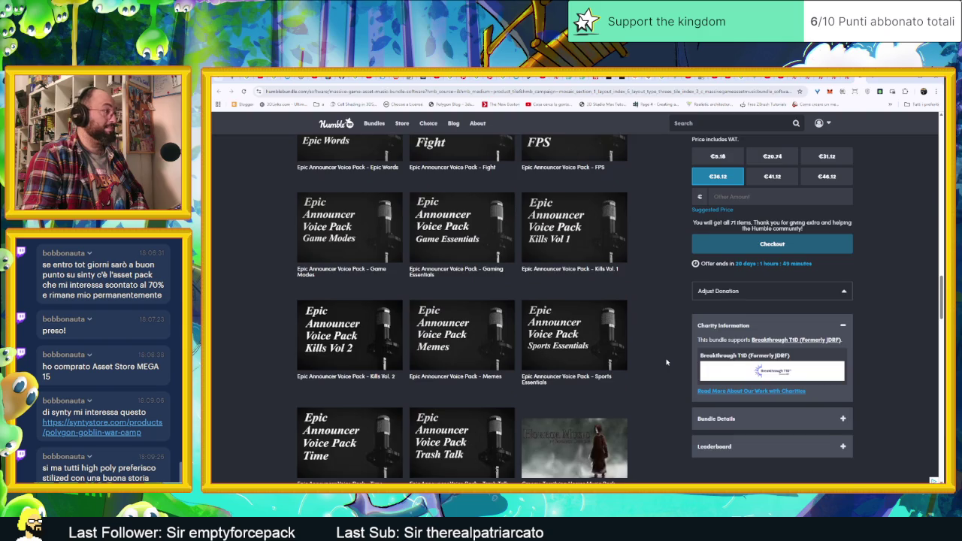
pyautogui.scroll(1, 666, 362)
pyautogui.scroll(1, 650, 350)
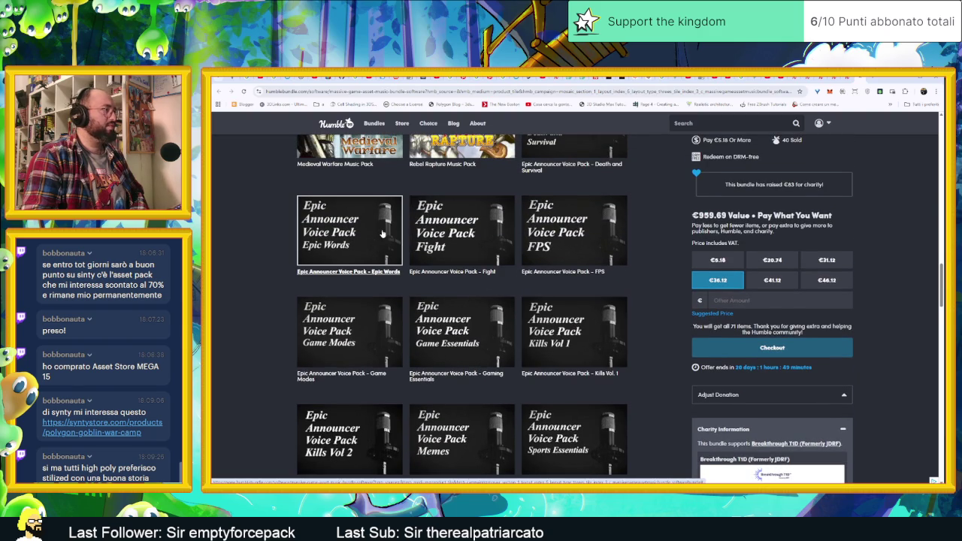
# Step: Play the Epic Words pack preview from 0:20, dismissing the VLC window, then close it
pyautogui.click(382, 234)
pyautogui.click(394, 265)
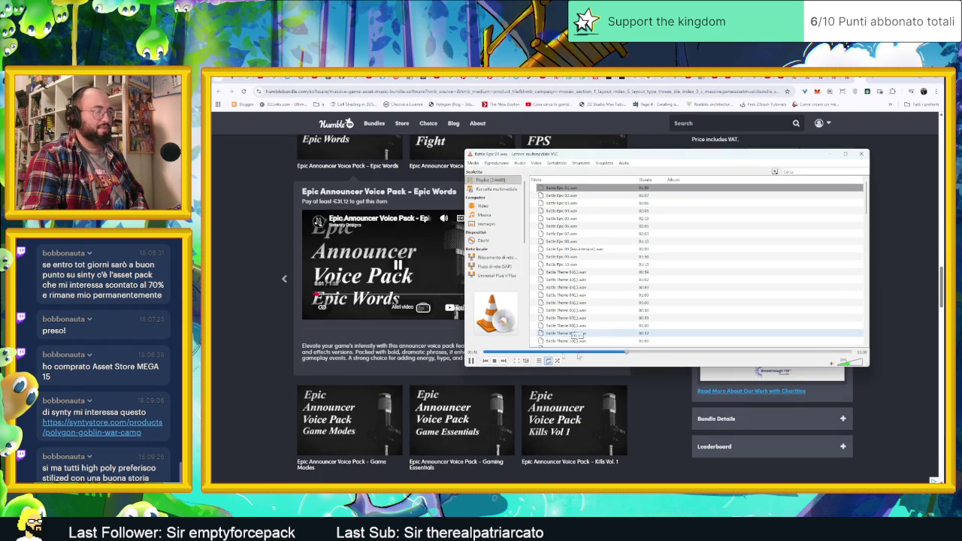
pyautogui.click(829, 154)
pyautogui.moveTo(381, 265)
pyautogui.click(349, 294)
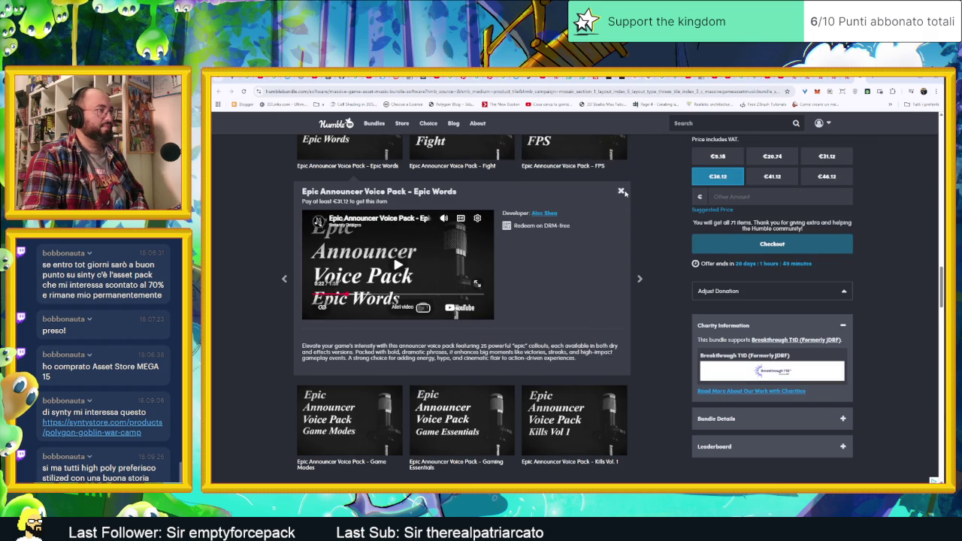
pyautogui.click(621, 193)
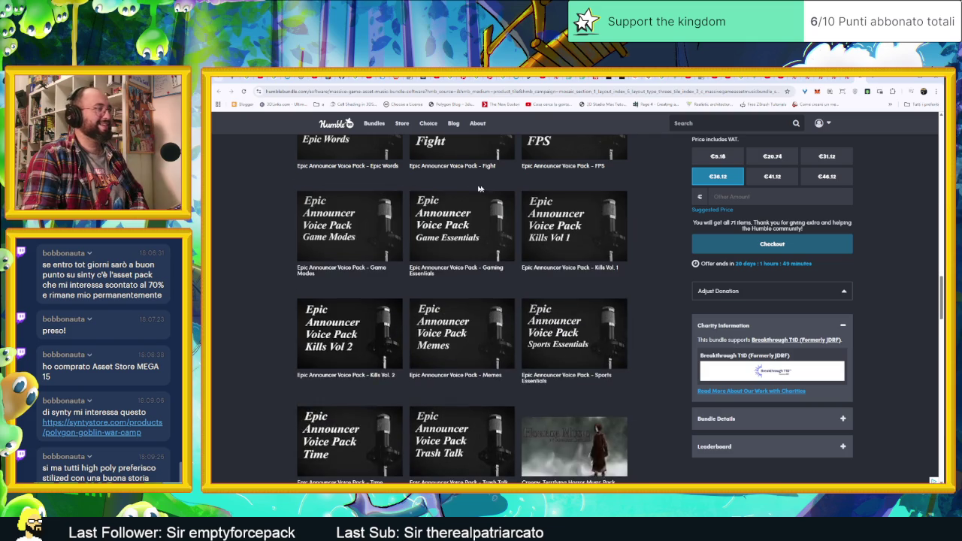
# Step: Play the Fight voice pack preview skipped ahead to 0:16, then close its details
pyautogui.scroll(3, 459, 214)
pyautogui.click(460, 188)
pyautogui.scroll(2, 460, 214)
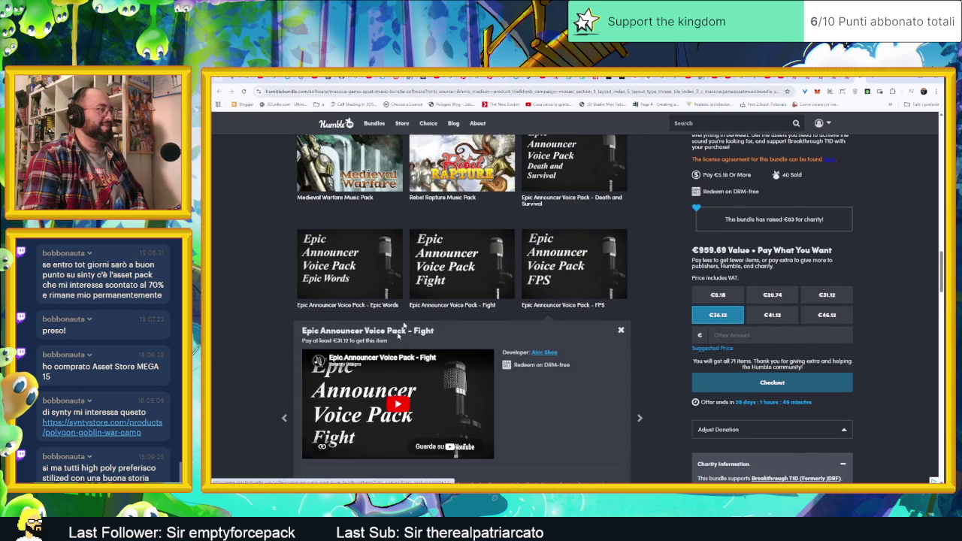
pyautogui.click(398, 403)
pyautogui.click(340, 435)
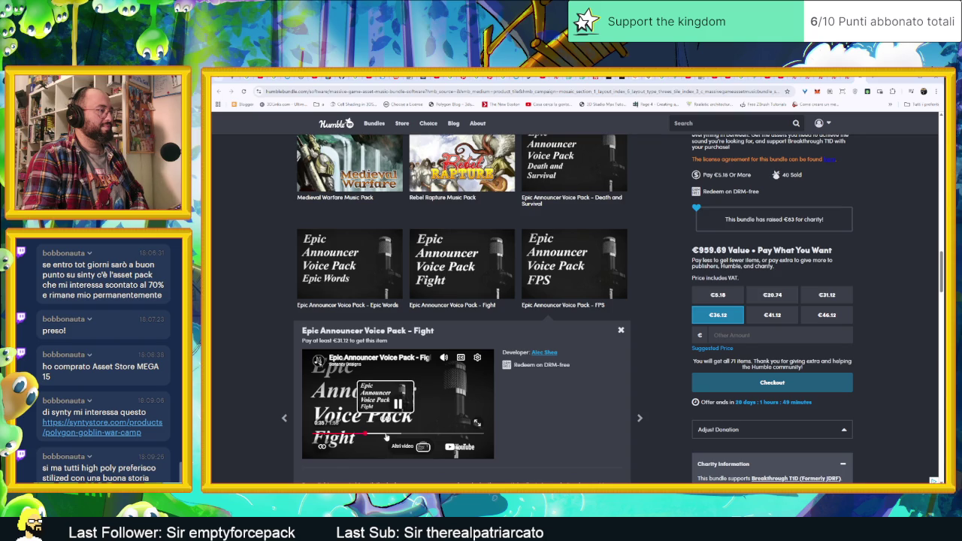
pyautogui.click(621, 330)
# Step: Open the FPS voice pack details and play its preview briefly before stopping it
pyautogui.scroll(-2, 620, 285)
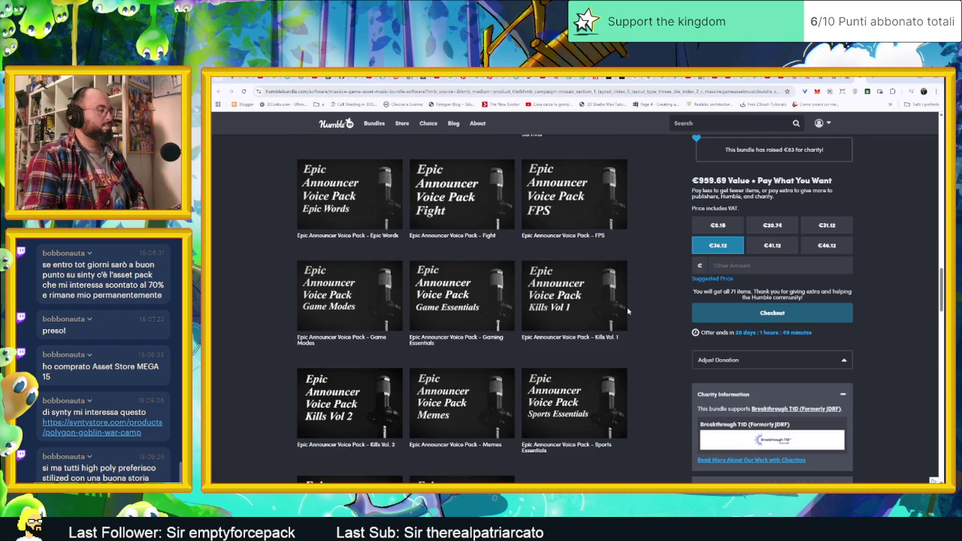
pyautogui.click(583, 199)
pyautogui.click(398, 404)
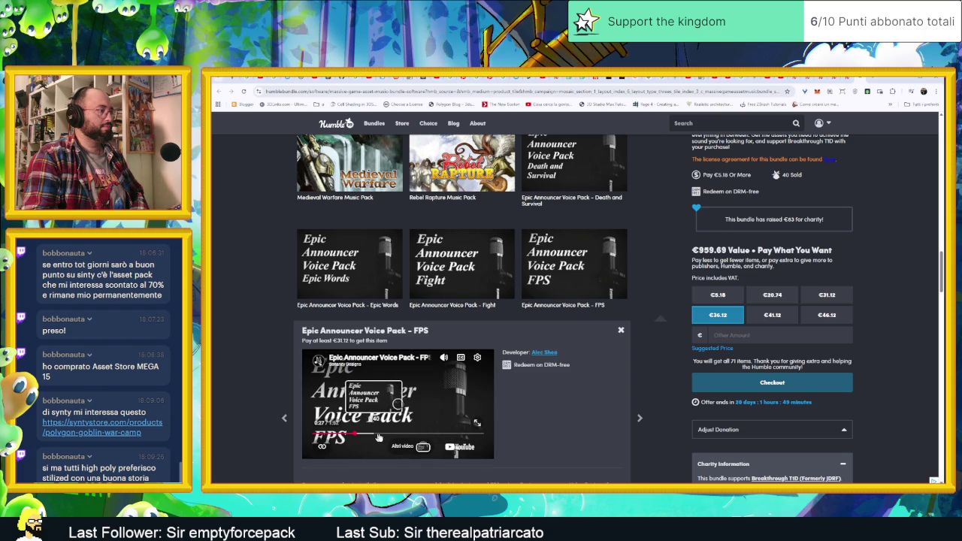
pyautogui.click(621, 330)
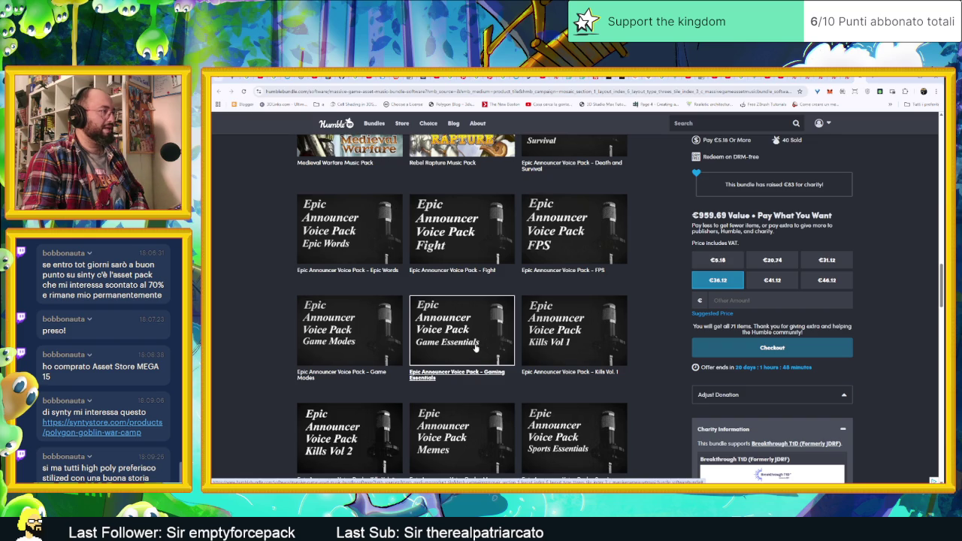
# Step: Play the Gaming Essentials preview from 0:24, then close its details
pyautogui.click(474, 346)
pyautogui.click(399, 443)
pyautogui.scroll(-2, 443, 401)
pyautogui.click(355, 331)
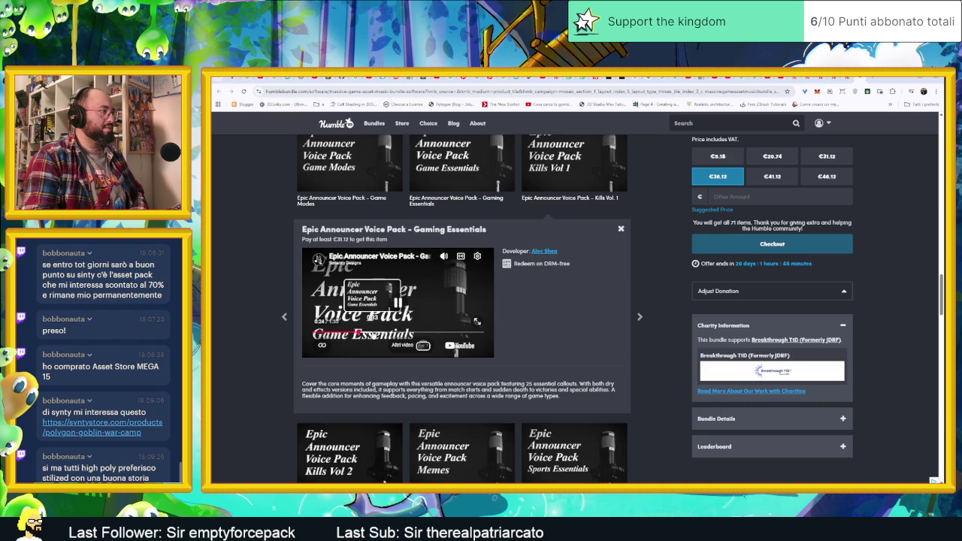
pyautogui.click(618, 229)
pyautogui.scroll(3, 632, 295)
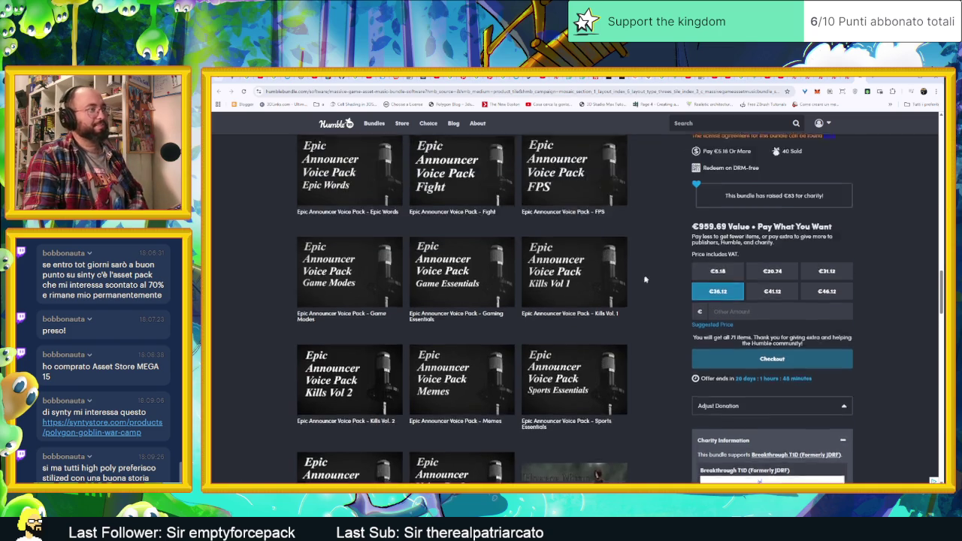
pyautogui.scroll(3, 632, 295)
pyautogui.scroll(2, 630, 294)
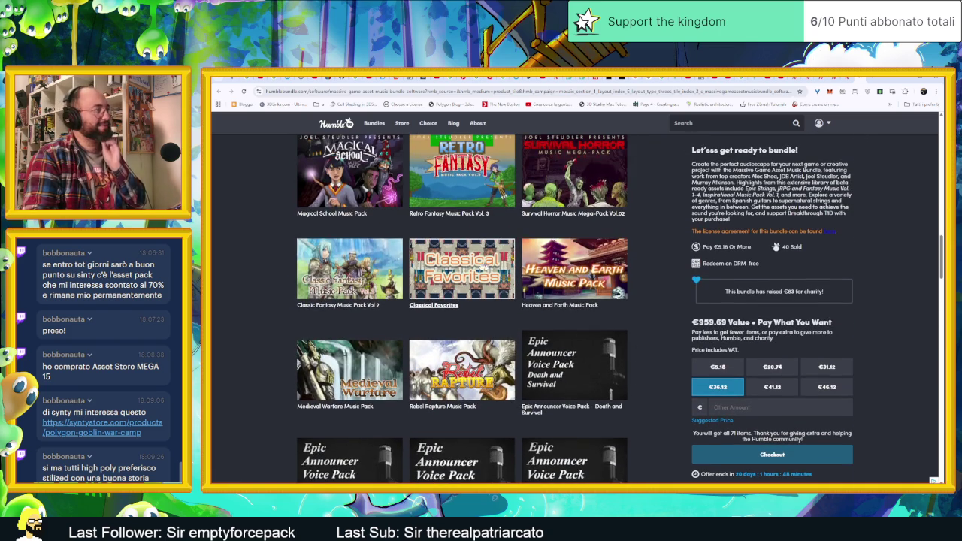
# Step: Play the Classical Favorites trailer, jumping ahead to Waltz of the Flowers and The Planets
pyautogui.click(471, 266)
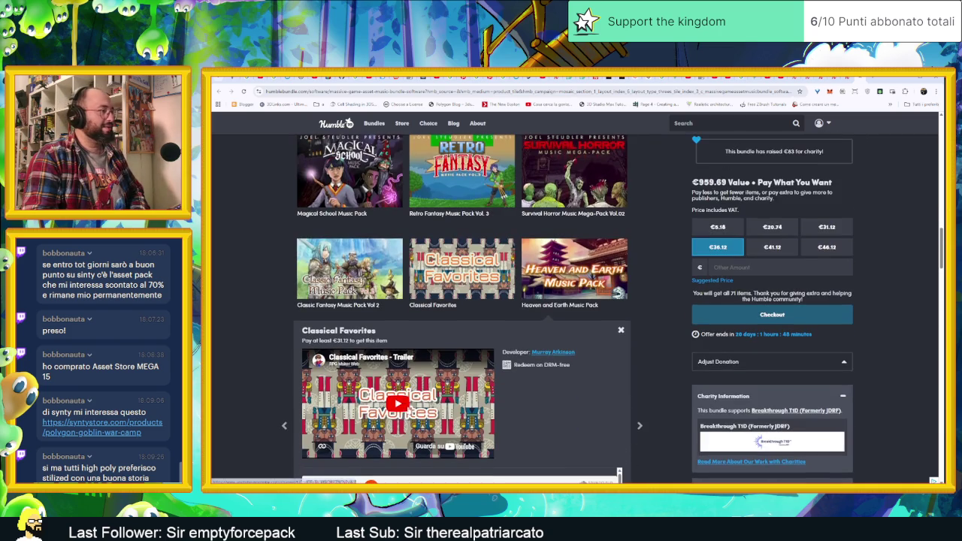
pyautogui.click(397, 403)
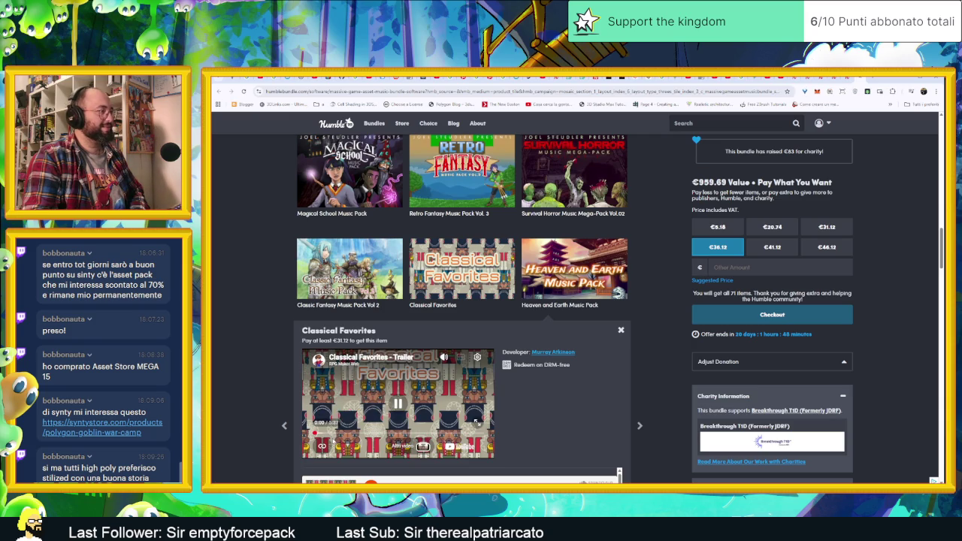
pyautogui.click(347, 434)
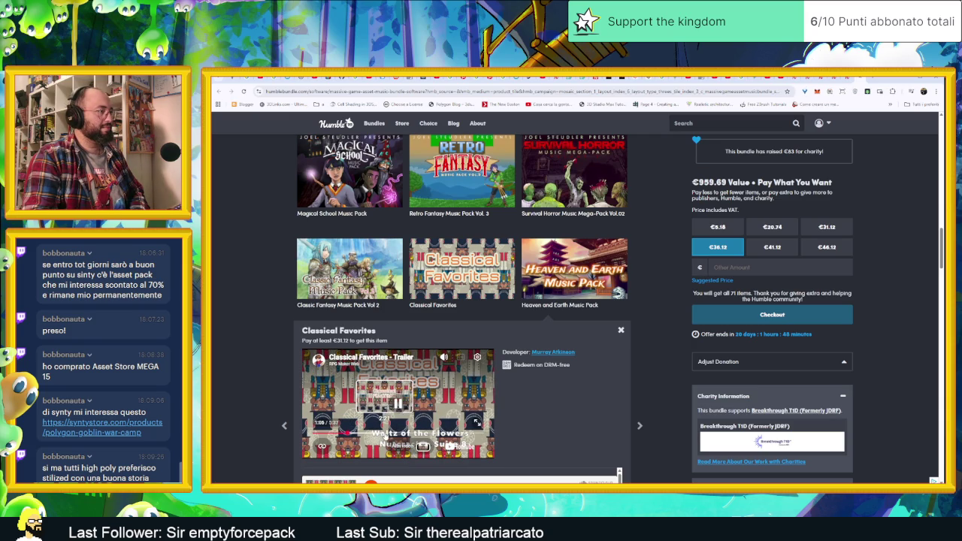
pyautogui.click(426, 434)
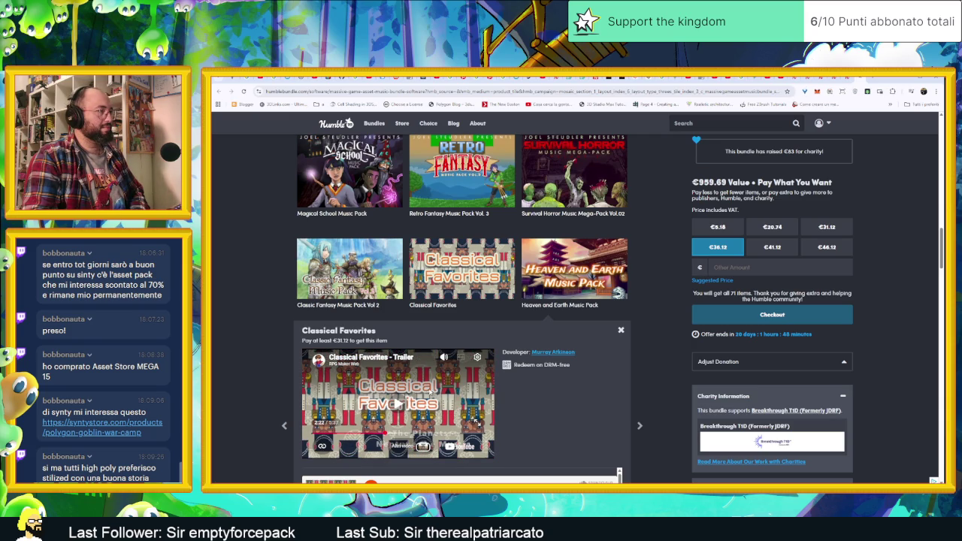
# Step: Open Classic Fantasy Music Pack Vol 2, skip ahead in its trailer and pause it
pyautogui.click(380, 298)
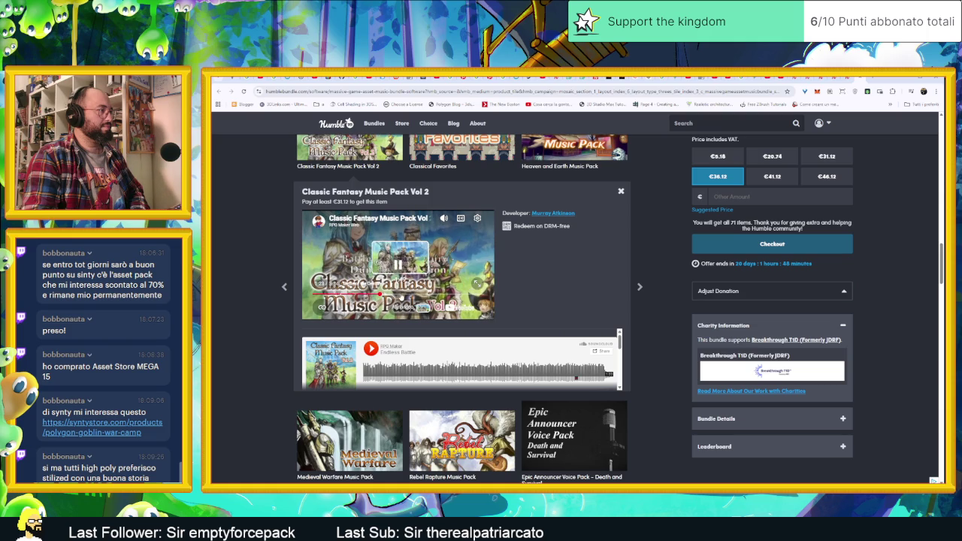
pyautogui.click(421, 305)
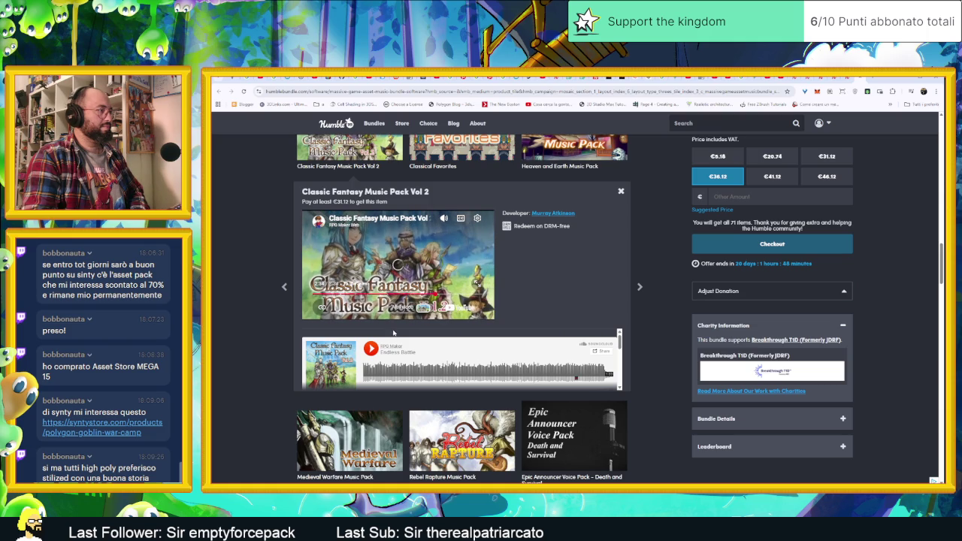
pyautogui.click(398, 264)
pyautogui.scroll(2, 652, 305)
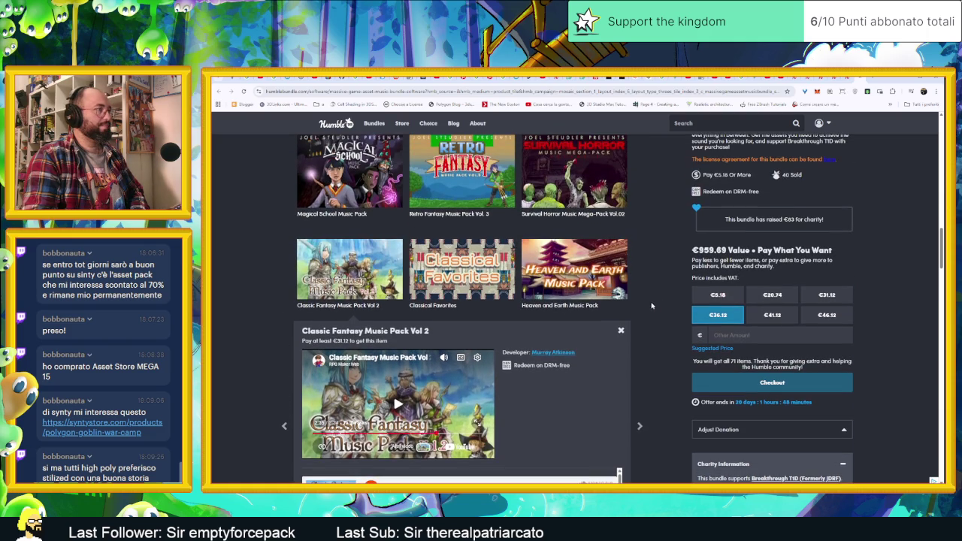
pyautogui.scroll(1, 644, 306)
pyautogui.scroll(1, 644, 307)
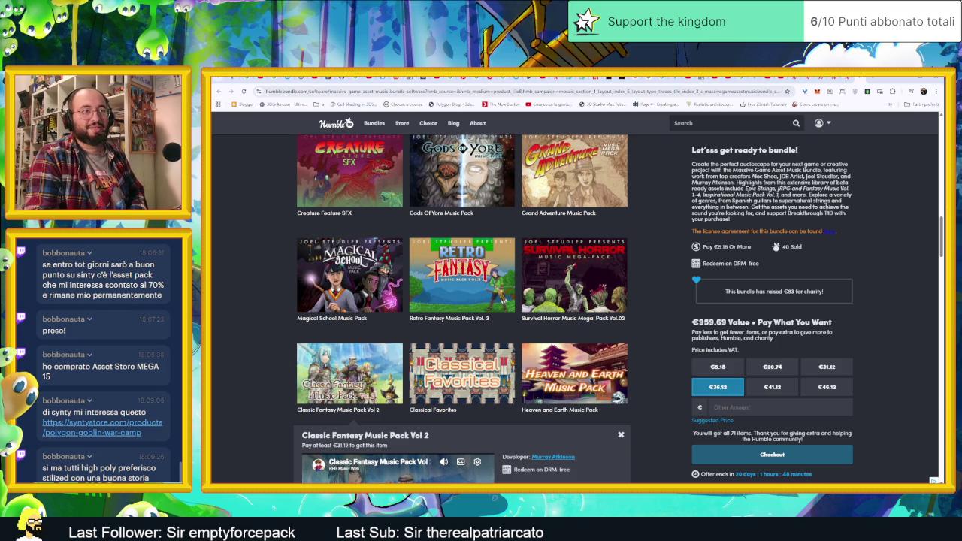
# Step: Open the POLYGON - Goblin War Camp product page and scroll through its details
pyautogui.click(93, 427)
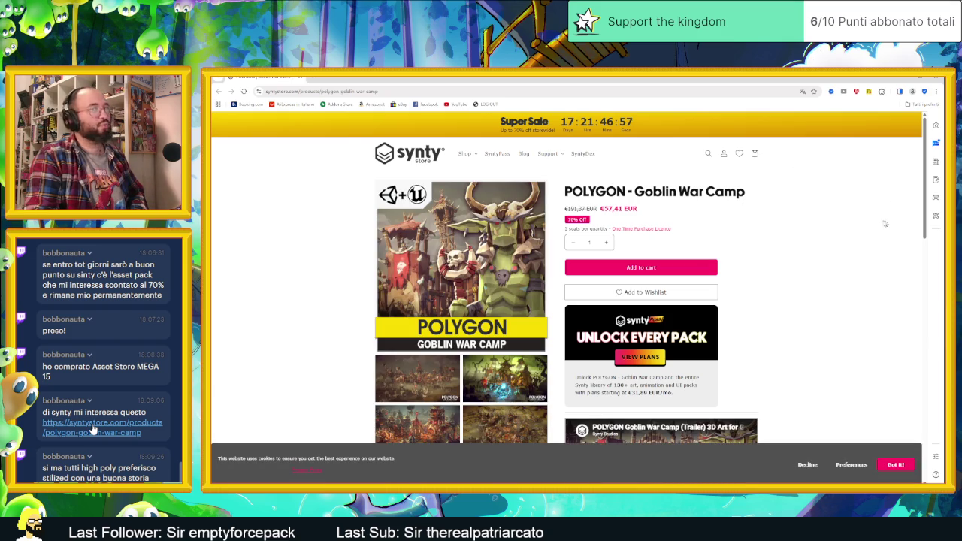
pyautogui.scroll(-2, 812, 281)
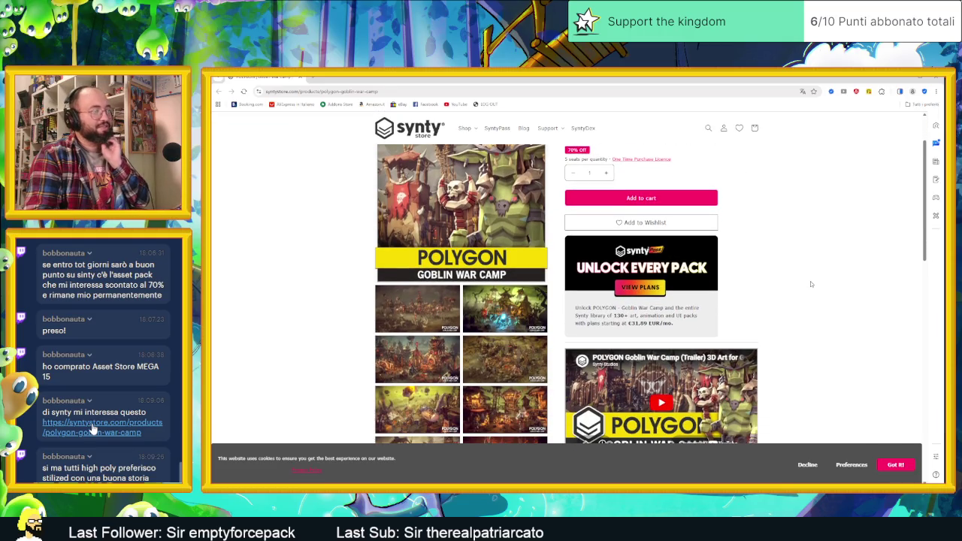
pyautogui.scroll(-2, 811, 284)
pyautogui.scroll(-2, 809, 284)
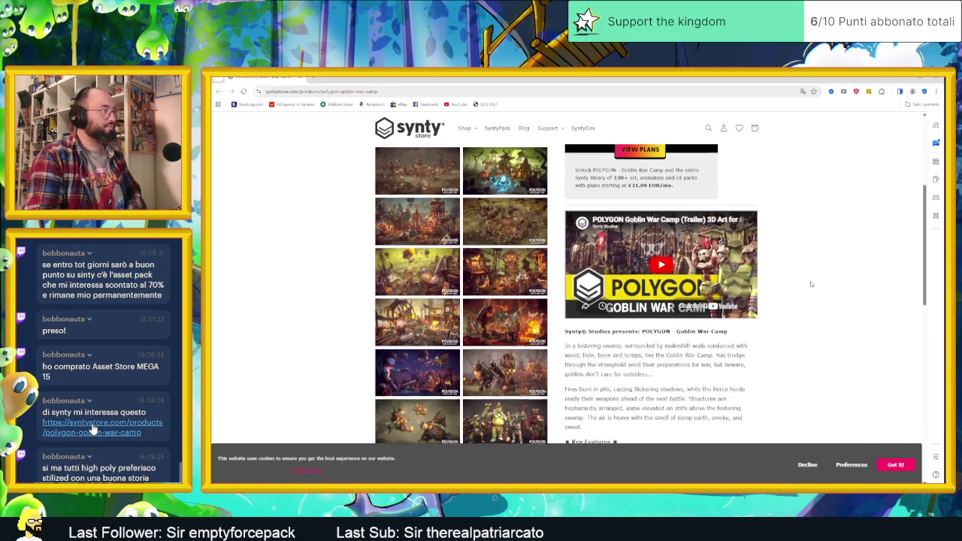
pyautogui.scroll(-1, 810, 284)
pyautogui.scroll(-2, 810, 284)
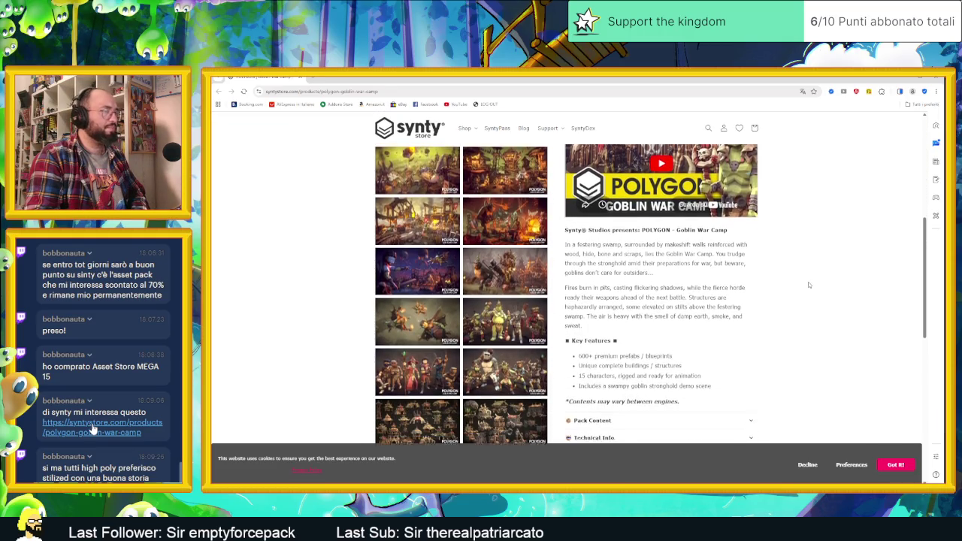
pyautogui.scroll(-3, 809, 285)
pyautogui.scroll(-1, 809, 285)
pyautogui.scroll(-1, 809, 285)
pyautogui.scroll(-3, 809, 285)
pyautogui.scroll(-1, 809, 285)
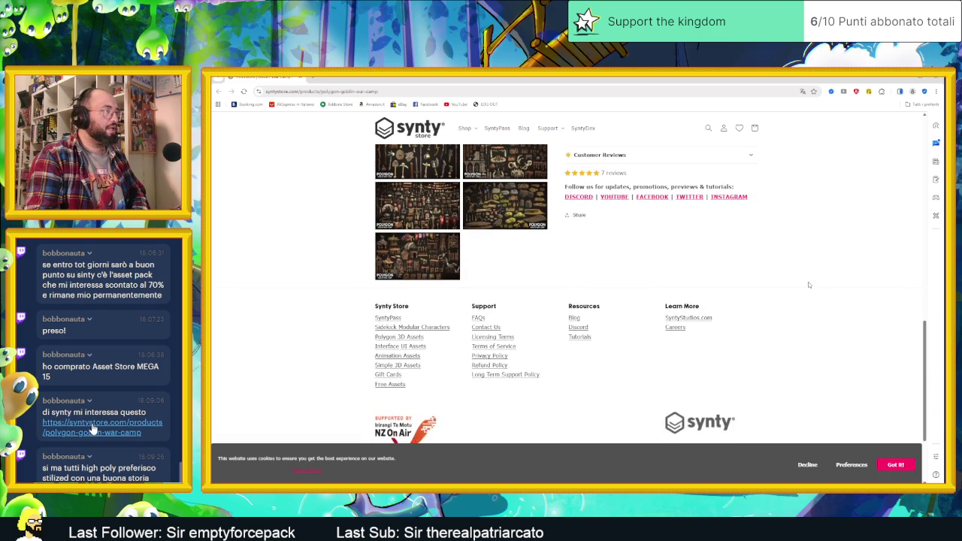
pyautogui.scroll(5, 809, 285)
pyautogui.scroll(10, 809, 285)
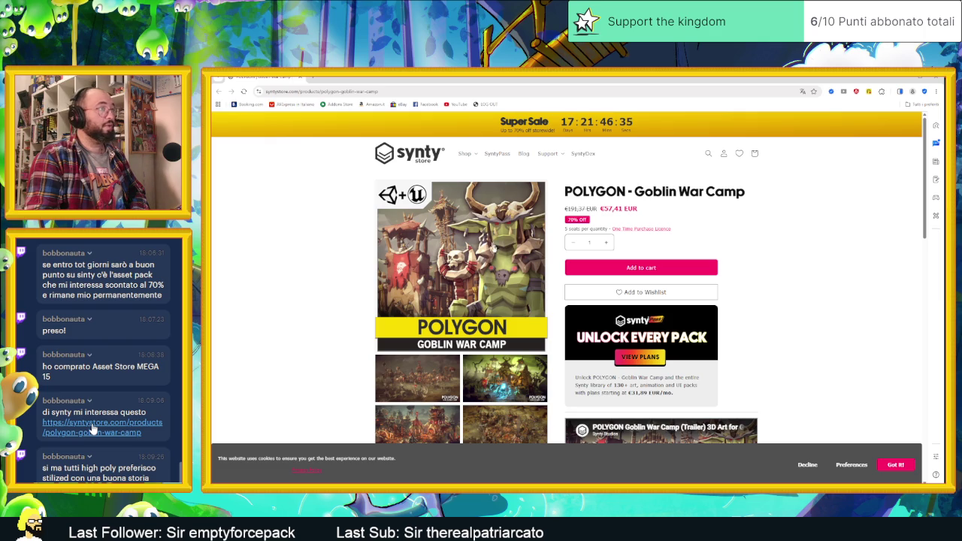
pyautogui.scroll(-2, 497, 285)
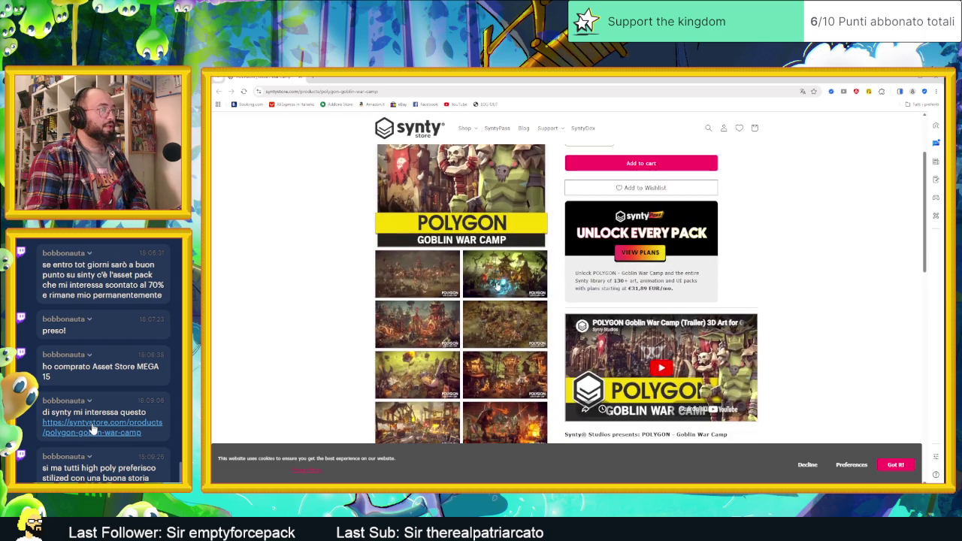
# Step: Enlarge a gallery image and browse through to the flying goblins picture
pyautogui.click(497, 285)
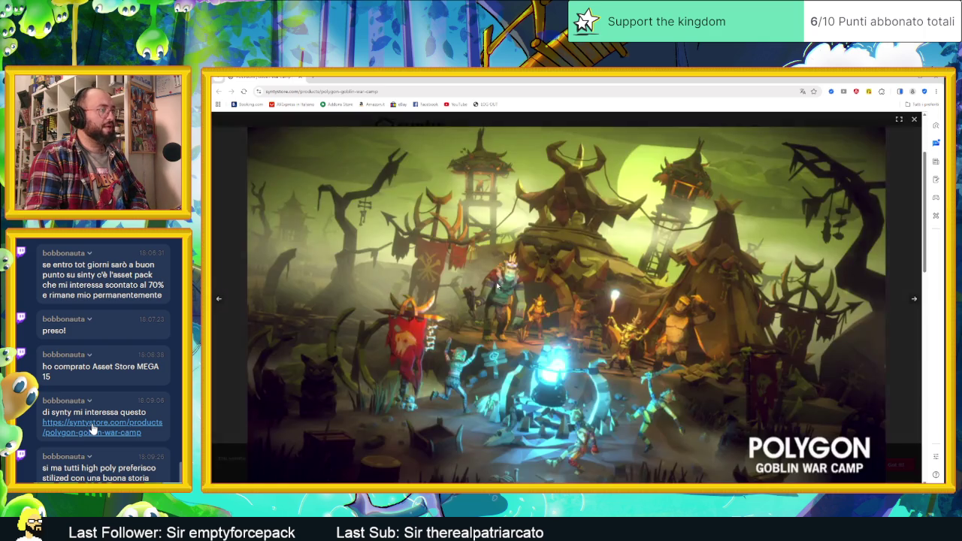
pyautogui.click(914, 300)
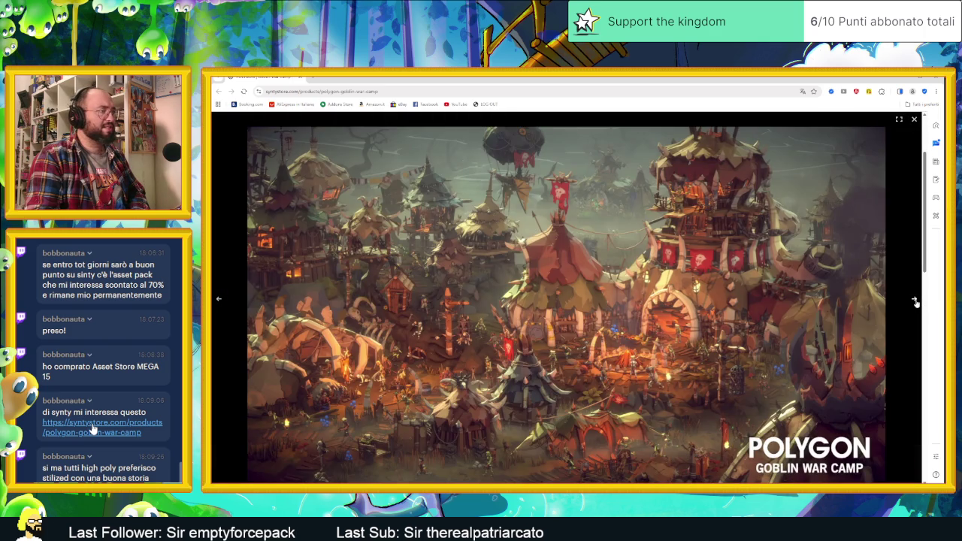
pyautogui.click(914, 300)
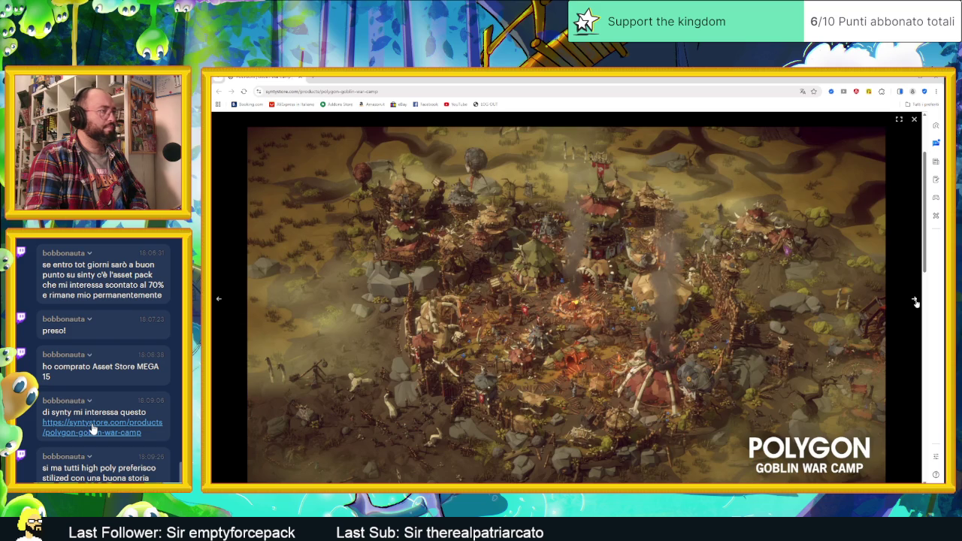
pyautogui.click(914, 300)
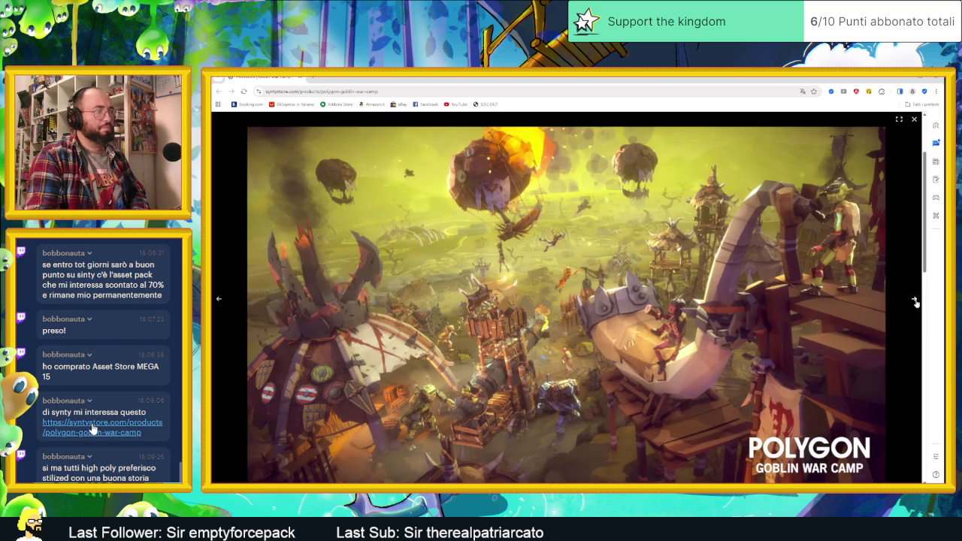
pyautogui.click(914, 300)
pyautogui.click(914, 300)
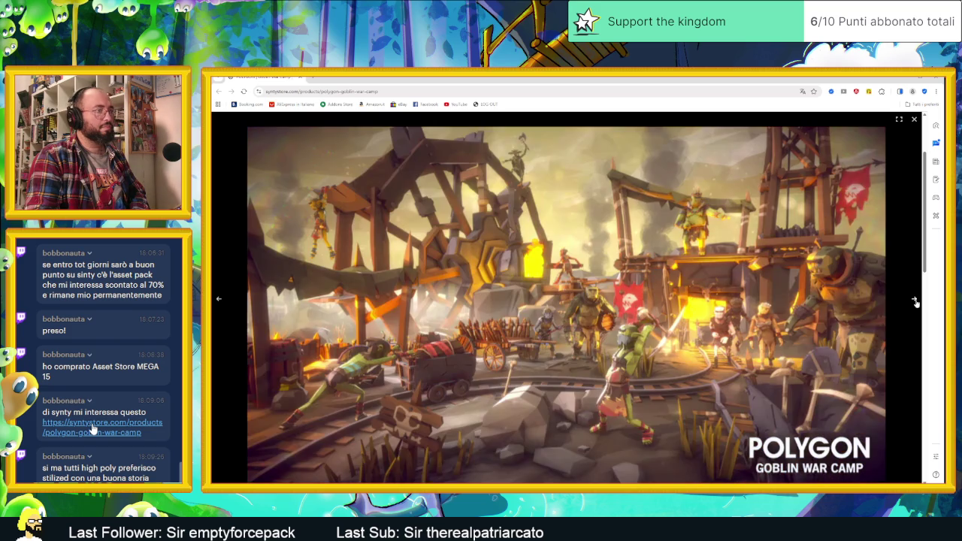
pyautogui.click(915, 300)
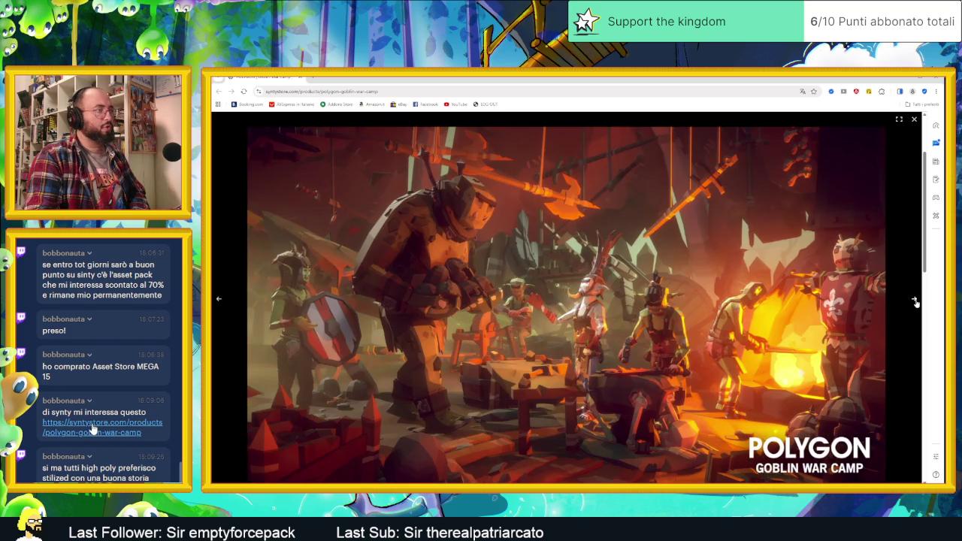
pyautogui.click(915, 300)
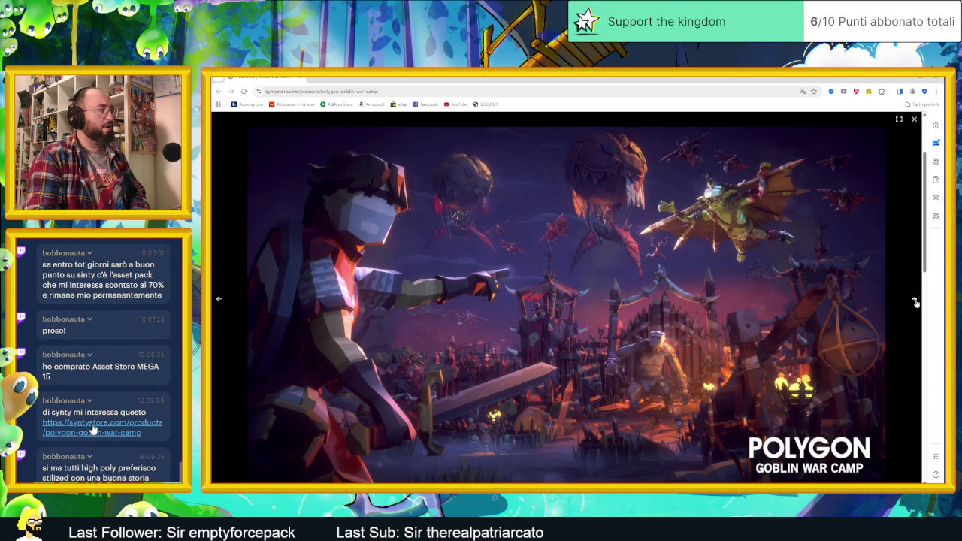
pyautogui.click(915, 300)
pyautogui.click(915, 301)
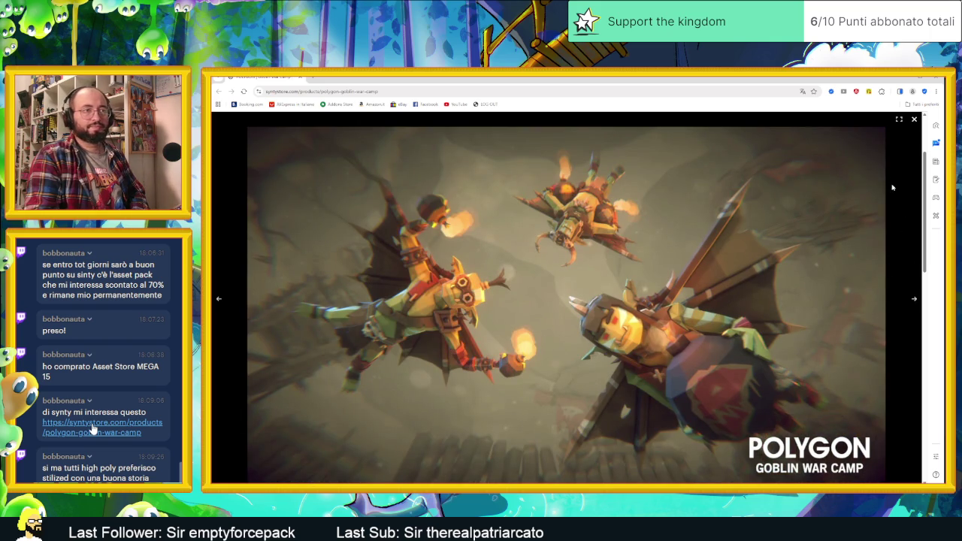
# Step: Close the enlarged image and return to the Synty Store homepage
pyautogui.click(913, 120)
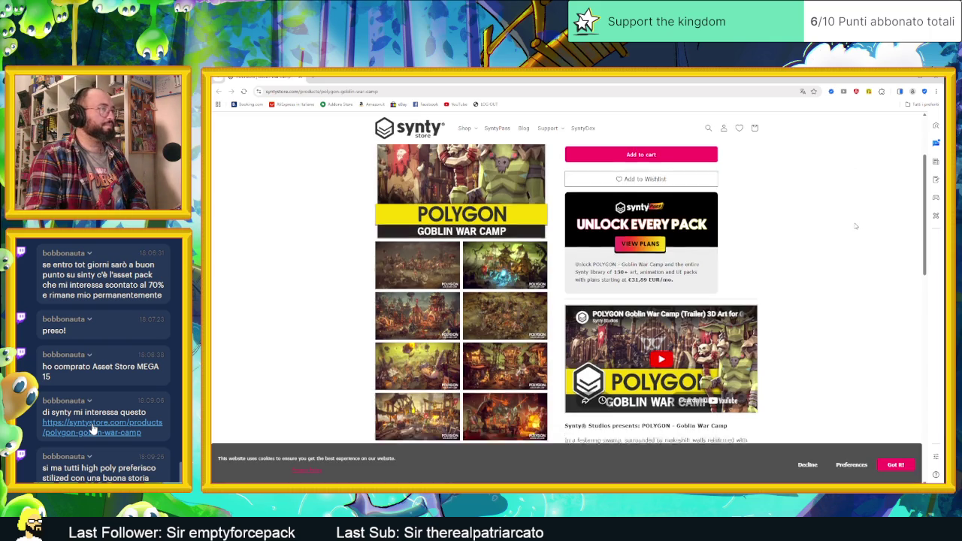
pyautogui.scroll(3, 855, 225)
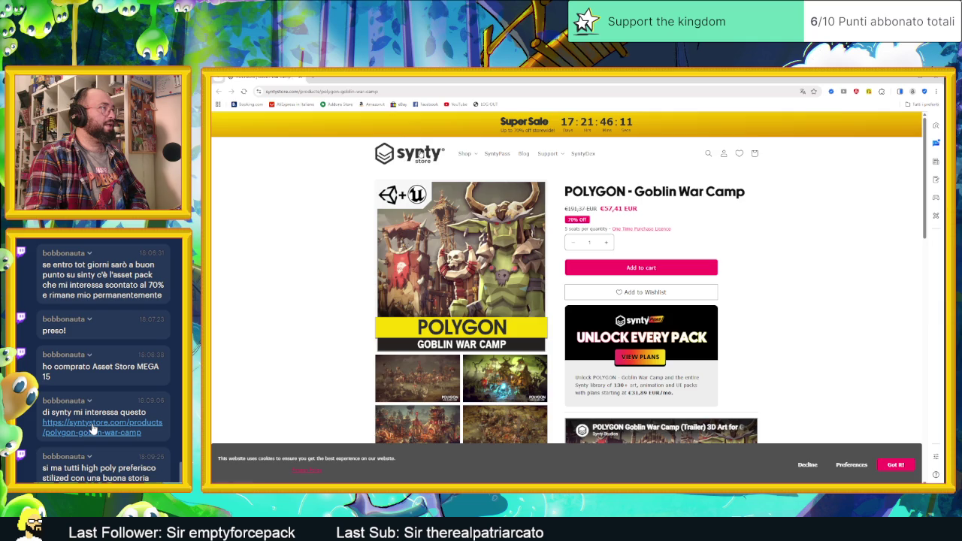
pyautogui.click(419, 154)
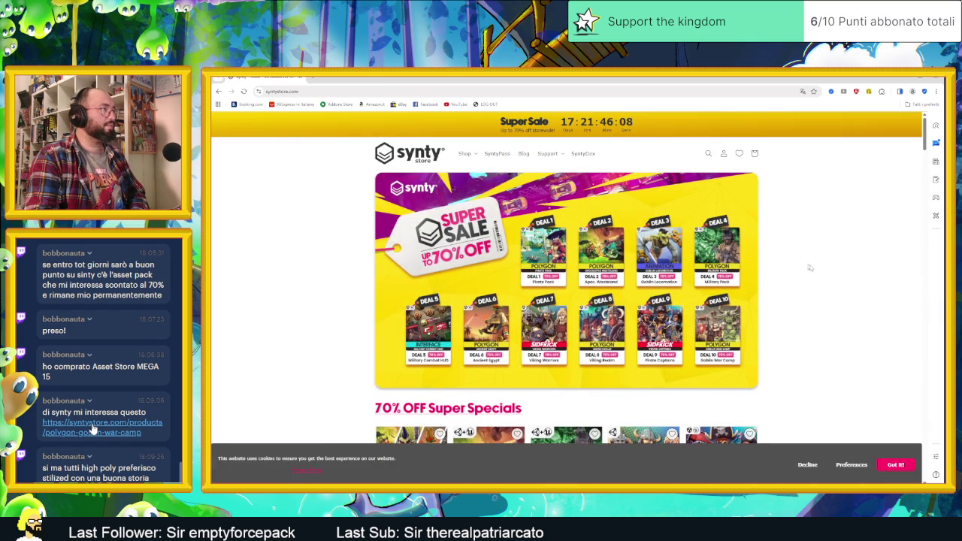
# Step: Scroll down through the homepage's Super Sale sections
pyautogui.scroll(-2, 833, 286)
pyautogui.scroll(-1, 832, 285)
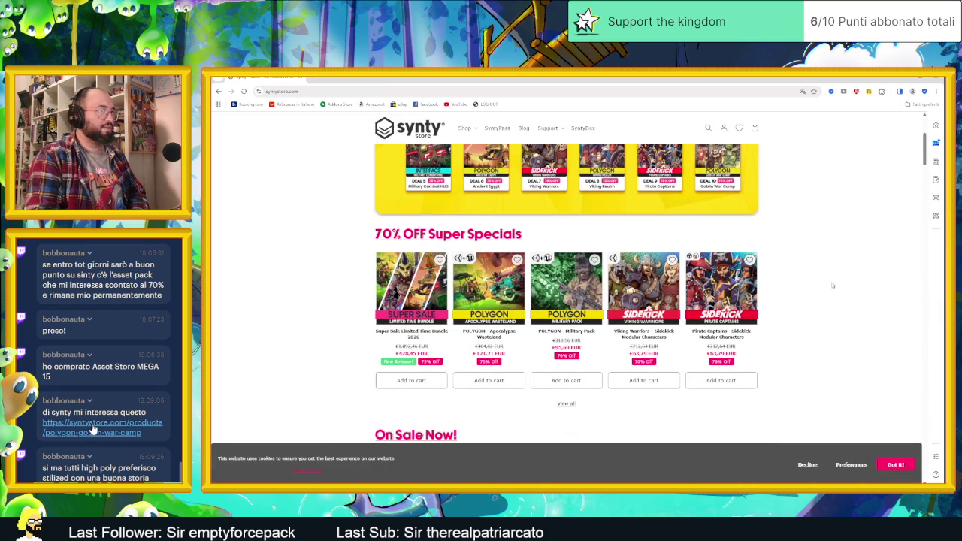
pyautogui.scroll(-1, 833, 284)
pyautogui.scroll(-1, 832, 285)
pyautogui.scroll(-1, 833, 285)
pyautogui.scroll(-2, 832, 284)
pyautogui.scroll(-2, 833, 285)
pyautogui.scroll(-1, 832, 285)
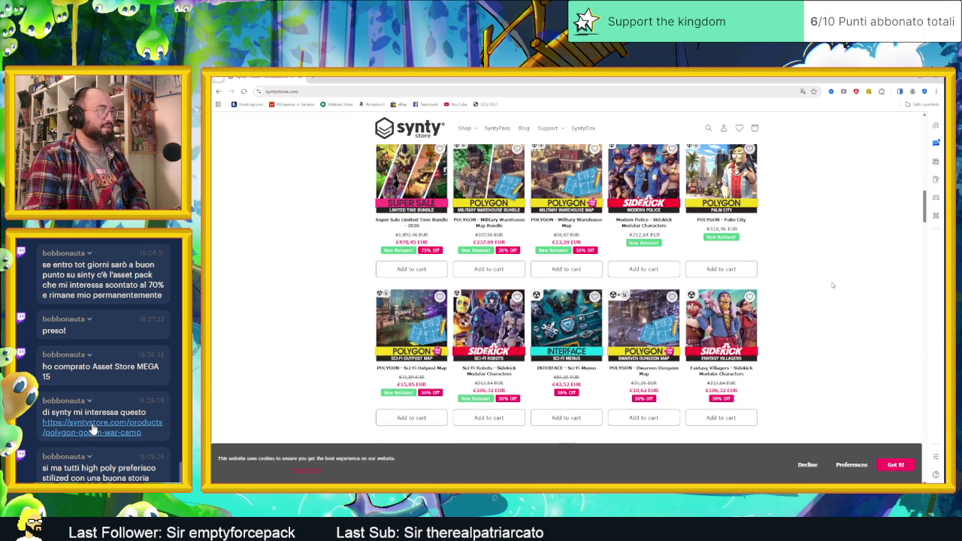
pyautogui.scroll(-1, 829, 299)
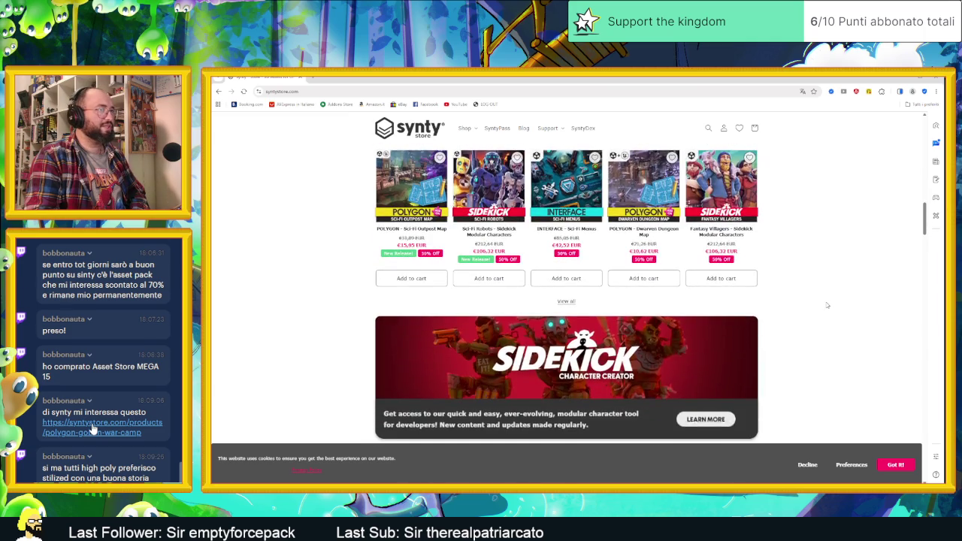
pyautogui.scroll(-1, 828, 302)
pyautogui.scroll(-1, 826, 304)
pyautogui.scroll(-1, 826, 304)
pyautogui.scroll(-1, 826, 305)
pyautogui.scroll(-1, 826, 304)
pyautogui.scroll(-1, 826, 304)
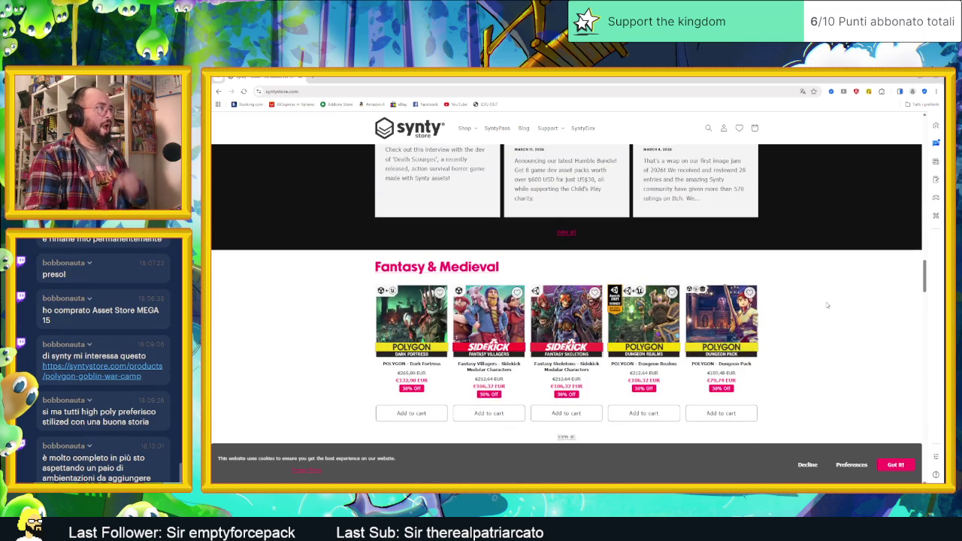
pyautogui.scroll(-1, 826, 305)
pyautogui.scroll(-1, 826, 304)
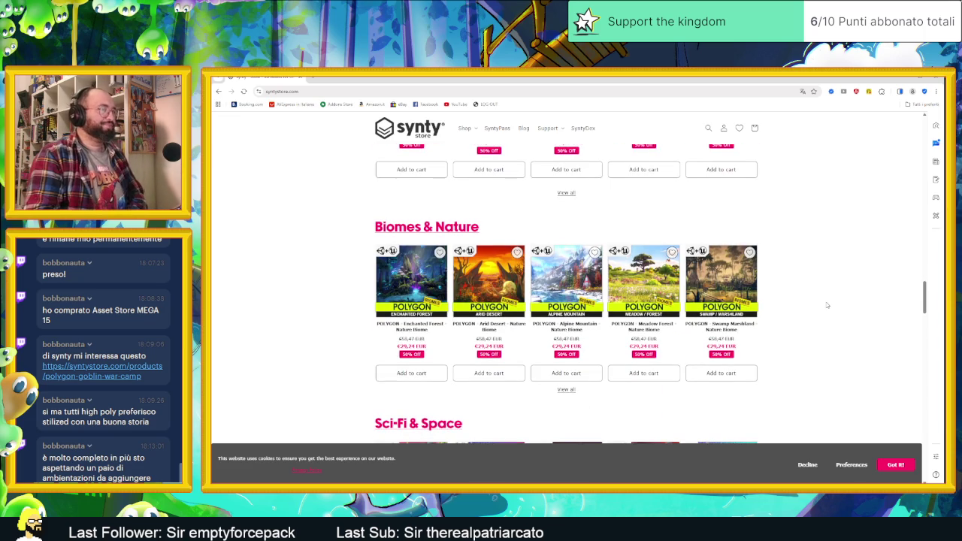
# Step: Continue down to the POLYGON Packs row, then show the Shop categories dropdown
pyautogui.scroll(-1, 827, 304)
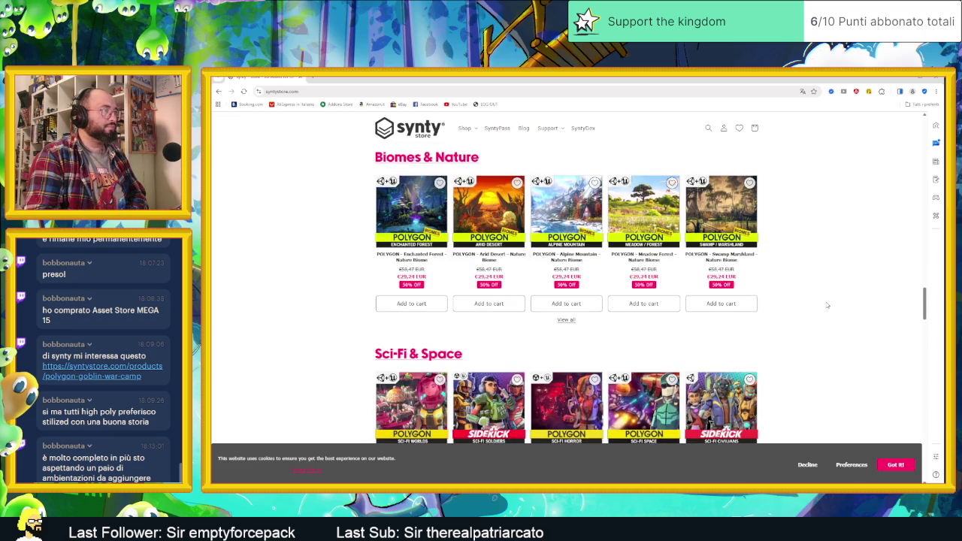
pyautogui.scroll(-1, 826, 305)
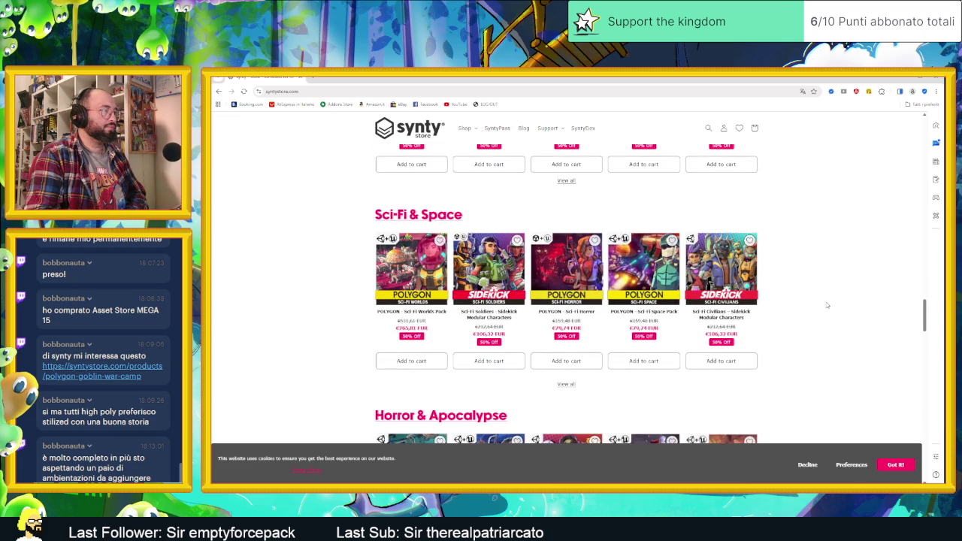
pyautogui.scroll(-1, 826, 304)
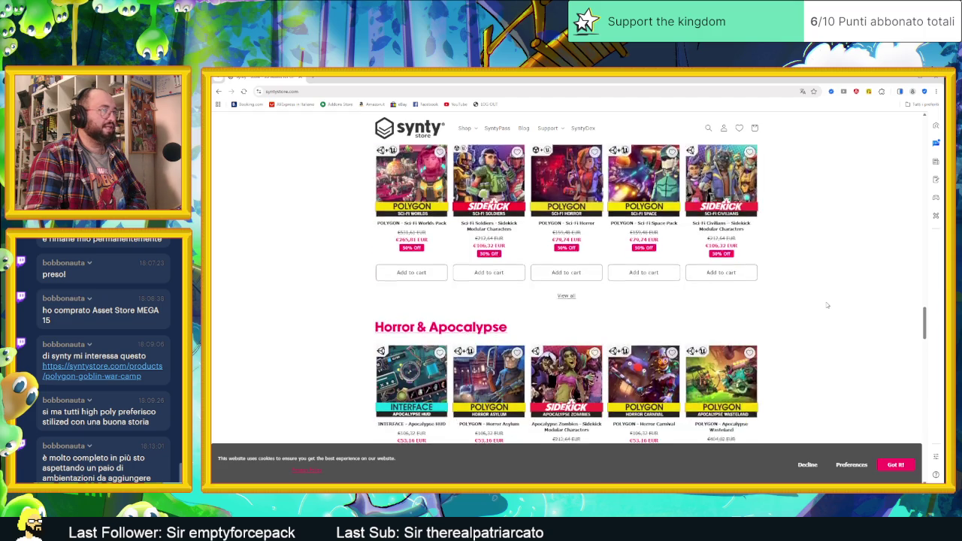
pyautogui.scroll(-1, 826, 304)
pyautogui.scroll(-1, 826, 304)
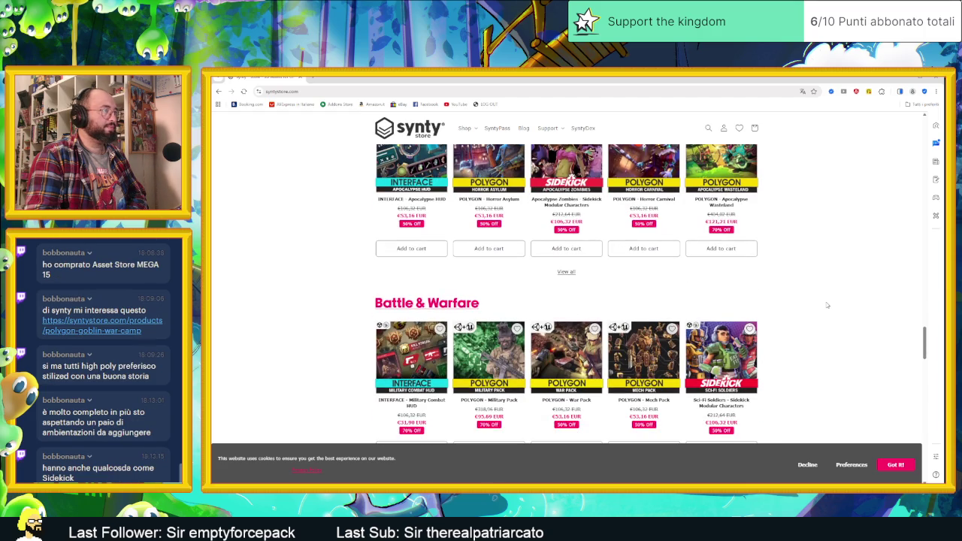
pyautogui.scroll(-1, 826, 304)
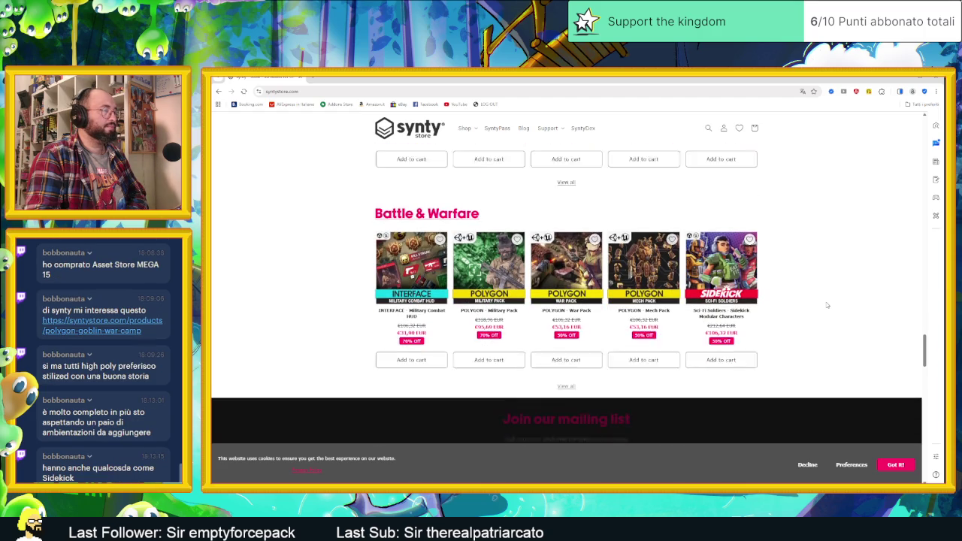
pyautogui.scroll(-1, 826, 304)
pyautogui.scroll(-2, 827, 304)
pyautogui.scroll(-2, 827, 304)
pyautogui.scroll(1, 638, 225)
pyautogui.click(465, 127)
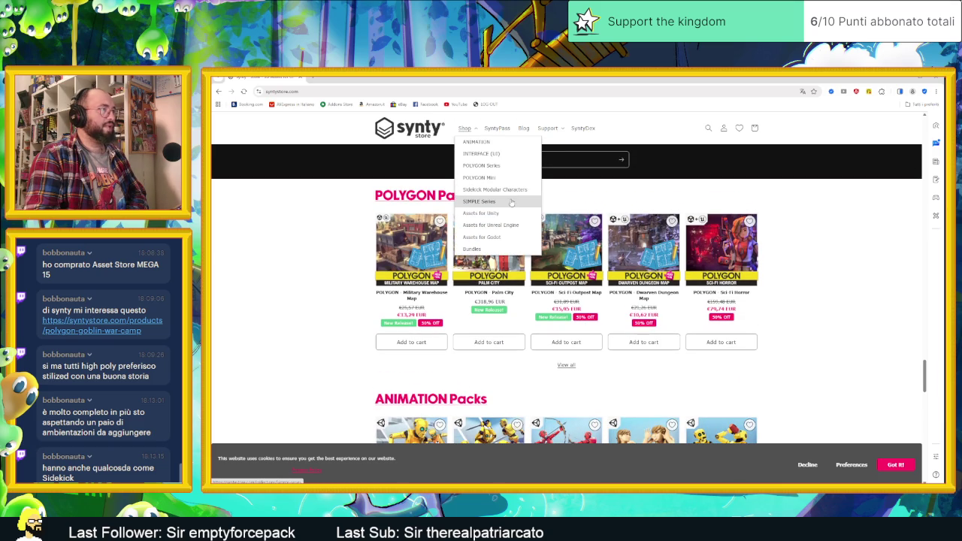
# Step: Open the Godot Asset Packs collection, look through the Battle Royale Pack page, and return
pyautogui.click(513, 238)
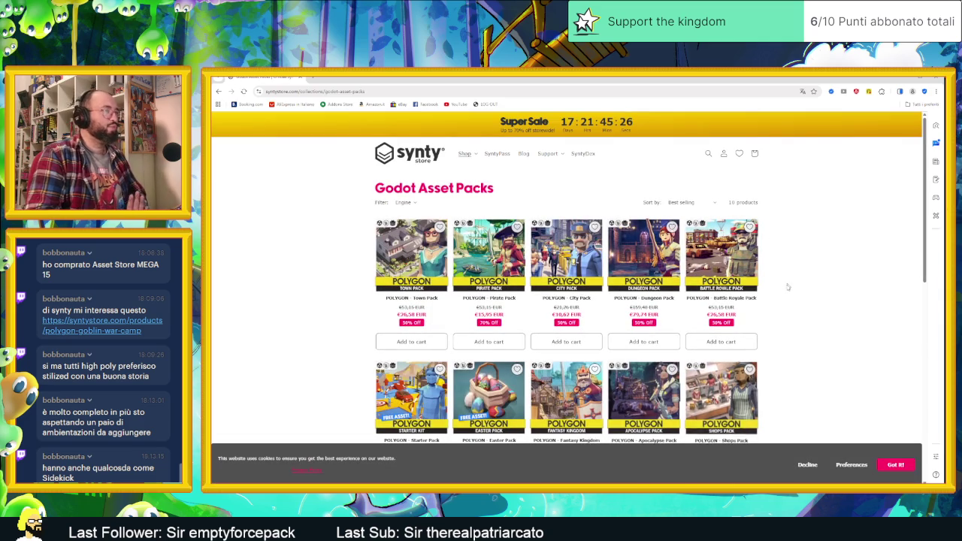
pyautogui.scroll(-1, 787, 287)
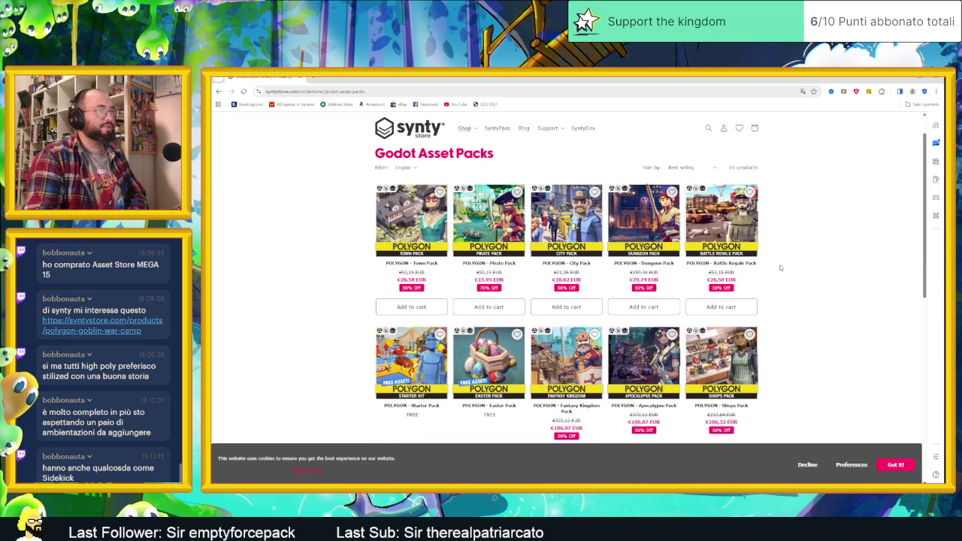
pyautogui.click(722, 227)
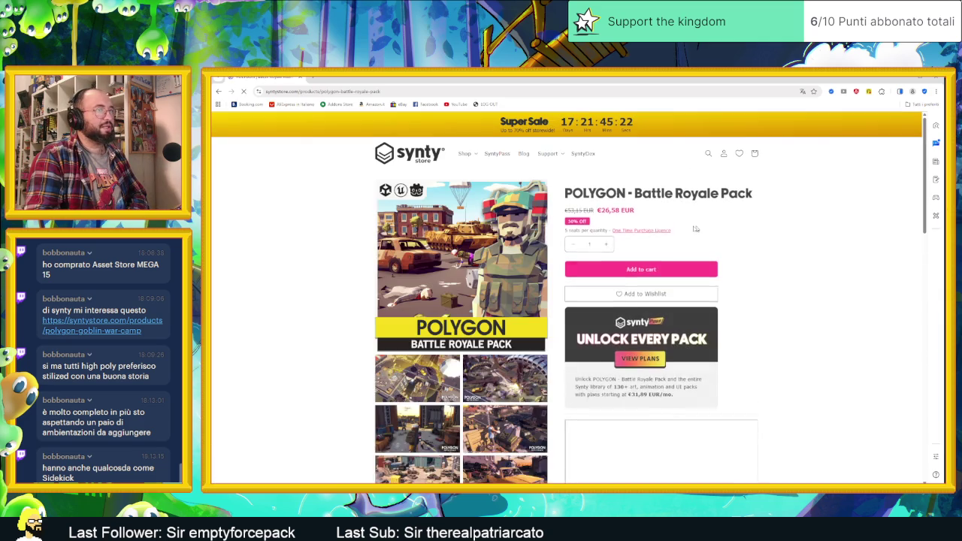
pyautogui.scroll(-2, 505, 283)
pyautogui.scroll(-2, 505, 283)
pyautogui.scroll(-2, 505, 283)
pyautogui.hotkey('alt', 'Left')
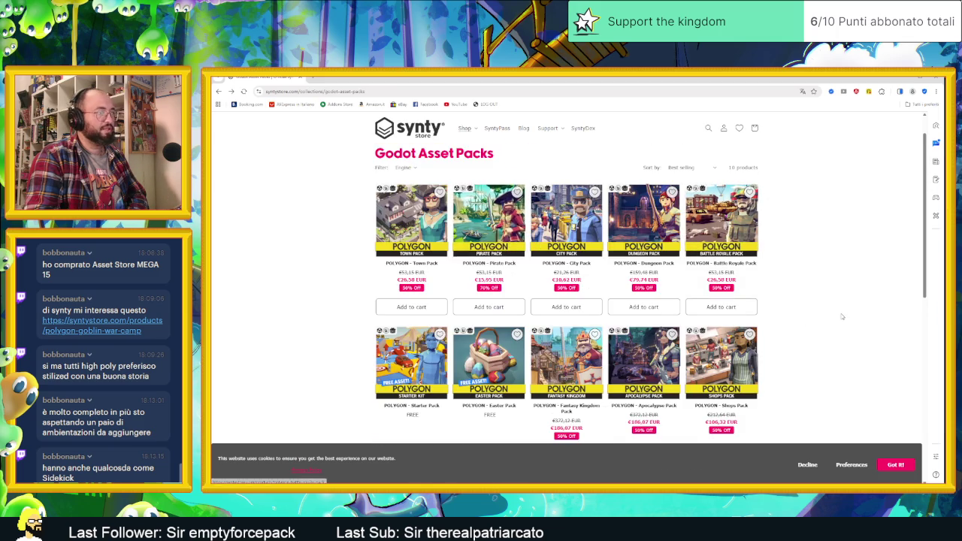
# Step: Scroll through the Godot Asset Packs collection listing
pyautogui.scroll(-2, 841, 316)
pyautogui.scroll(-1, 838, 316)
pyautogui.scroll(-2, 830, 316)
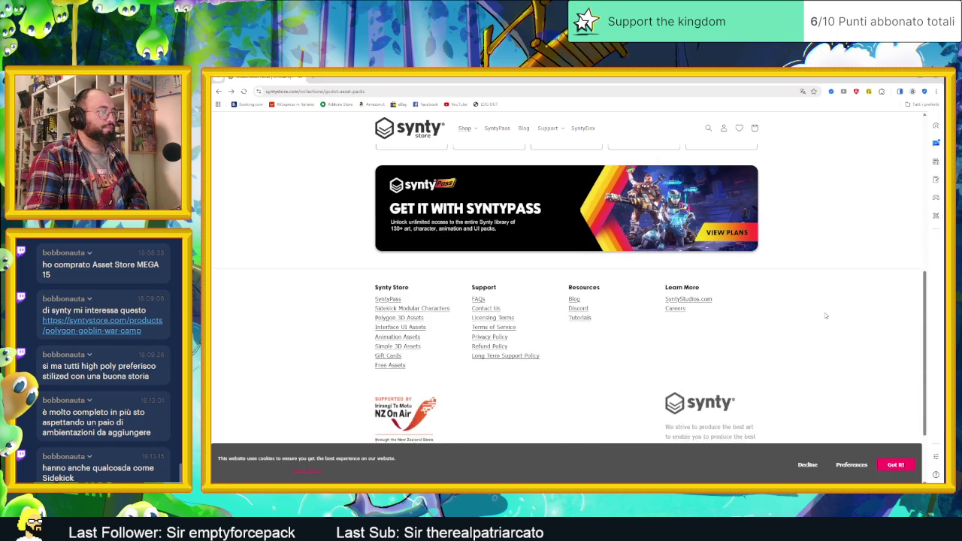
pyautogui.scroll(2, 825, 312)
pyautogui.scroll(1, 824, 312)
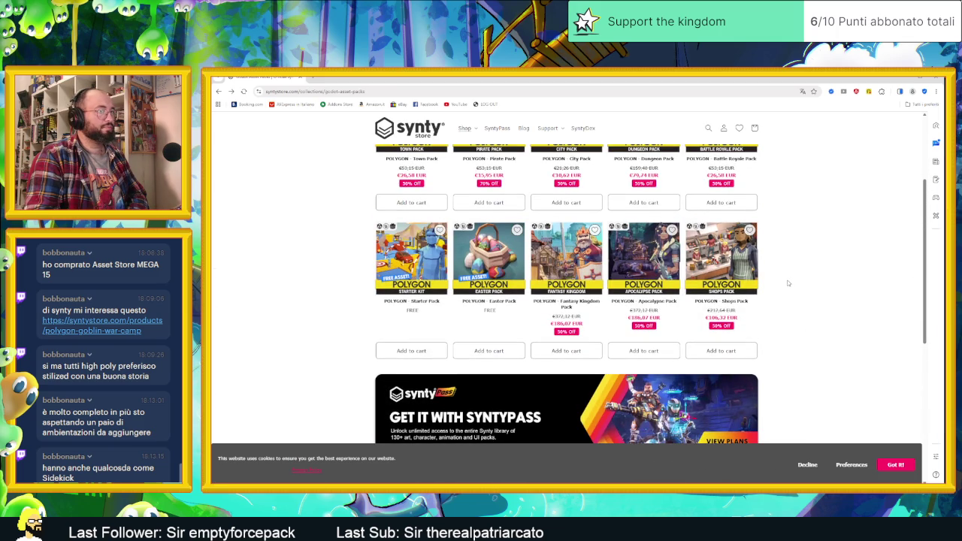
pyautogui.scroll(1, 787, 283)
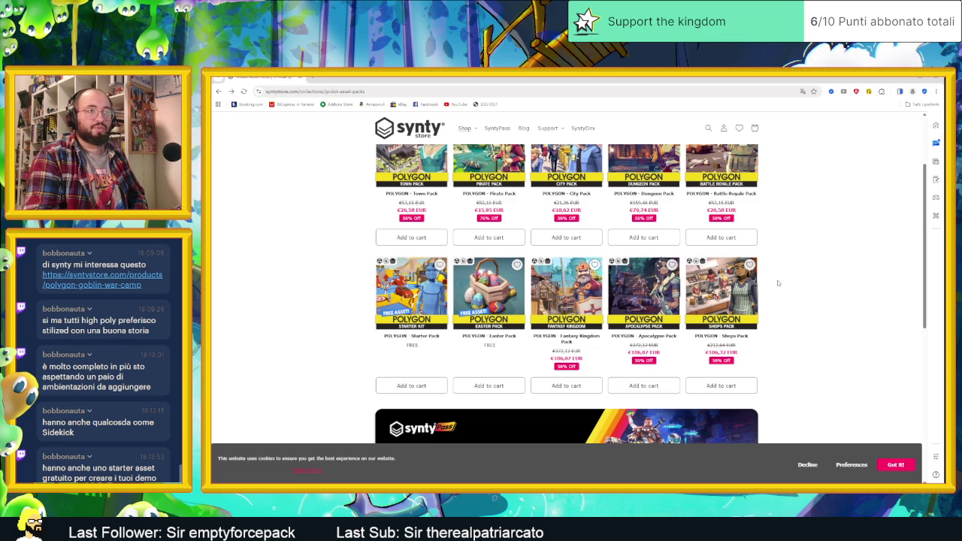
pyautogui.scroll(3, 798, 283)
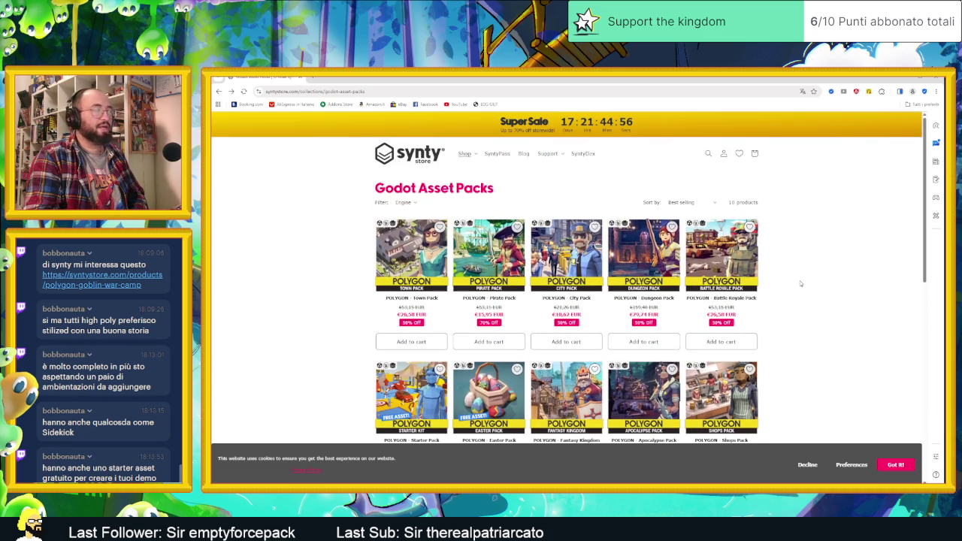
# Step: View the 70% Off Special Deals page, then minimize the browser to bring back Aseprite
pyautogui.hotkey('alt', 'Left')
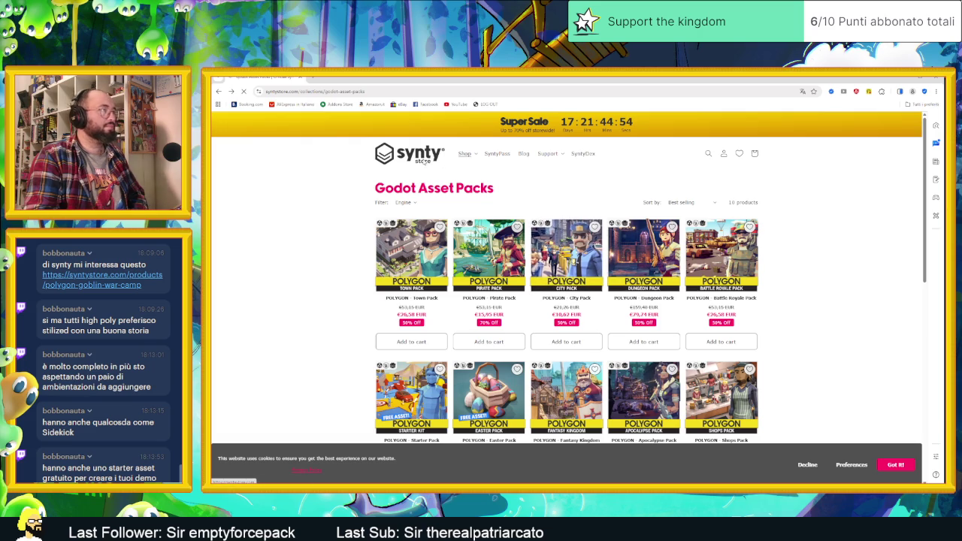
pyautogui.click(545, 246)
pyautogui.scroll(-3, 646, 273)
pyautogui.scroll(-1, 751, 277)
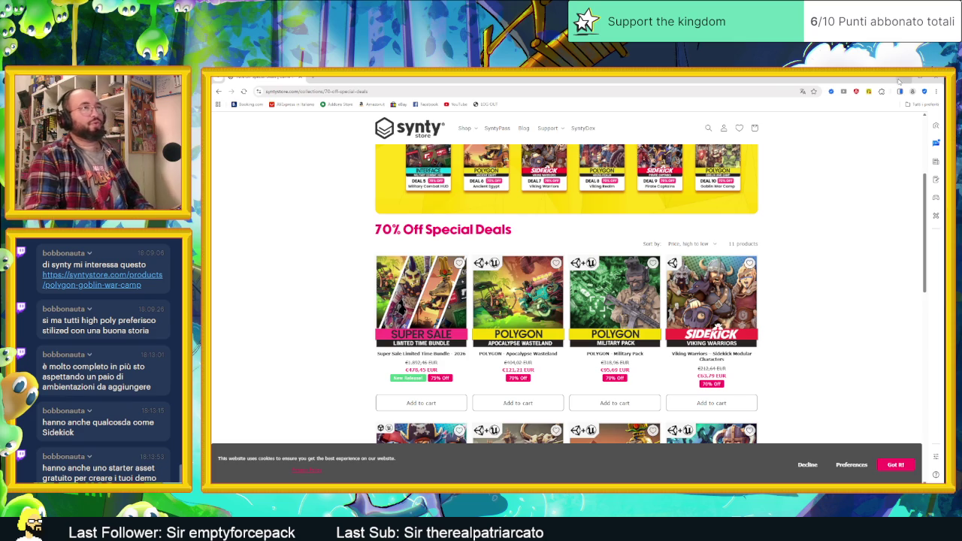
pyautogui.click(930, 79)
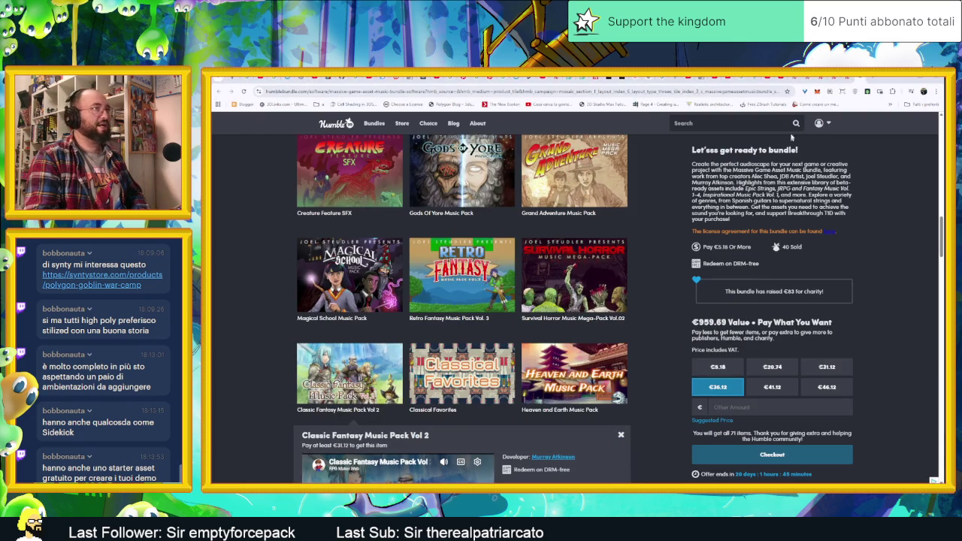
pyautogui.click(900, 80)
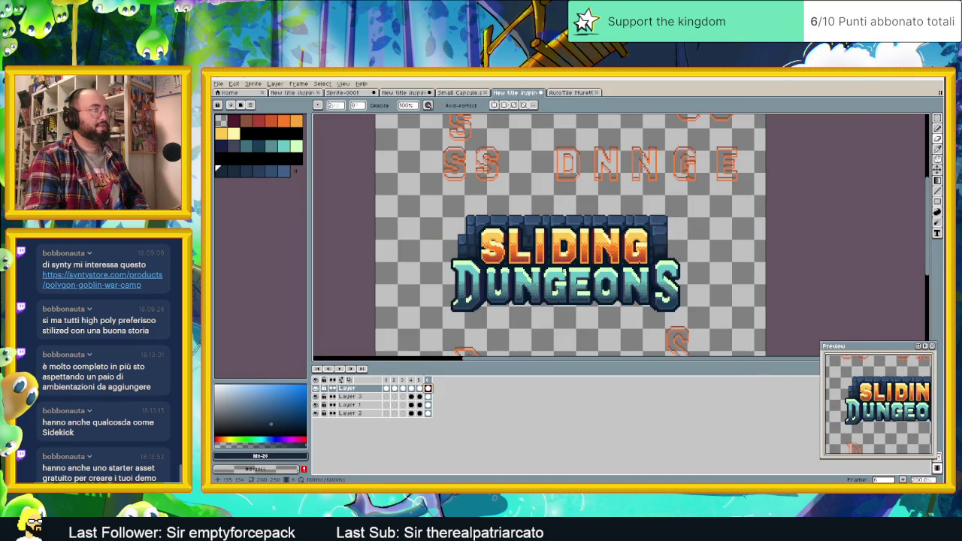
pyautogui.scroll(1, 562, 268)
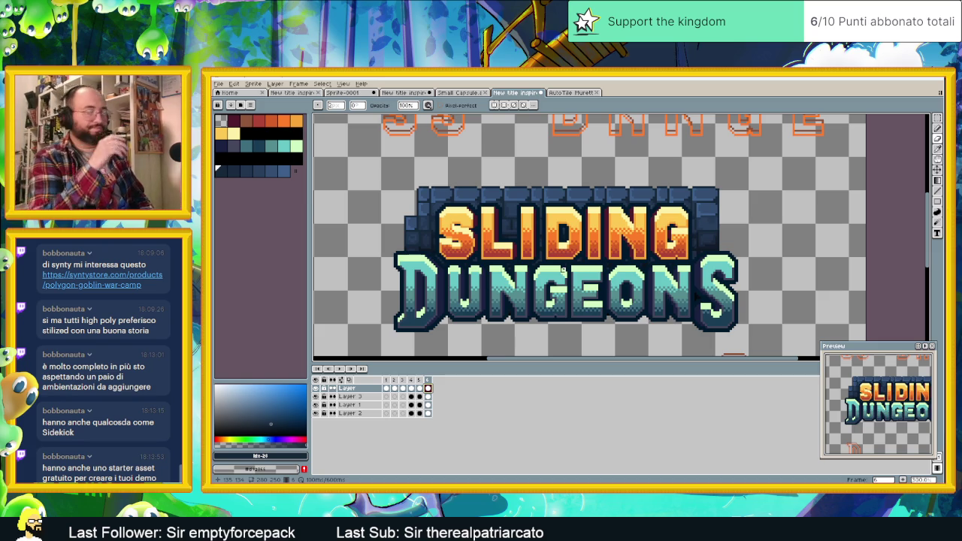
pyautogui.scroll(-2, 599, 265)
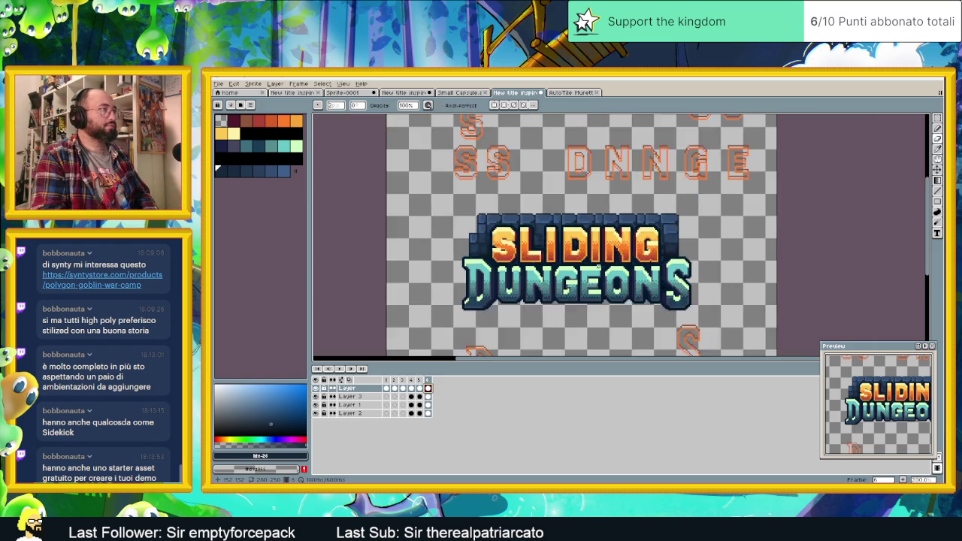
pyautogui.scroll(1, 599, 267)
pyautogui.scroll(3, 679, 221)
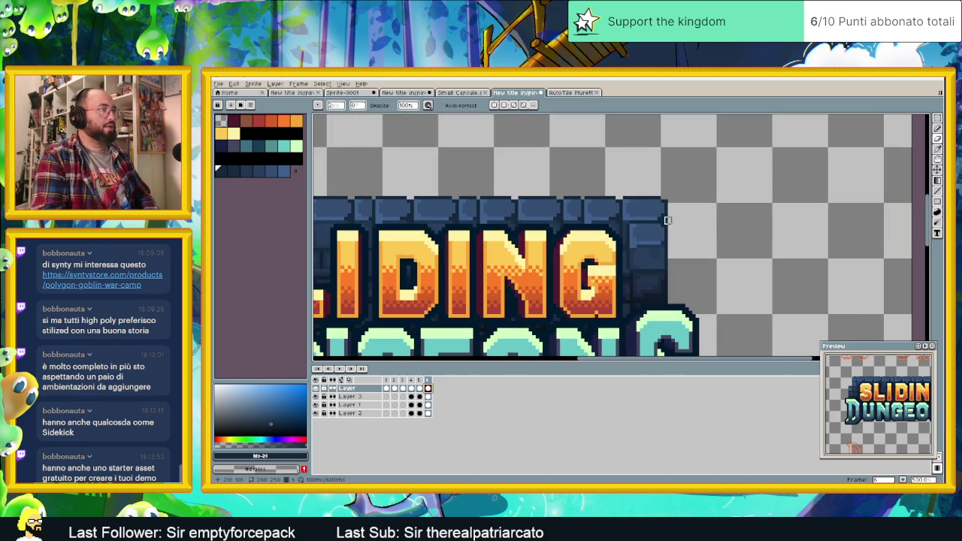
pyautogui.scroll(-2, 647, 227)
pyautogui.scroll(-1, 586, 248)
pyautogui.scroll(2, 522, 342)
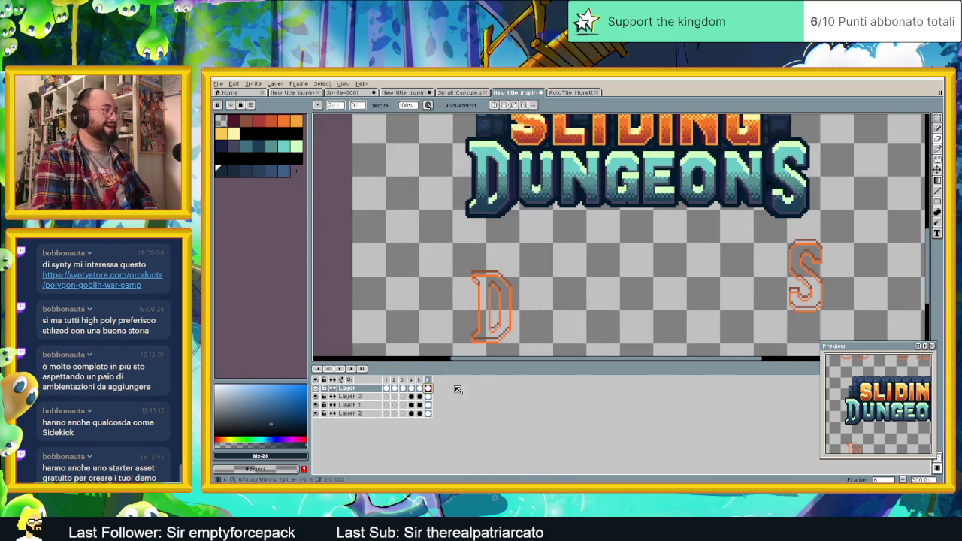
pyautogui.scroll(-1, 451, 353)
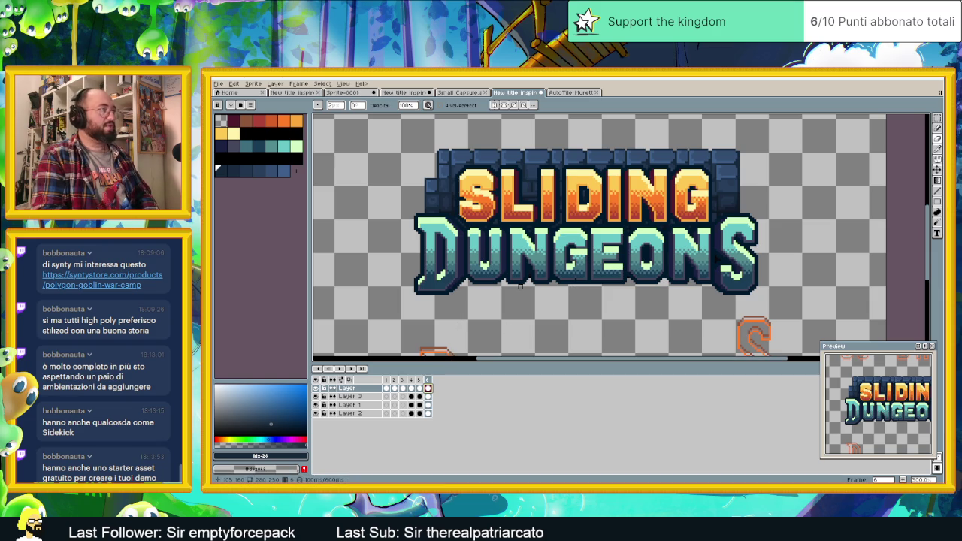
pyautogui.scroll(-1, 532, 277)
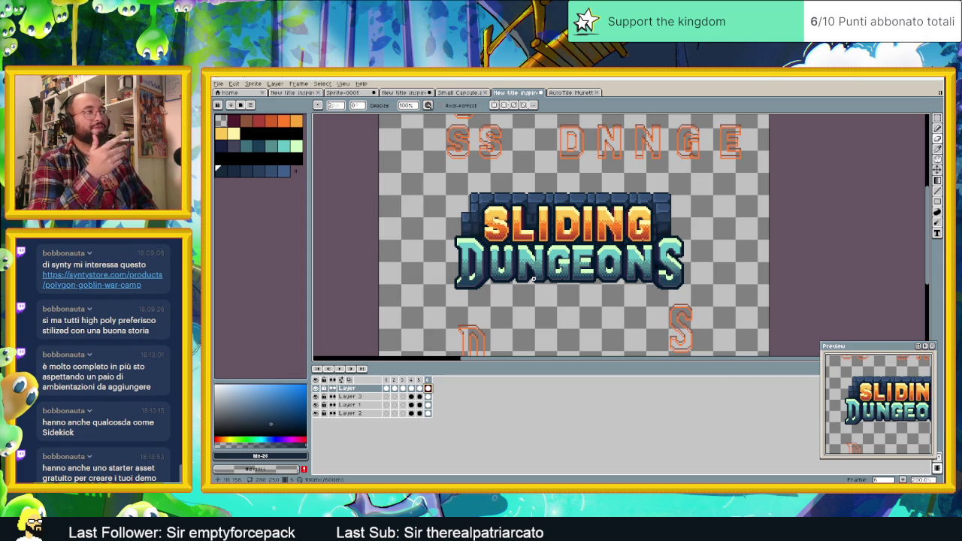
pyautogui.scroll(1, 542, 218)
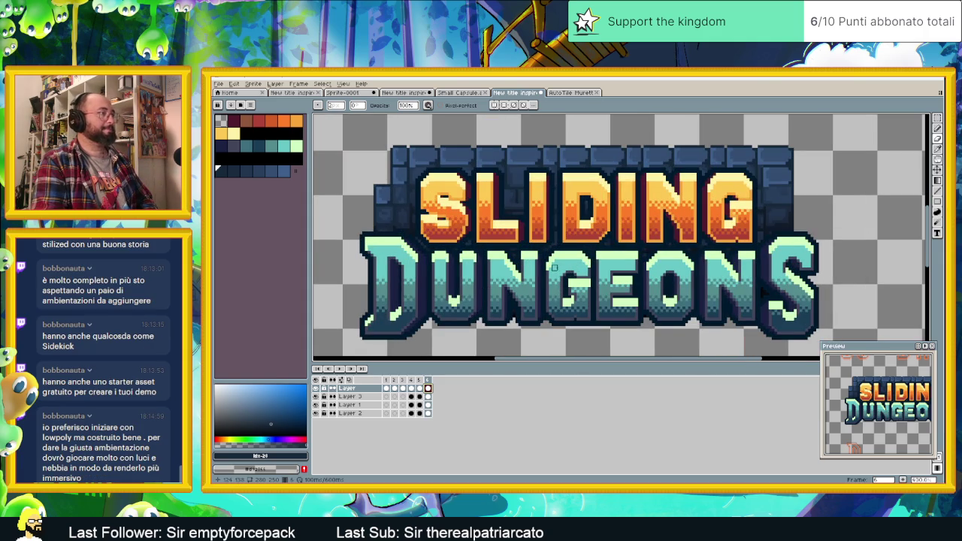
pyautogui.scroll(-1, 632, 256)
pyautogui.scroll(1, 624, 263)
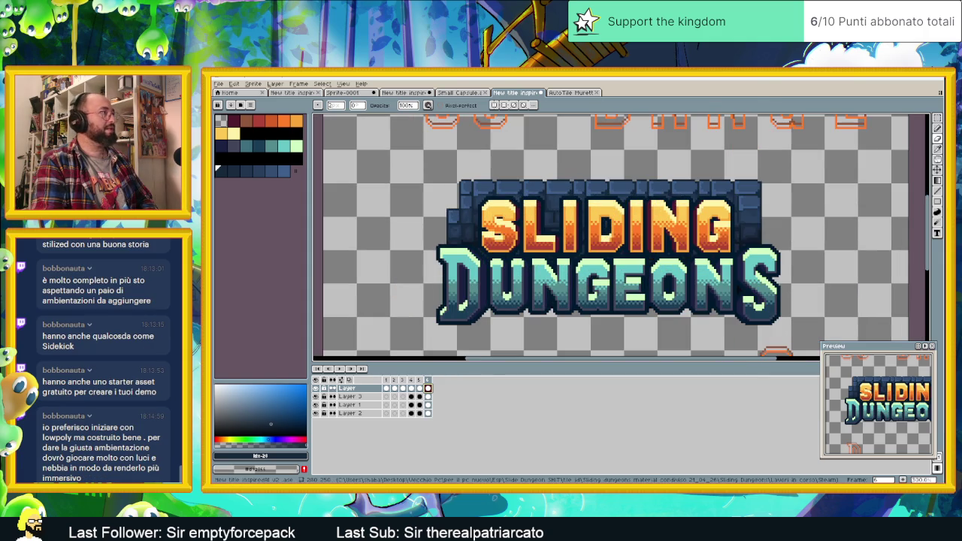
pyautogui.click(460, 92)
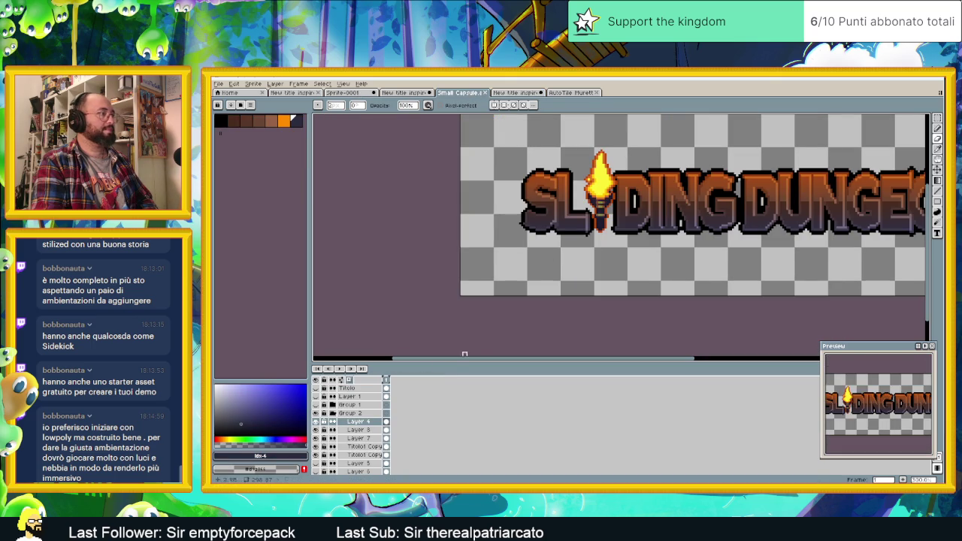
pyautogui.press('ctrl')
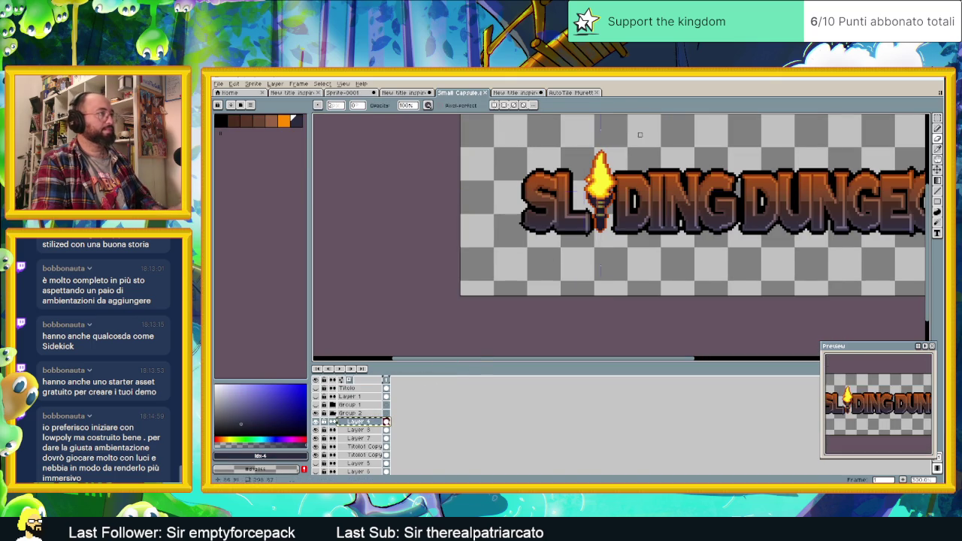
pyautogui.hotkey('ctrl', 'Tab')
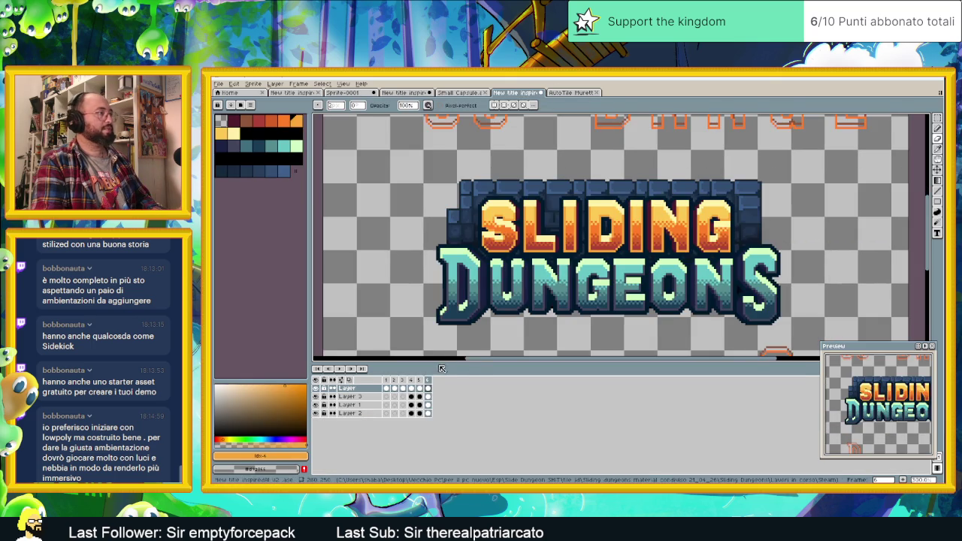
# Step: Add a new layer and, on frame 4, move the torch onto the I of SLIDING
pyautogui.hotkey('shift', 'n')
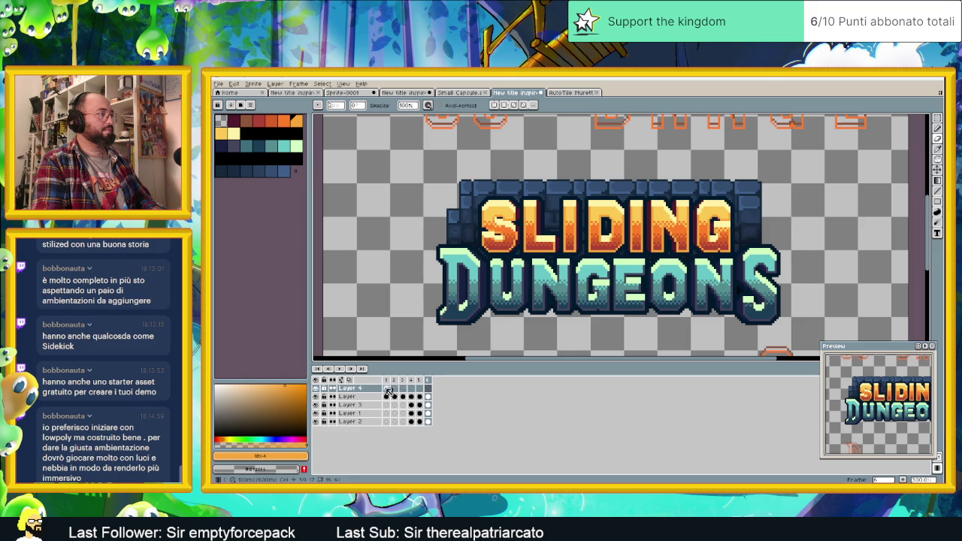
pyautogui.click(386, 388)
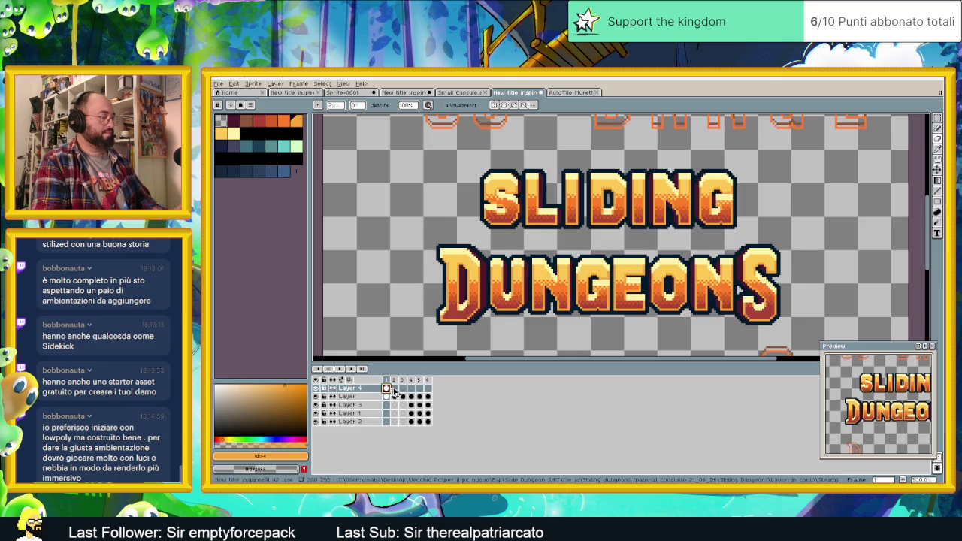
pyautogui.click(411, 388)
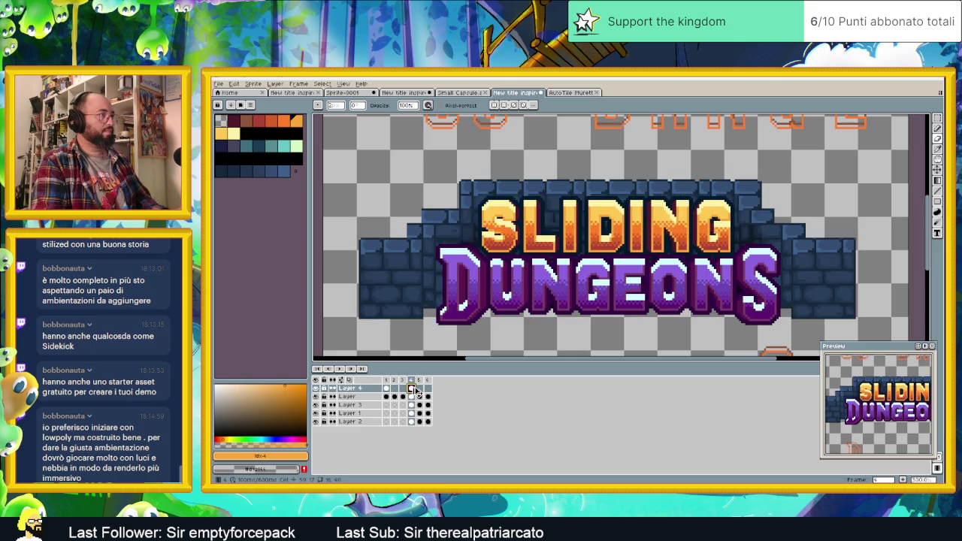
pyautogui.scroll(-1, 541, 278)
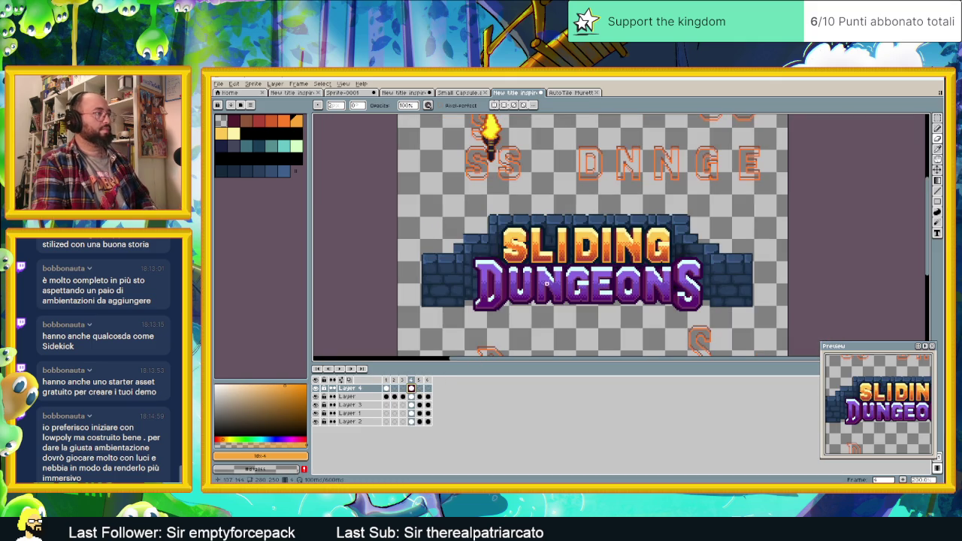
pyautogui.click(937, 170)
pyautogui.moveTo(542, 179)
pyautogui.mouseDown()
pyautogui.moveTo(612, 250)
pyautogui.moveTo(615, 270)
pyautogui.mouseUp()
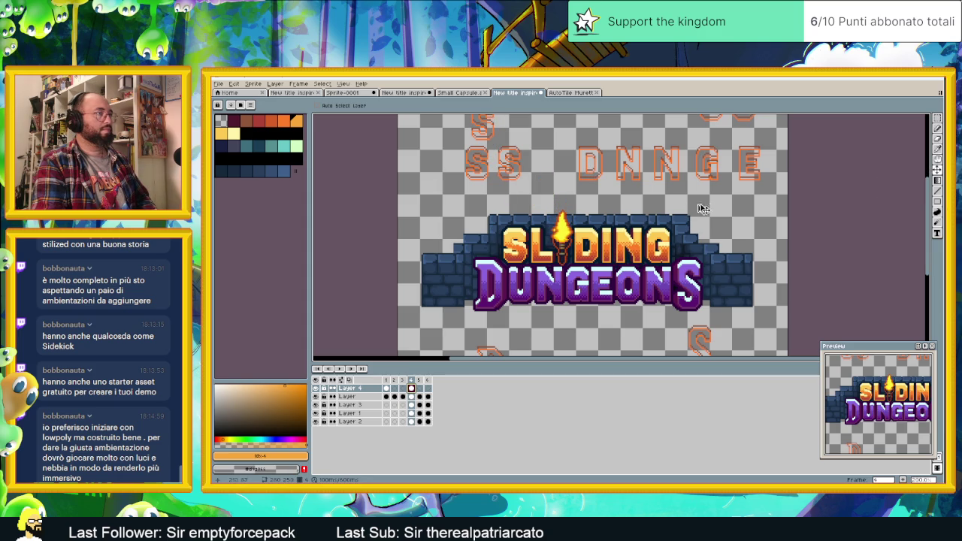
# Step: Switch to rectangular selection and compare the wall in frames 4, 5 and 6
pyautogui.click(936, 118)
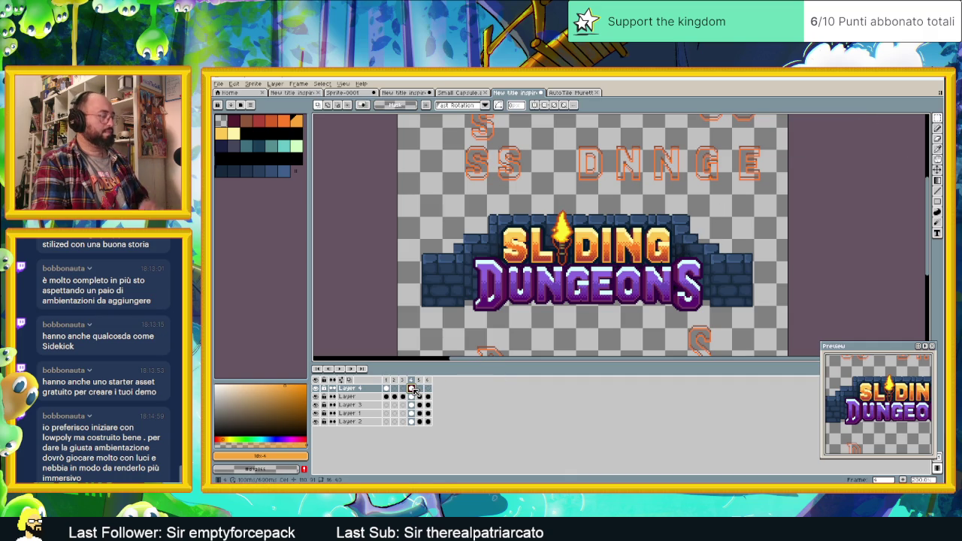
pyautogui.click(420, 388)
pyautogui.click(429, 388)
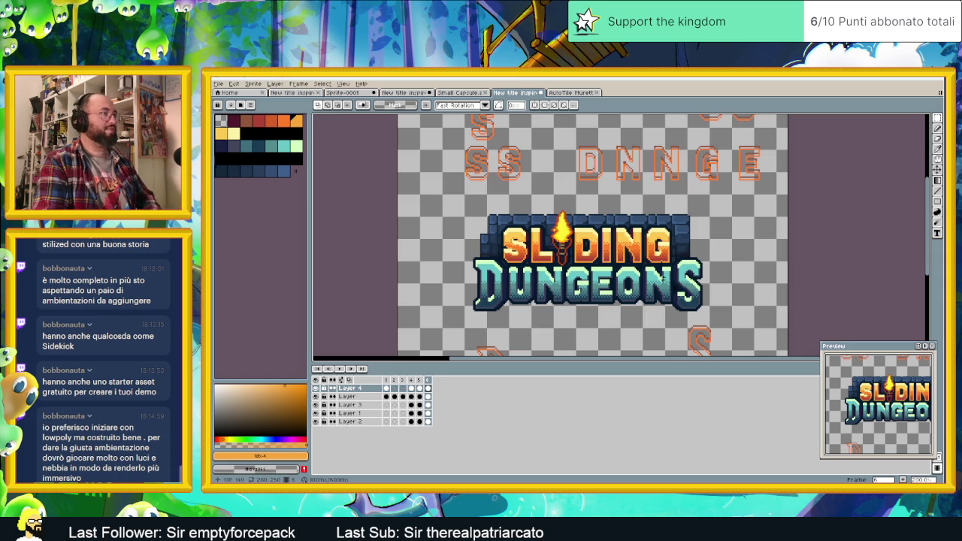
pyautogui.click(411, 381)
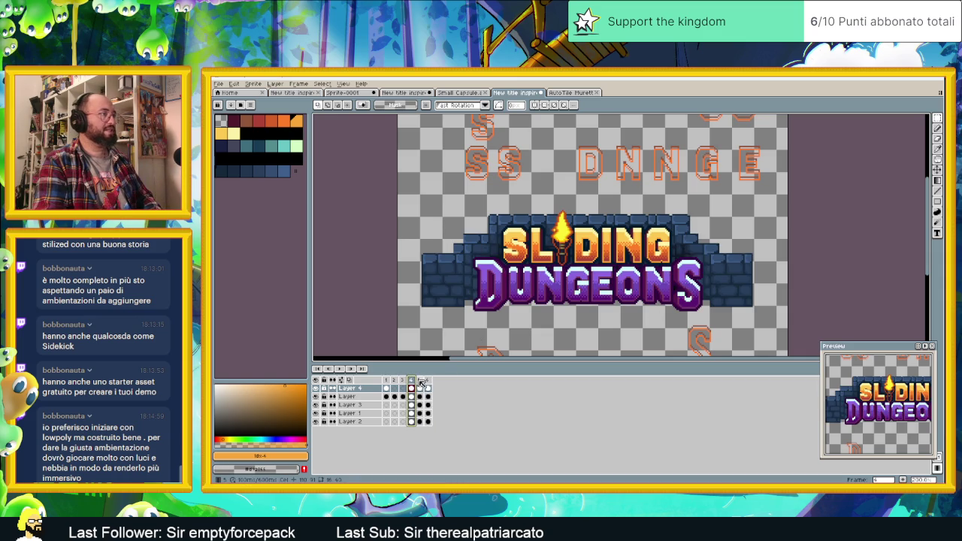
pyautogui.click(420, 381)
pyautogui.click(411, 380)
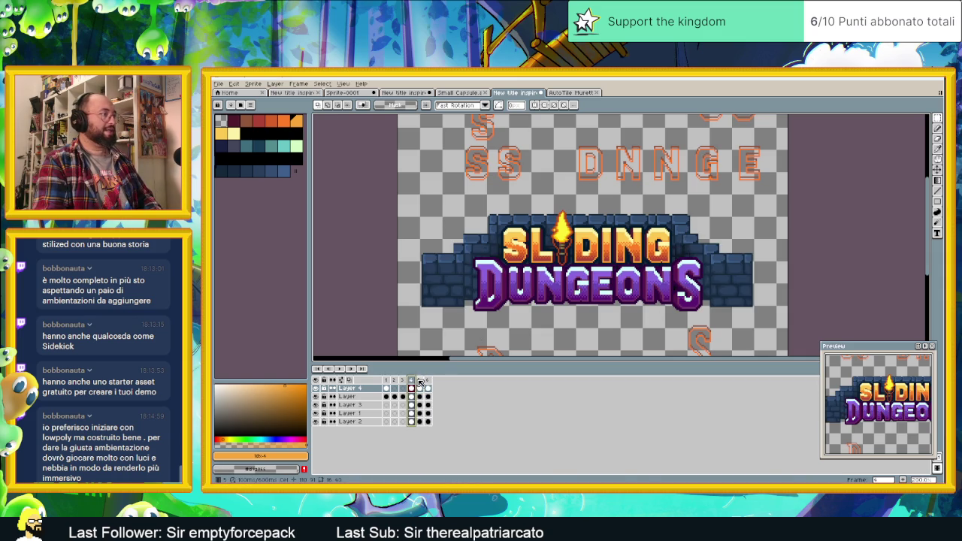
pyautogui.click(420, 381)
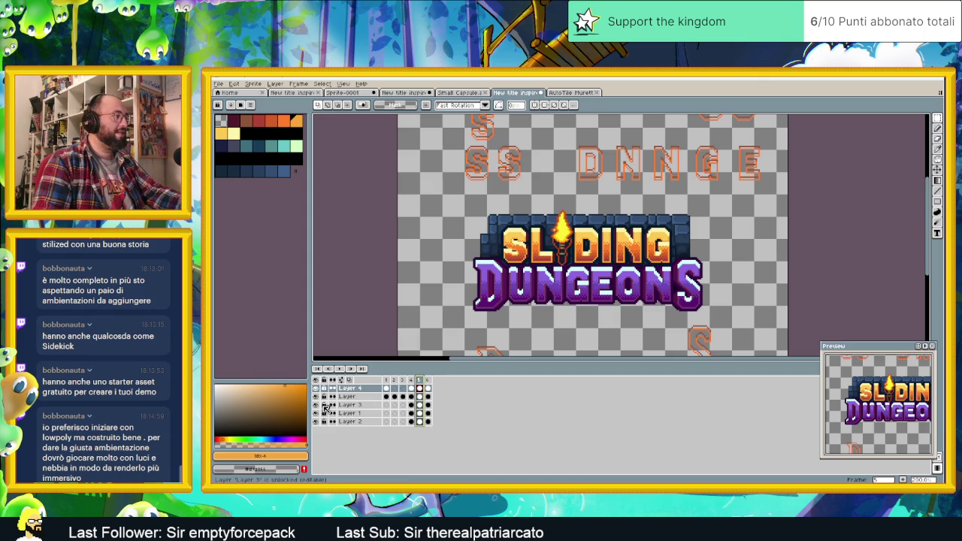
pyautogui.click(429, 384)
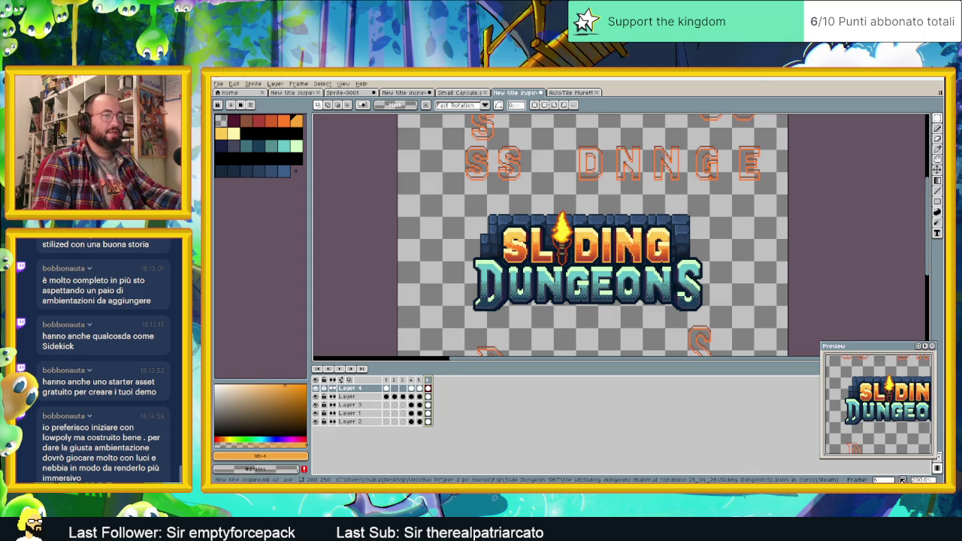
# Step: Add frame 7 and delete its wall-layer cels, leaving the title on transparency
pyautogui.hotkey('alt', 'n')
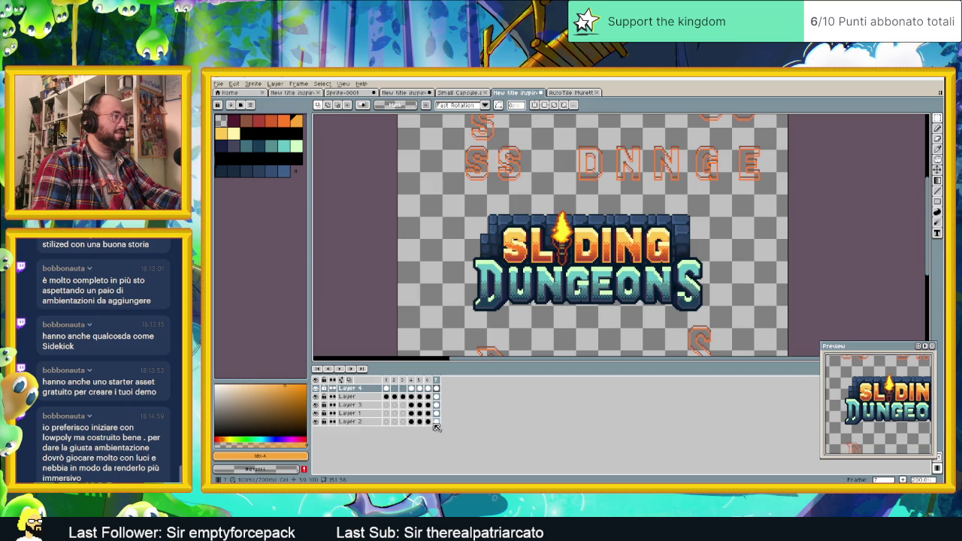
pyautogui.moveTo(436, 421); pyautogui.dragTo(436, 404)
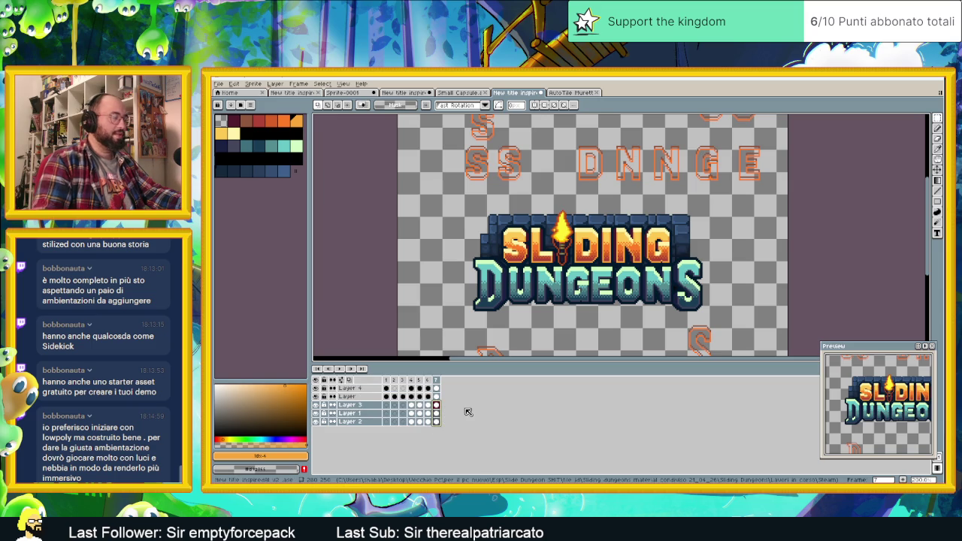
pyautogui.press('Delete')
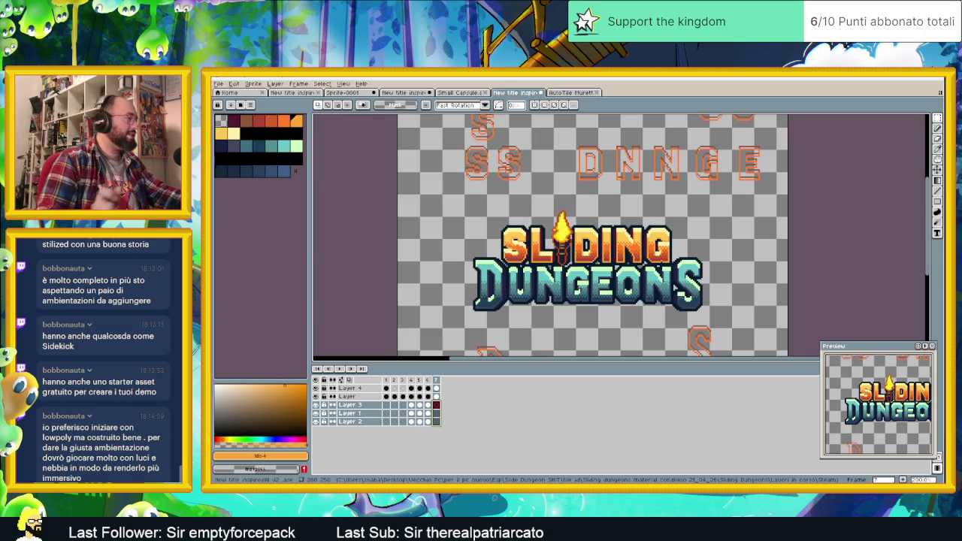
pyautogui.scroll(1, 588, 224)
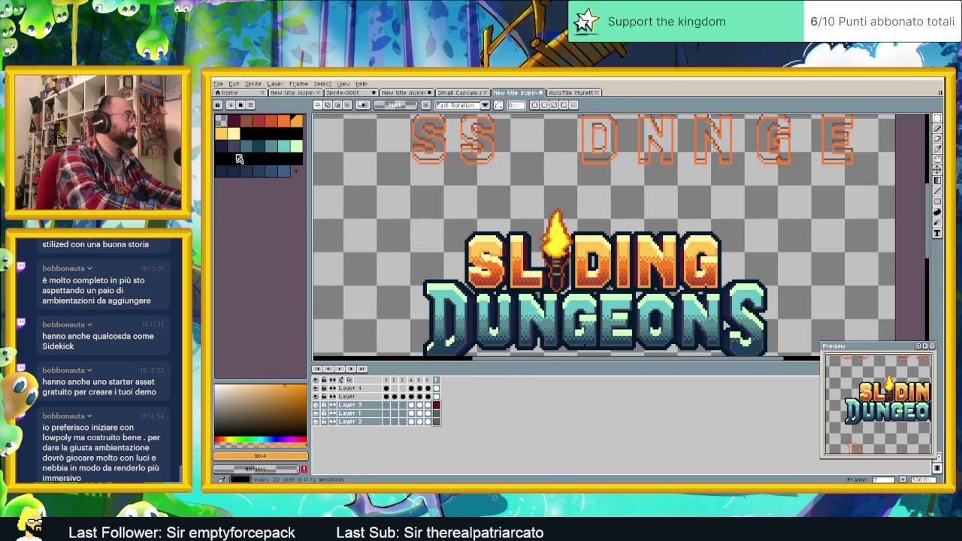
# Step: Pick red, choose the Pencil at brush size 1, and review the brush shape and dynamics options
pyautogui.click(260, 126)
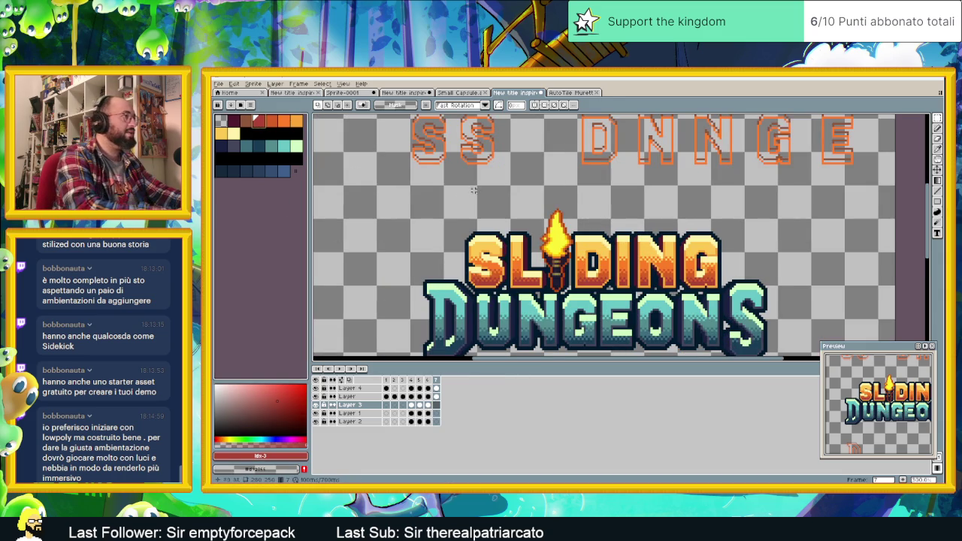
pyautogui.click(937, 129)
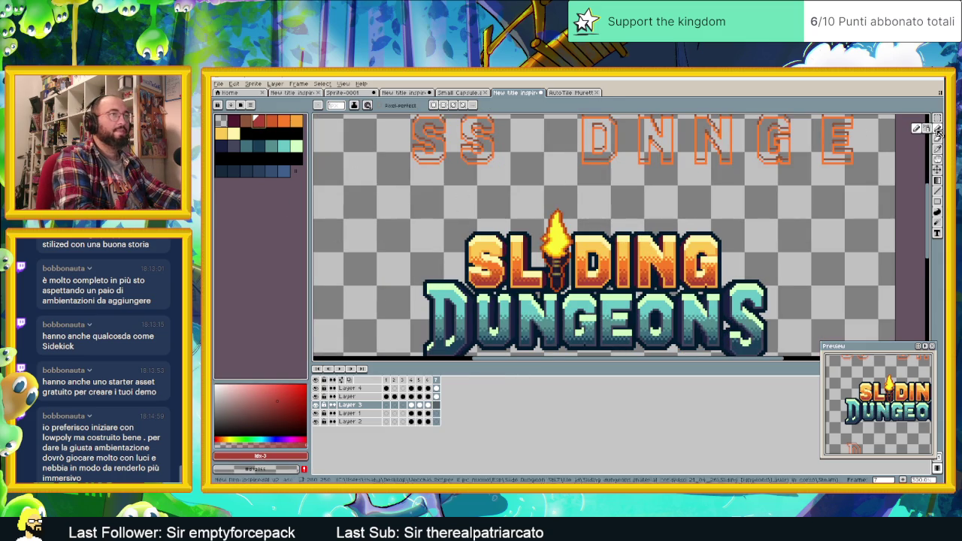
pyautogui.click(335, 105)
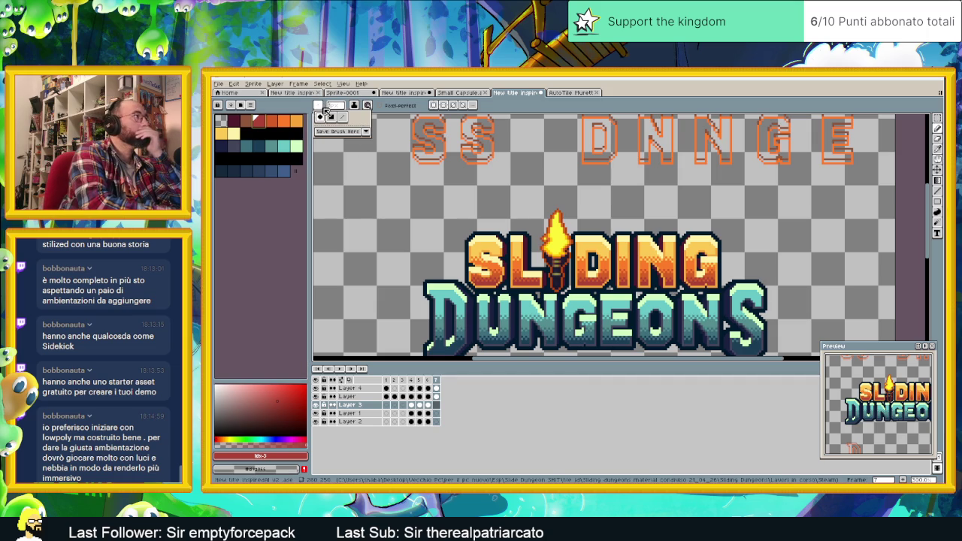
pyautogui.click(338, 107)
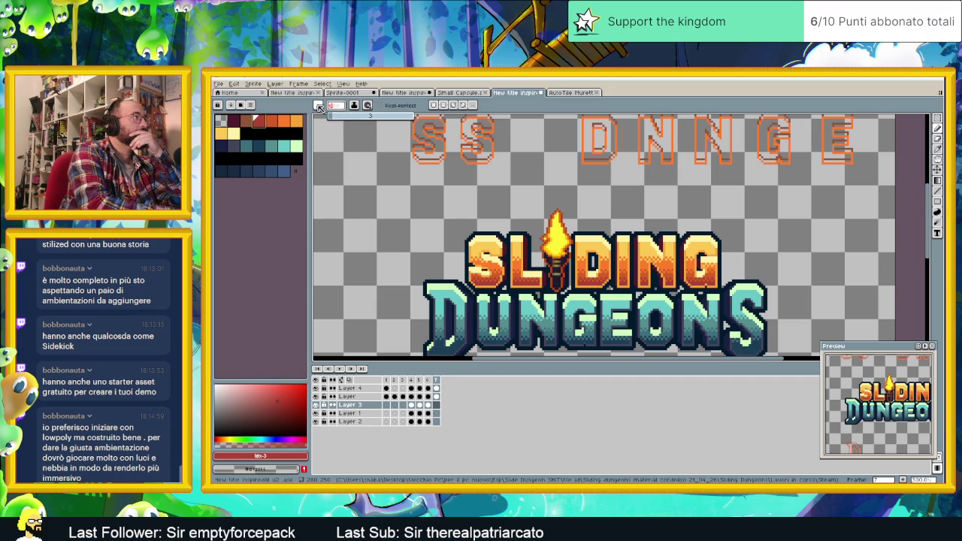
pyautogui.click(318, 107)
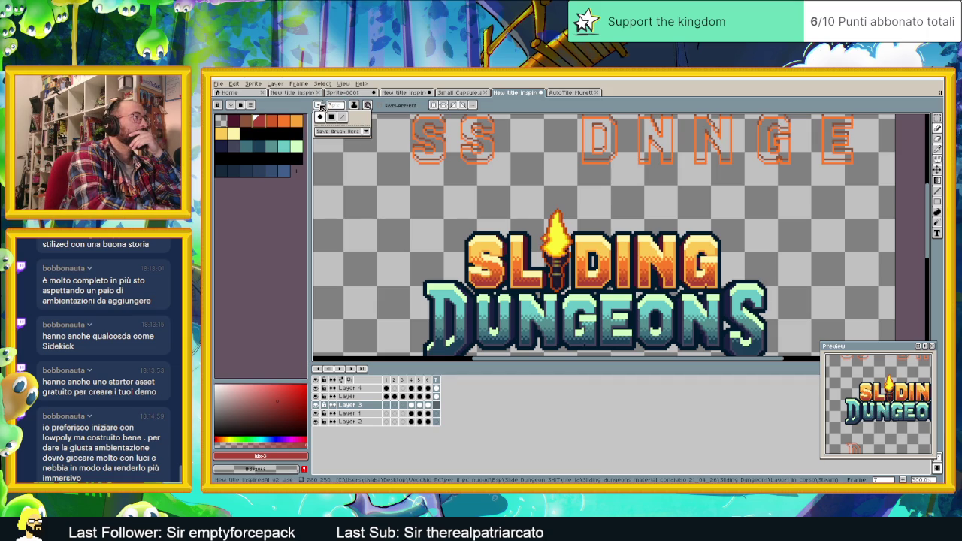
pyautogui.click(367, 105)
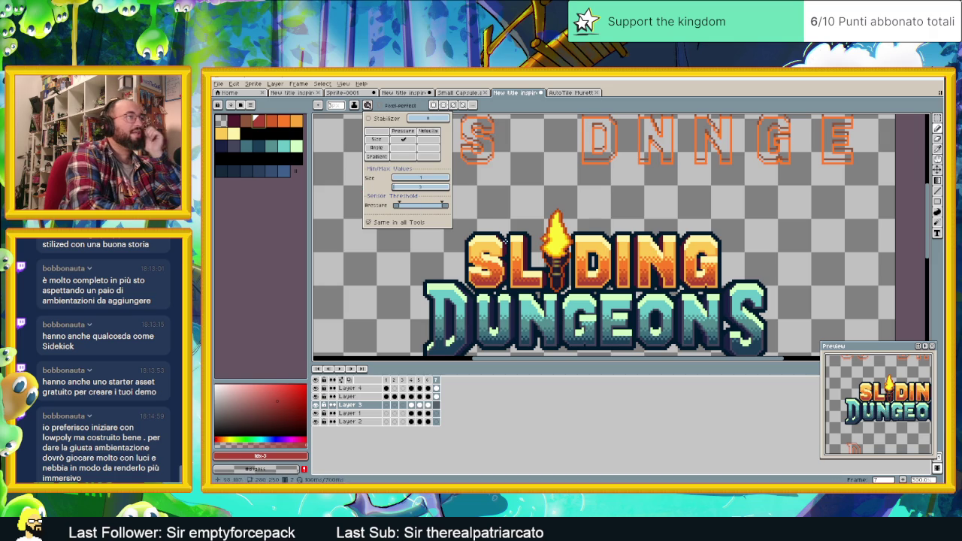
pyautogui.click(494, 222)
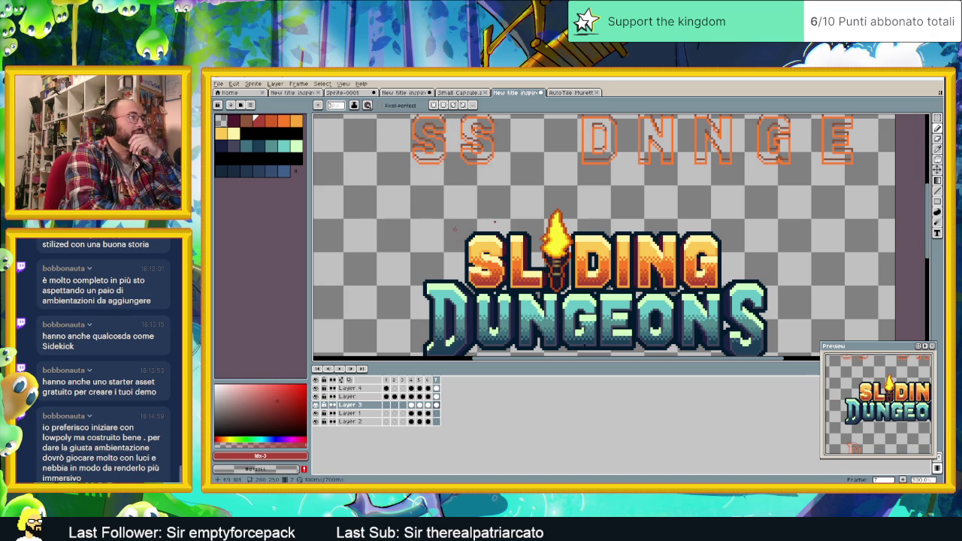
# Step: Sketch red brick outlines from left of SLIDING, along its top, and past the torch
pyautogui.moveTo(458, 215); pyautogui.dragTo(491, 220)
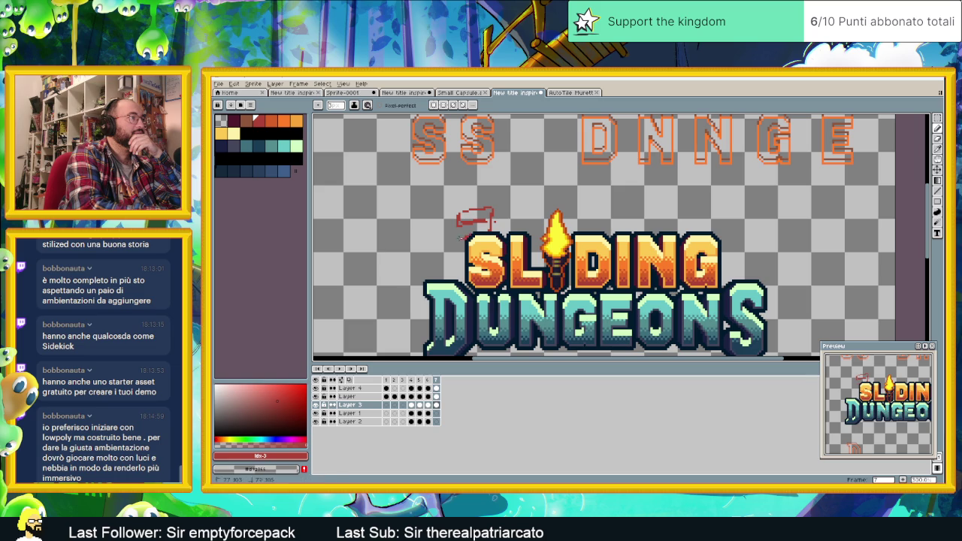
pyautogui.moveTo(458, 239)
pyautogui.mouseDown()
pyautogui.moveTo(457, 226)
pyautogui.moveTo(446, 231)
pyautogui.moveTo(451, 247)
pyautogui.moveTo(456, 237)
pyautogui.mouseUp()
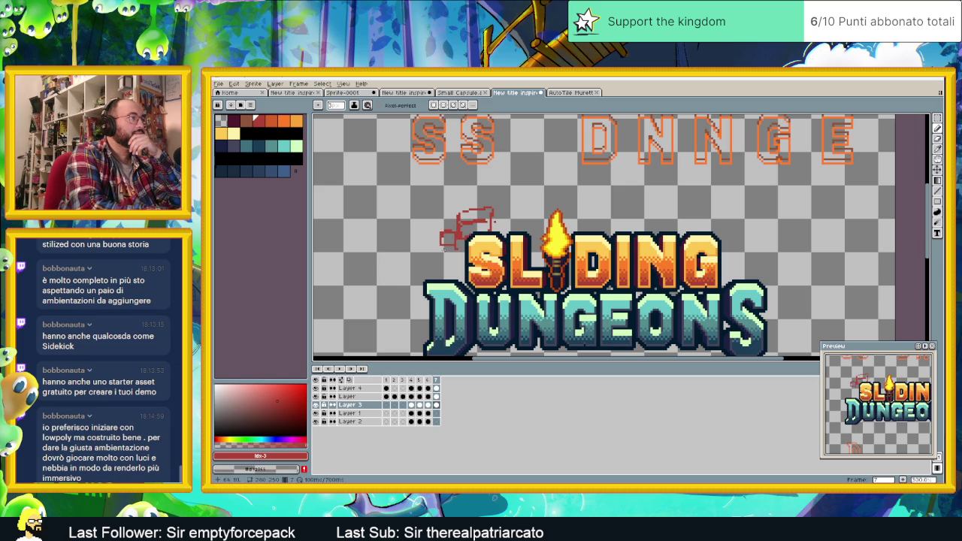
pyautogui.click(442, 254)
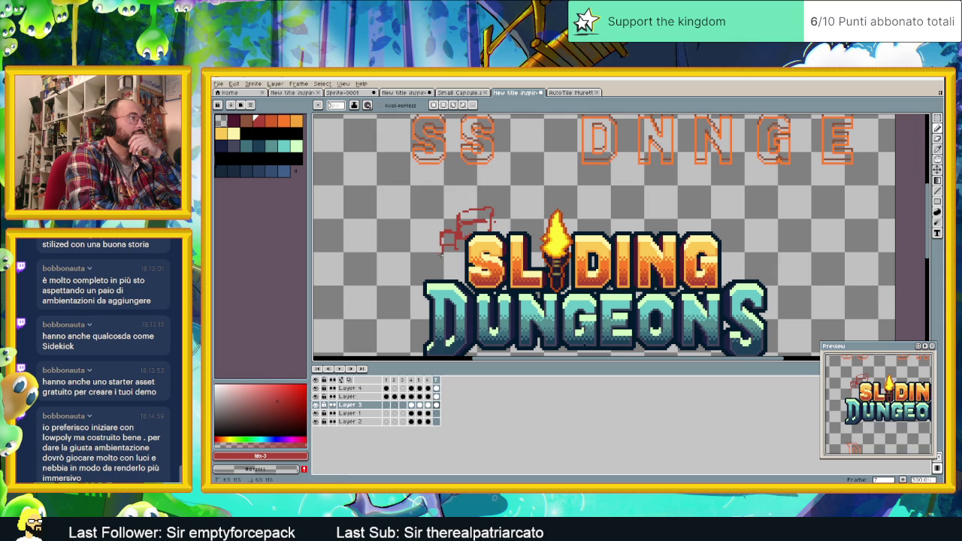
pyautogui.moveTo(433, 267); pyautogui.dragTo(453, 260)
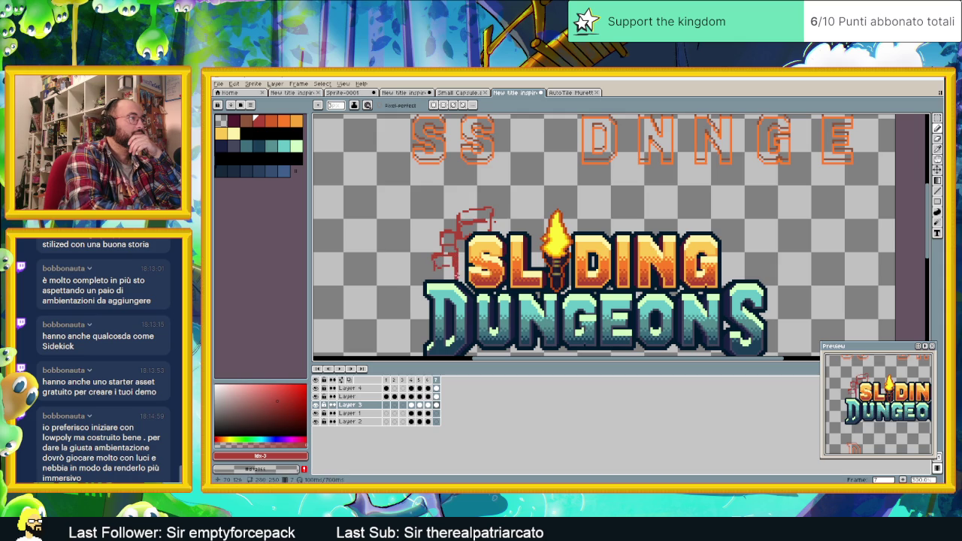
pyautogui.moveTo(437, 273); pyautogui.dragTo(434, 272)
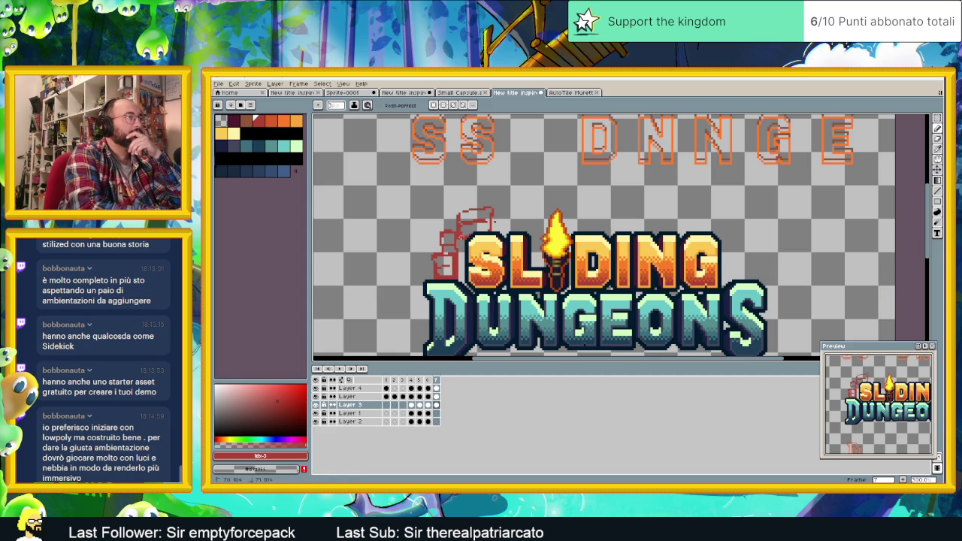
pyautogui.moveTo(495, 222); pyautogui.dragTo(514, 223)
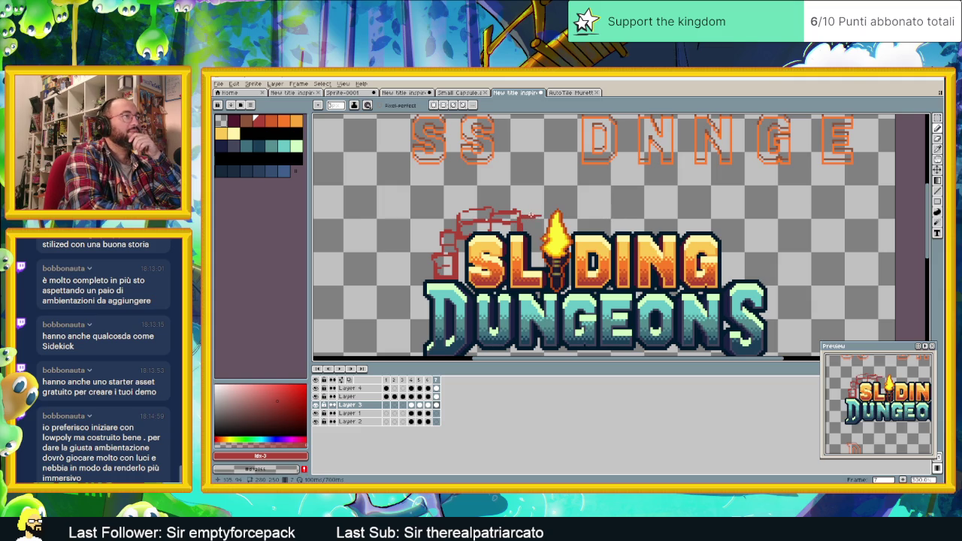
pyautogui.moveTo(532, 218)
pyautogui.mouseDown()
pyautogui.moveTo(550, 197)
pyautogui.moveTo(579, 217)
pyautogui.mouseUp()
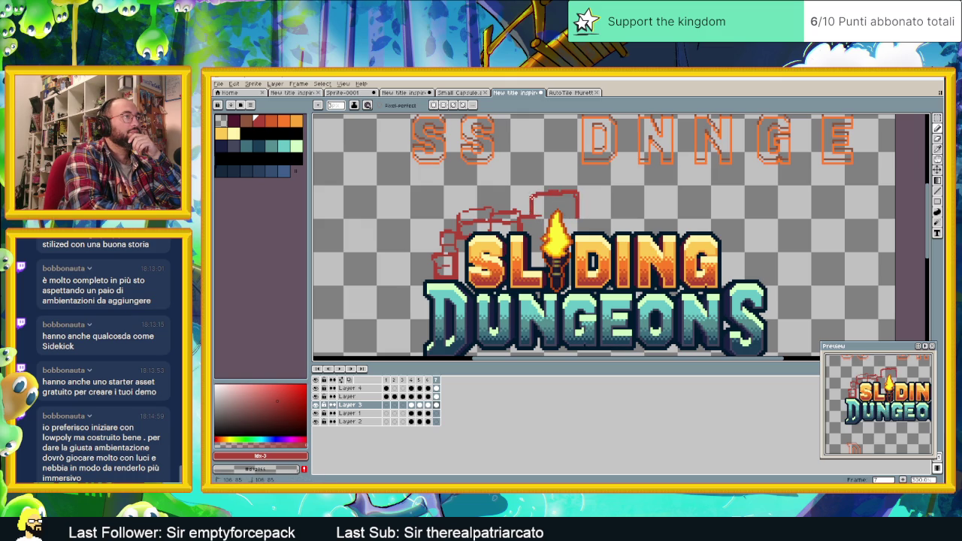
pyautogui.moveTo(535, 214); pyautogui.dragTo(554, 214)
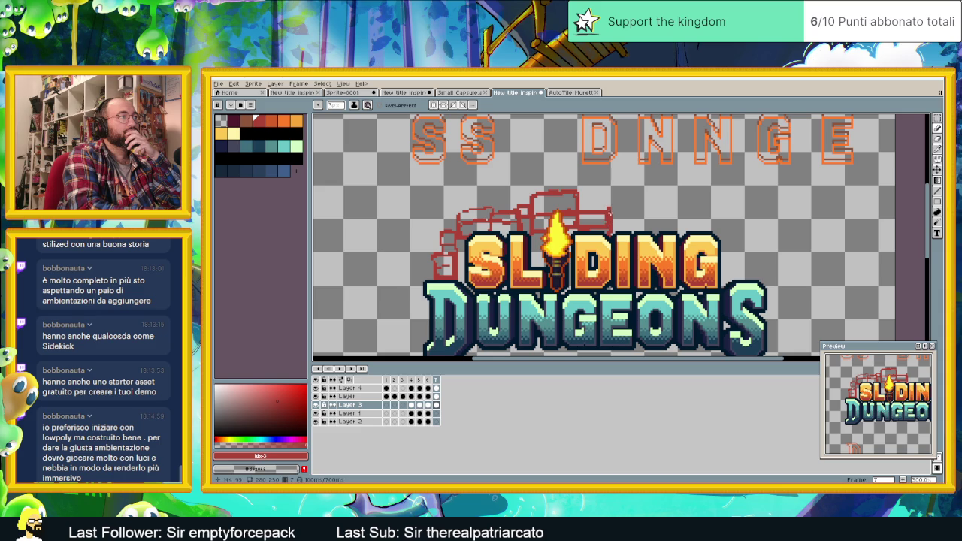
pyautogui.moveTo(621, 203)
pyautogui.mouseDown()
pyautogui.moveTo(644, 201)
pyautogui.moveTo(645, 218)
pyautogui.moveTo(612, 218)
pyautogui.moveTo(669, 219)
pyautogui.moveTo(668, 204)
pyautogui.moveTo(668, 219)
pyautogui.moveTo(696, 211)
pyautogui.moveTo(702, 223)
pyautogui.moveTo(669, 222)
pyautogui.mouseUp()
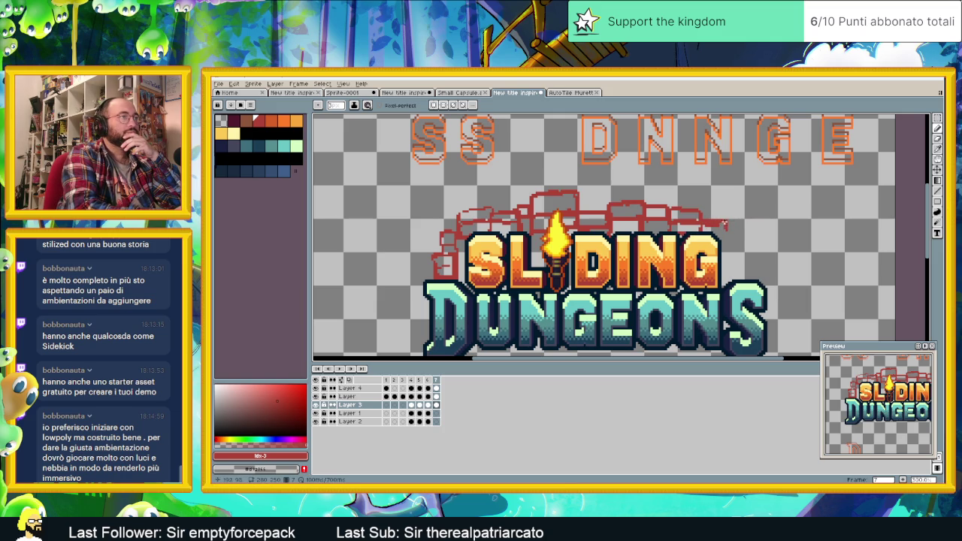
# Step: Draw red brick strokes down the right end of the wall and beside the D of DUNGEONS
pyautogui.moveTo(729, 222)
pyautogui.mouseDown()
pyautogui.moveTo(705, 230)
pyautogui.moveTo(734, 252)
pyautogui.mouseUp()
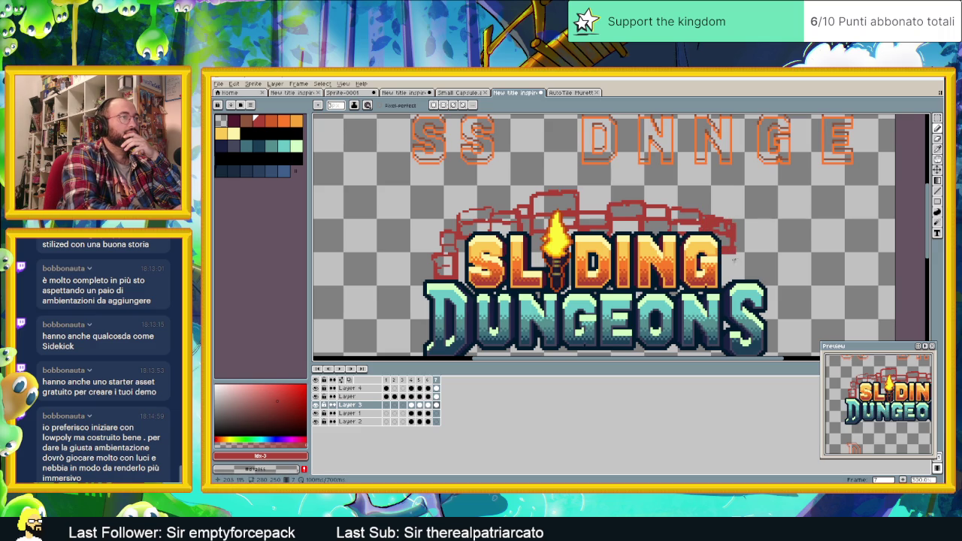
pyautogui.moveTo(733, 251)
pyautogui.mouseDown()
pyautogui.moveTo(730, 273)
pyautogui.moveTo(744, 239)
pyautogui.moveTo(753, 263)
pyautogui.moveTo(736, 266)
pyautogui.mouseUp()
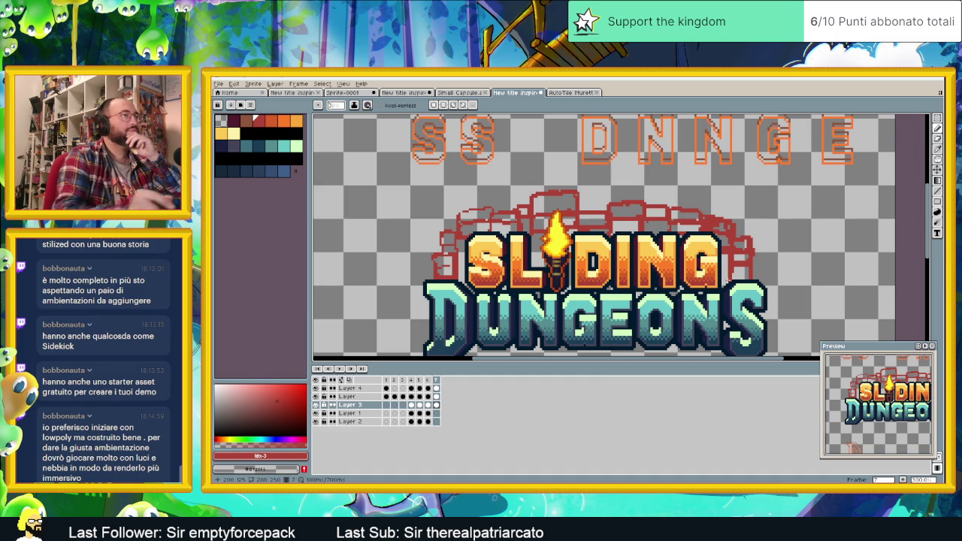
pyautogui.scroll(-3, 770, 288)
pyautogui.scroll(1, 770, 287)
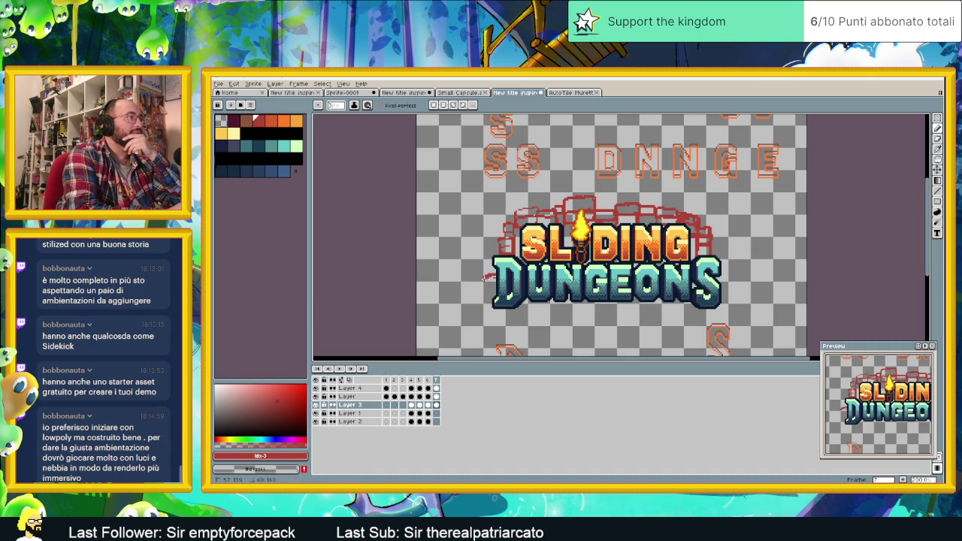
pyautogui.moveTo(482, 288)
pyautogui.mouseDown()
pyautogui.moveTo(484, 300)
pyautogui.moveTo(470, 297)
pyautogui.mouseUp()
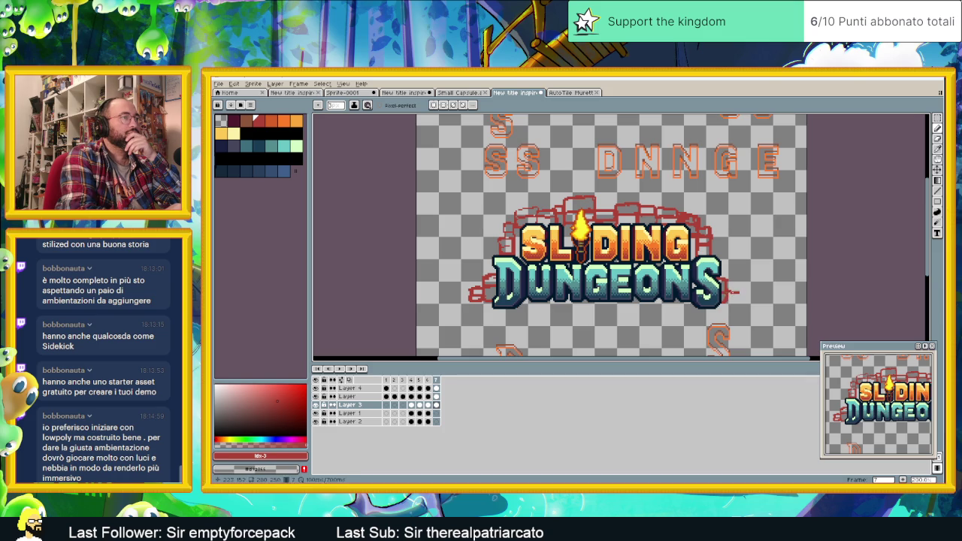
pyautogui.moveTo(736, 298); pyautogui.dragTo(727, 301)
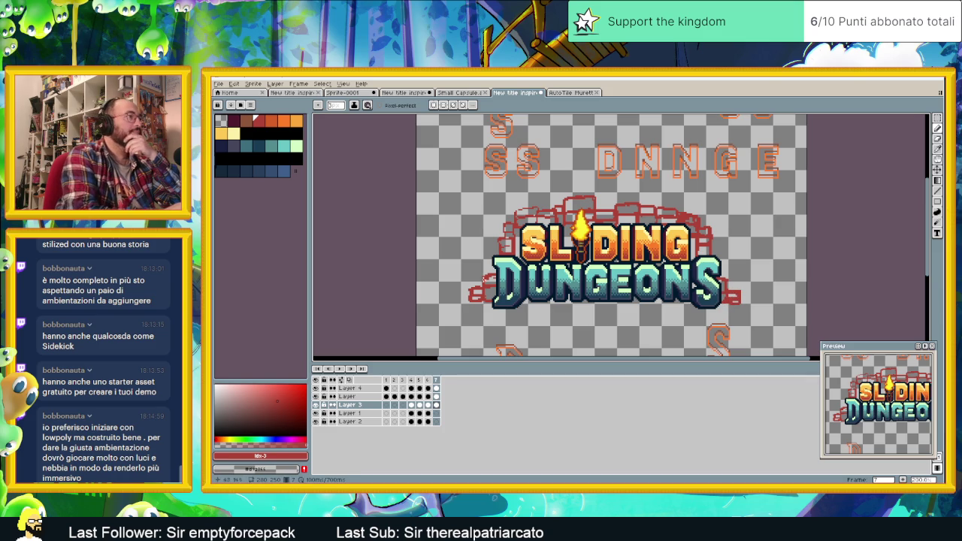
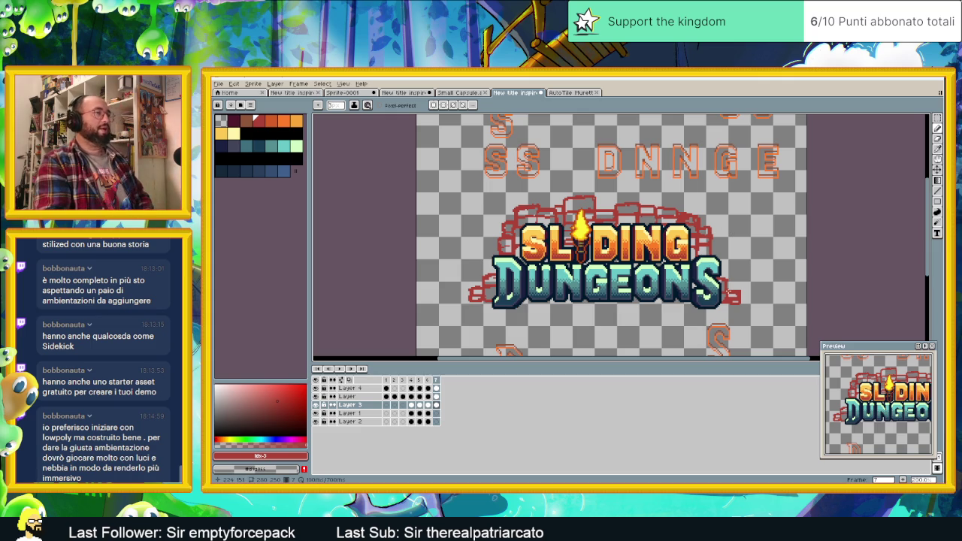
# Step: Compare frame 6 against frame 7's red arch outline and nudge the view
pyautogui.click(427, 380)
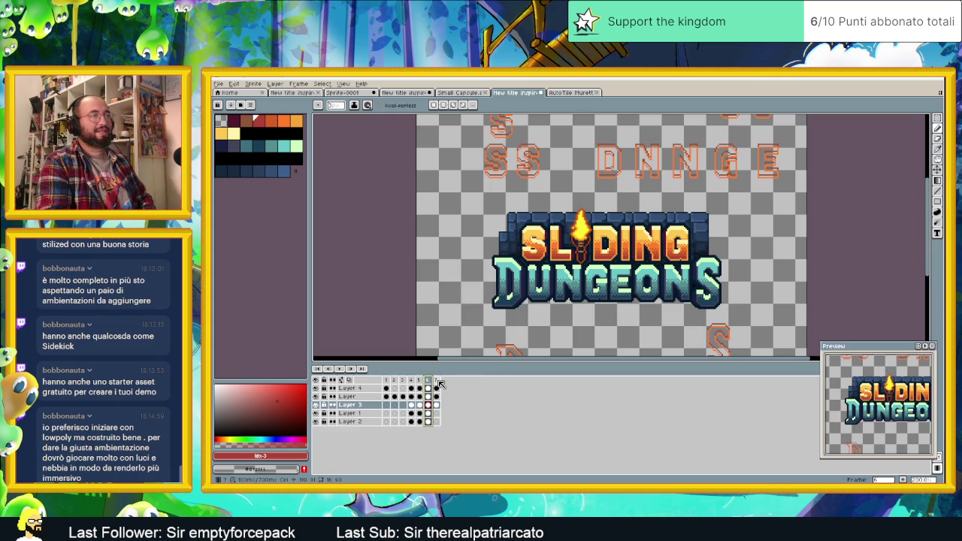
pyautogui.click(437, 381)
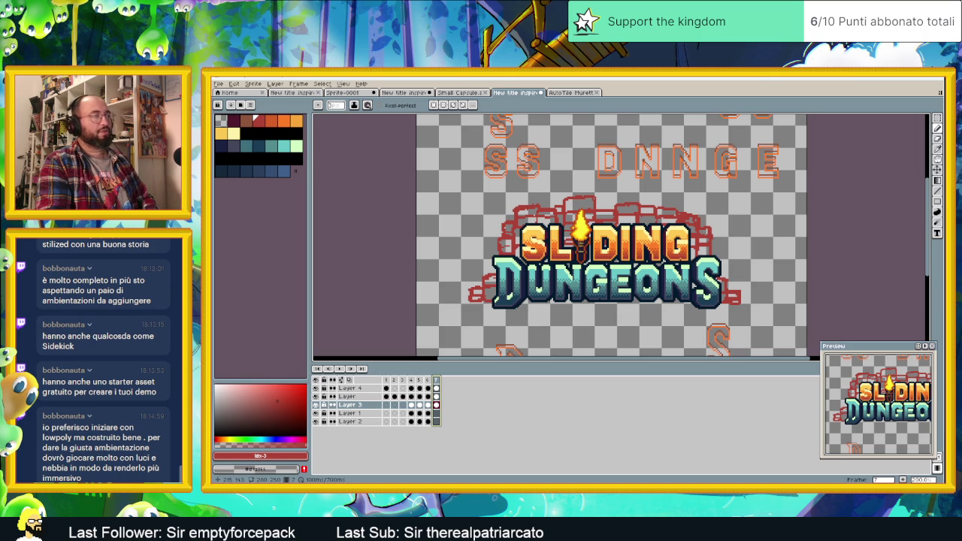
pyautogui.scroll(-2, 725, 270)
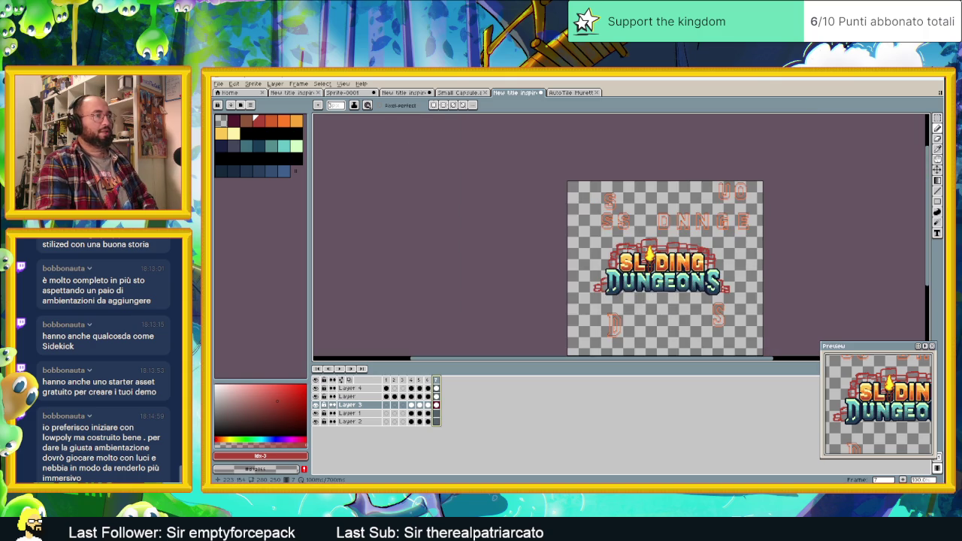
pyautogui.scroll(2, 723, 284)
pyautogui.moveTo(742, 286); pyautogui.dragTo(721, 278)
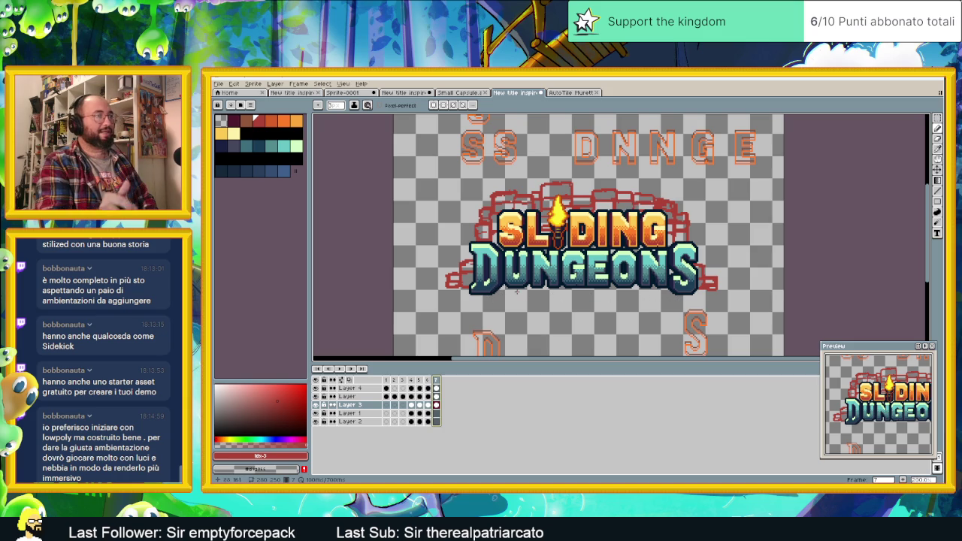
pyautogui.scroll(1, 518, 291)
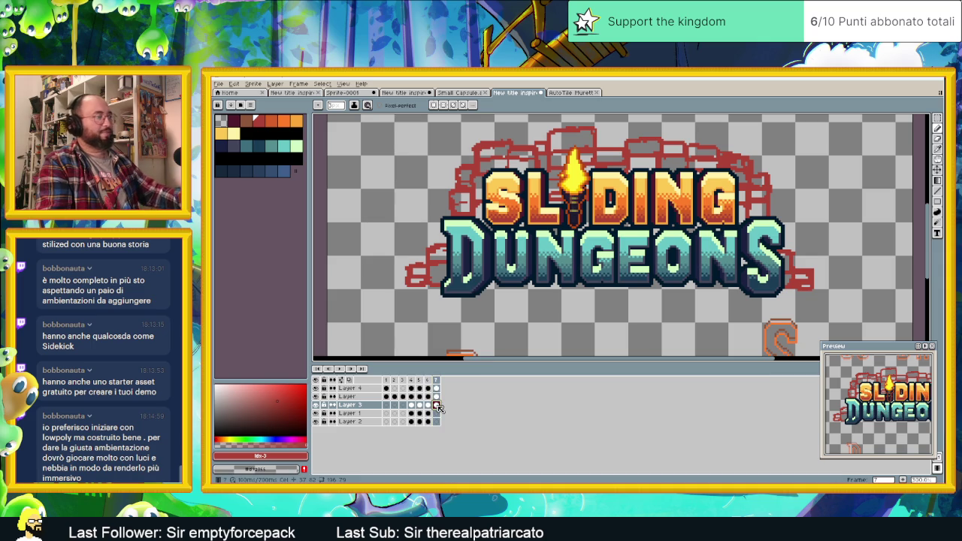
# Step: Toggle Layer 2 and Layer 3 visibility on frame 7 to compare the outlines
pyautogui.click(436, 422)
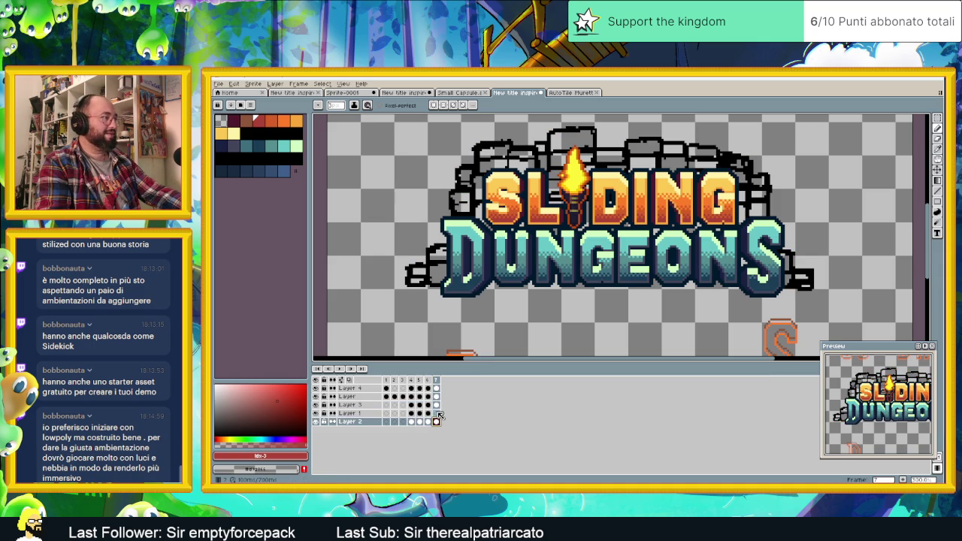
pyautogui.click(316, 423)
pyautogui.click(317, 422)
pyautogui.click(316, 422)
pyautogui.click(317, 422)
pyautogui.click(316, 422)
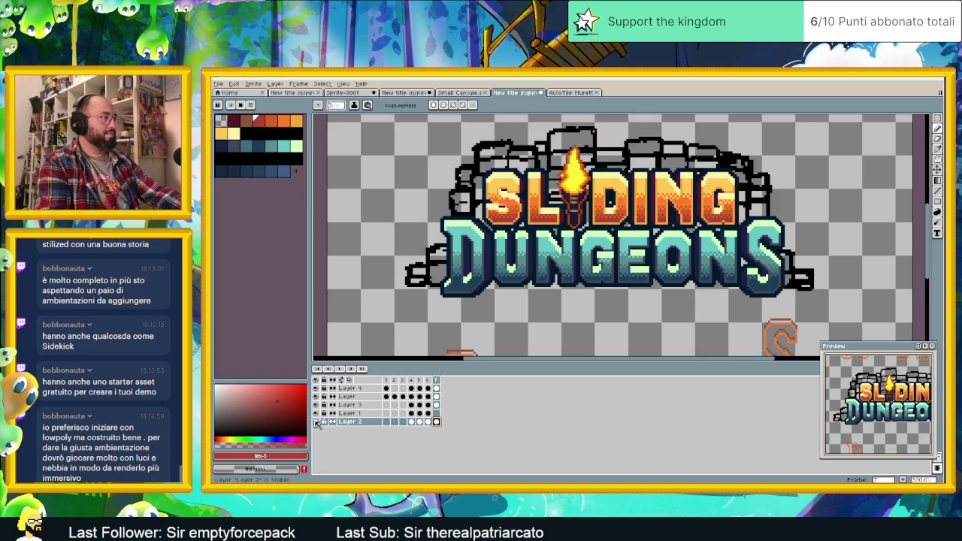
pyautogui.click(316, 405)
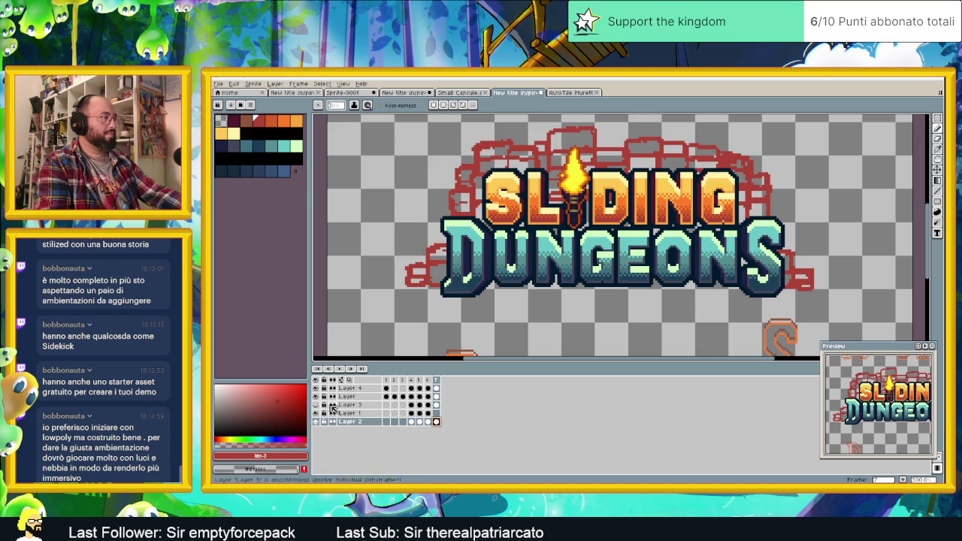
pyautogui.click(316, 406)
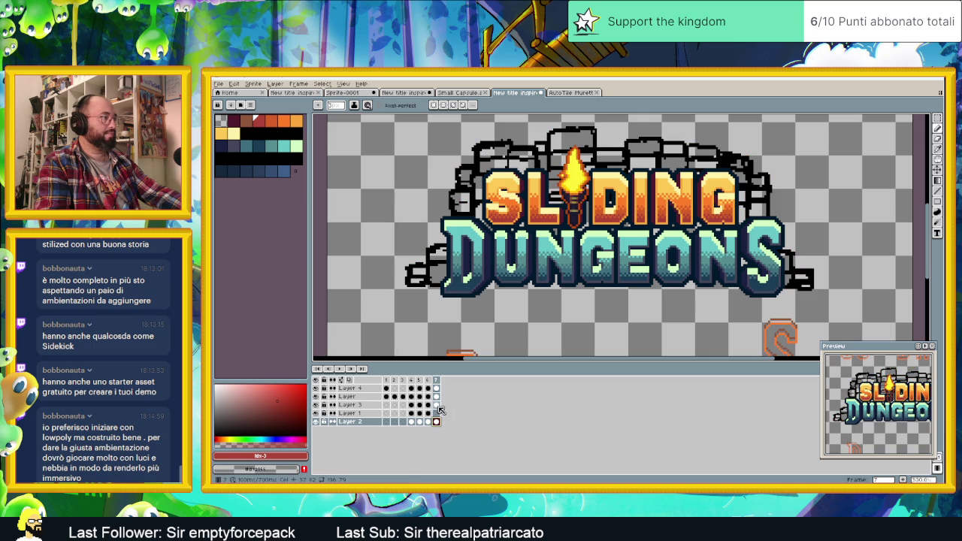
pyautogui.click(346, 406)
# Step: Check frame 6's filled brick wall, then select Layer 1's frame 7 cel
pyautogui.click(428, 379)
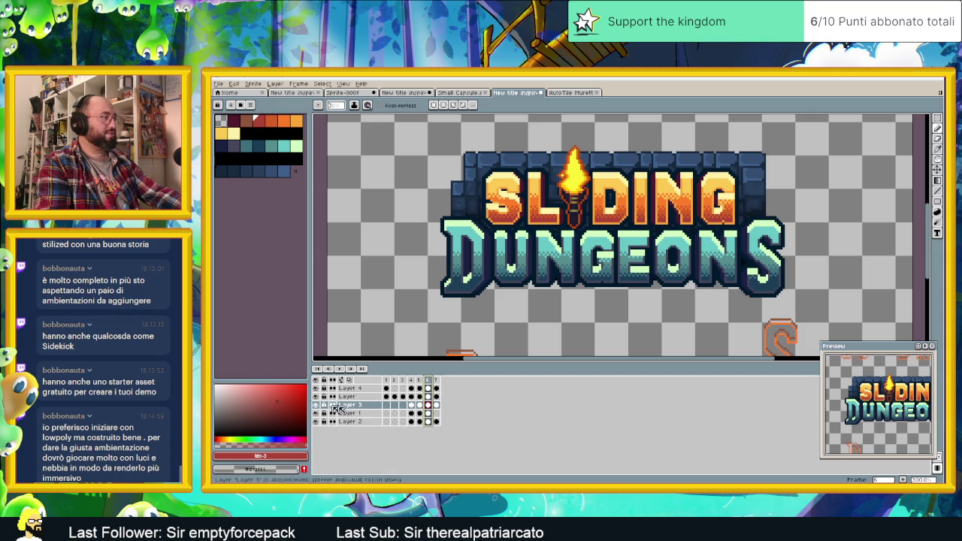
pyautogui.click(435, 406)
pyautogui.click(438, 413)
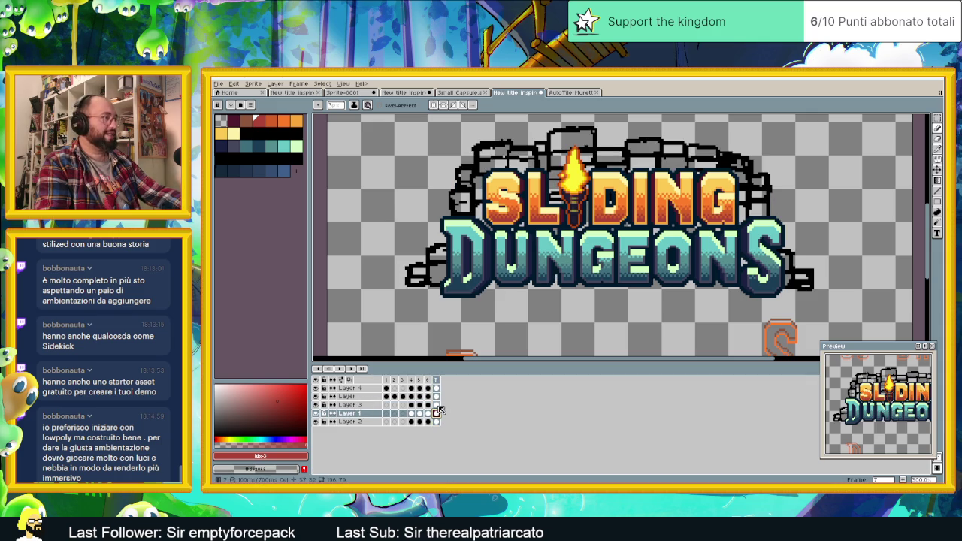
pyautogui.click(435, 405)
pyautogui.click(436, 413)
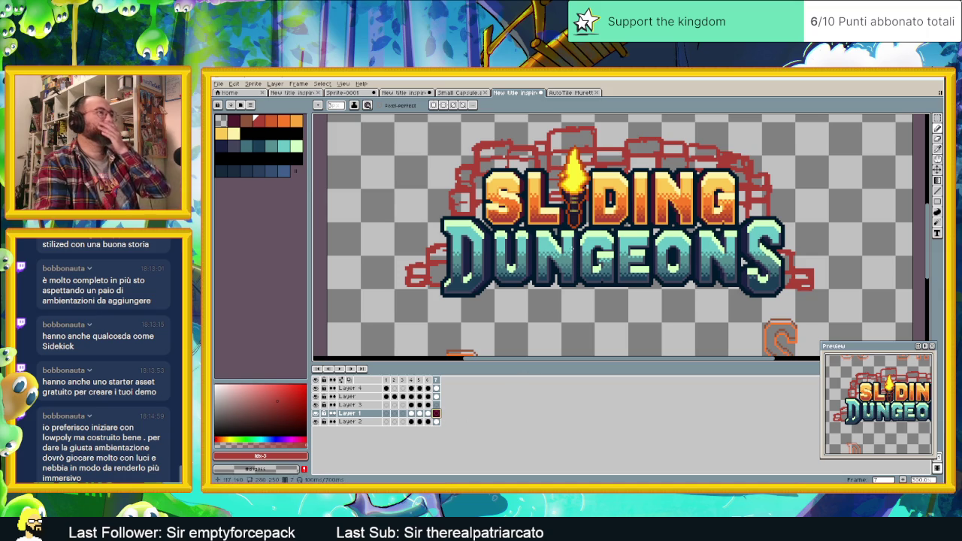
# Step: Centre the logo in the view and switch to the Paint Bucket tool
pyautogui.scroll(1, 504, 255)
pyautogui.moveTo(509, 242); pyautogui.dragTo(549, 284)
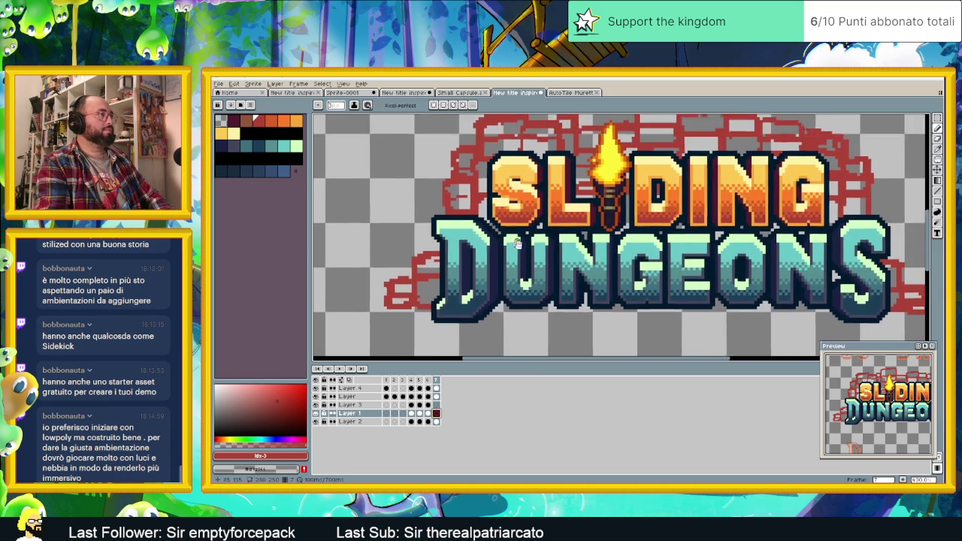
pyautogui.scroll(-1, 515, 248)
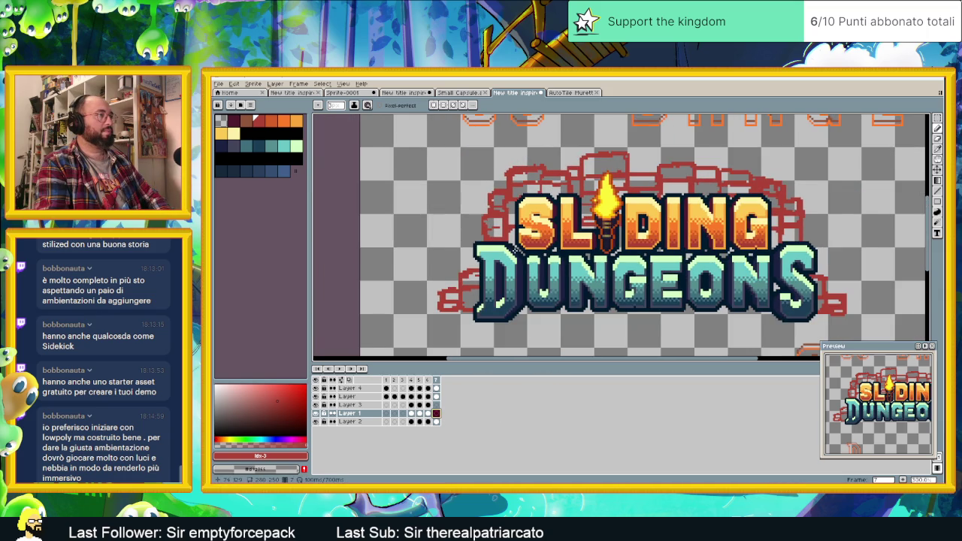
pyautogui.scroll(1, 515, 248)
pyautogui.moveTo(565, 255); pyautogui.dragTo(489, 248)
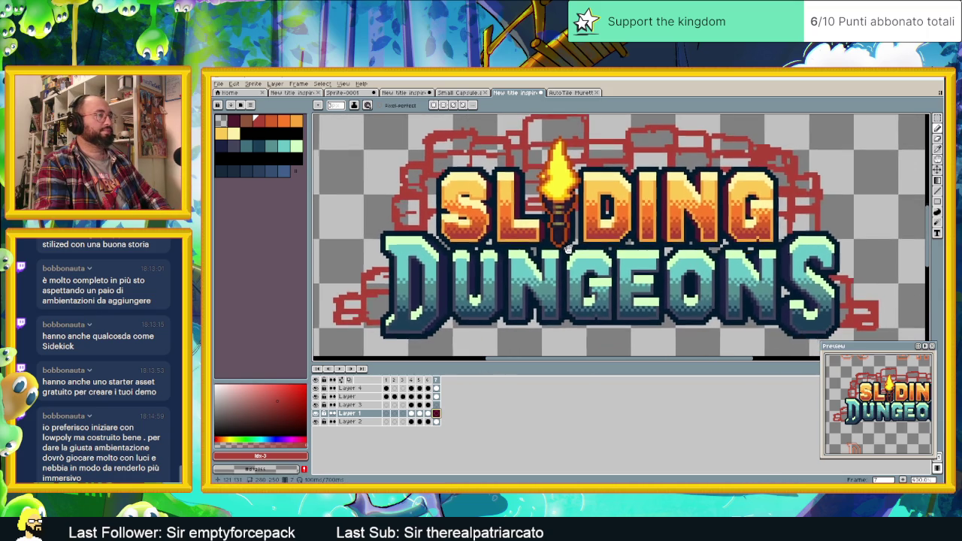
pyautogui.press('g')
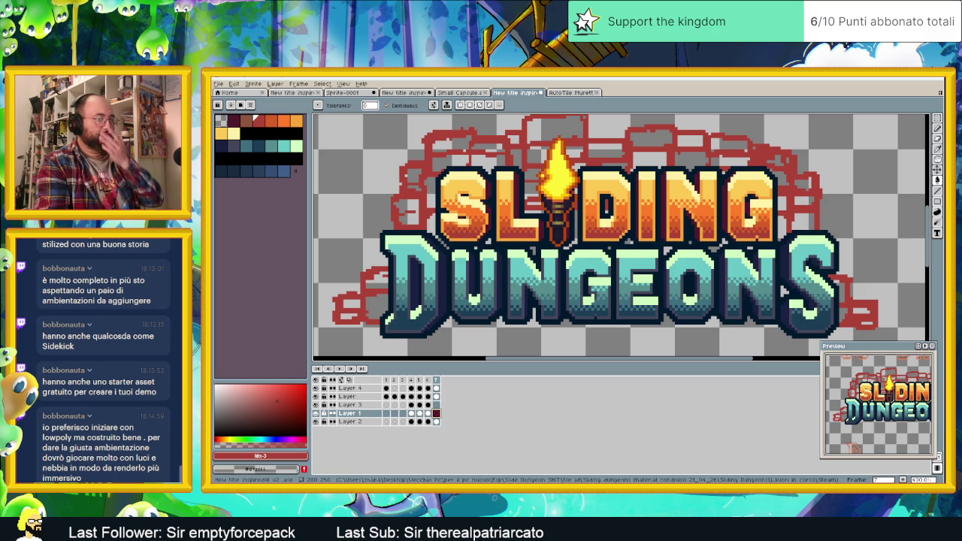
# Step: Switch to File Explorer and open the HomeTown folder
pyautogui.hotkey('alt', 'Tab')
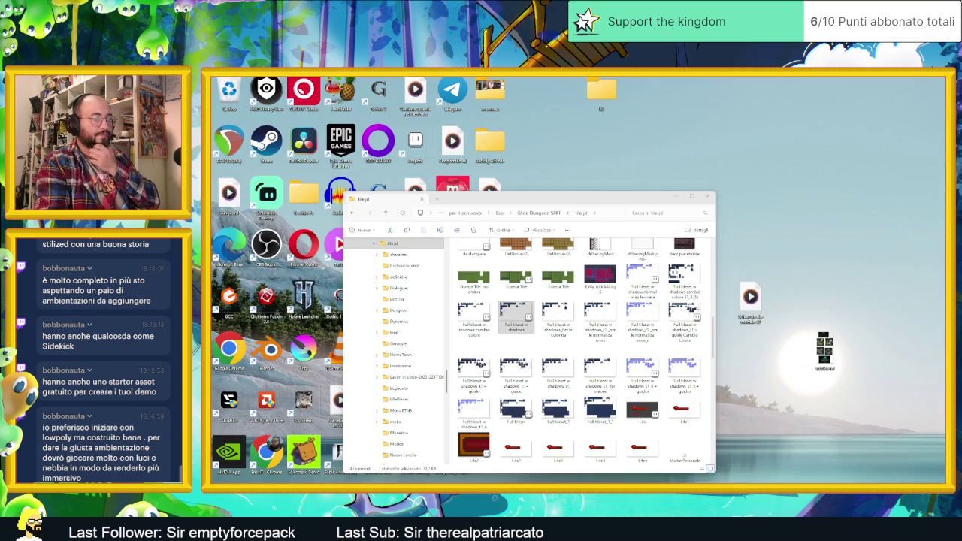
pyautogui.scroll(5, 617, 338)
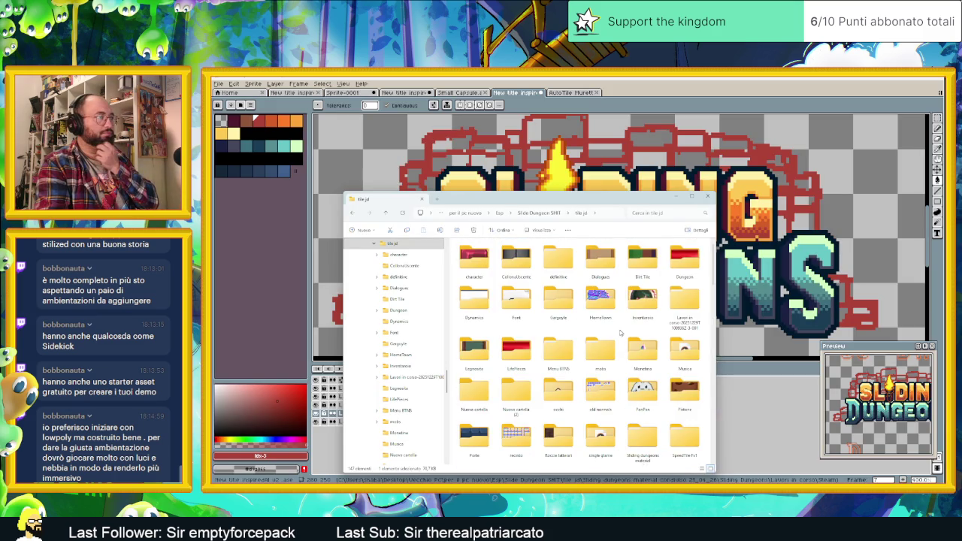
pyautogui.scroll(-2, 601, 345)
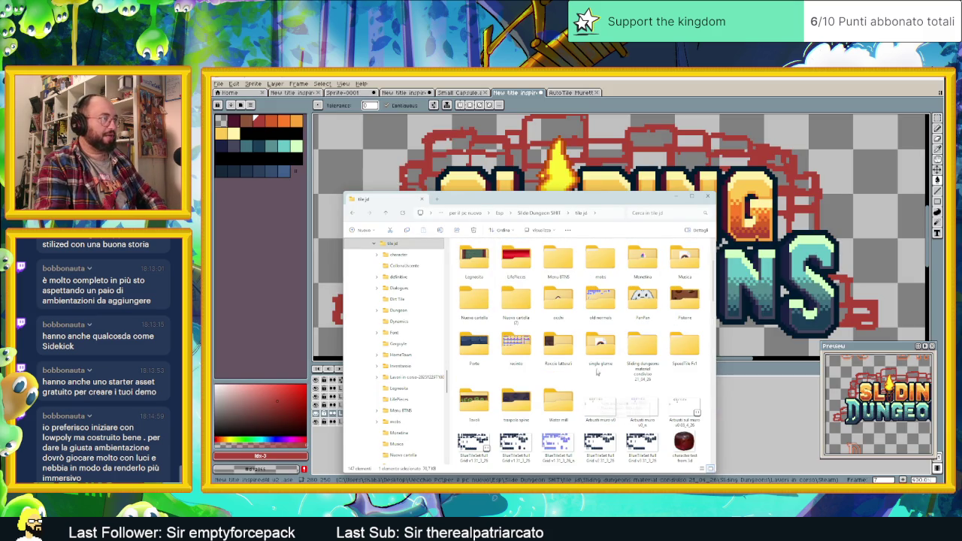
pyautogui.click(599, 345)
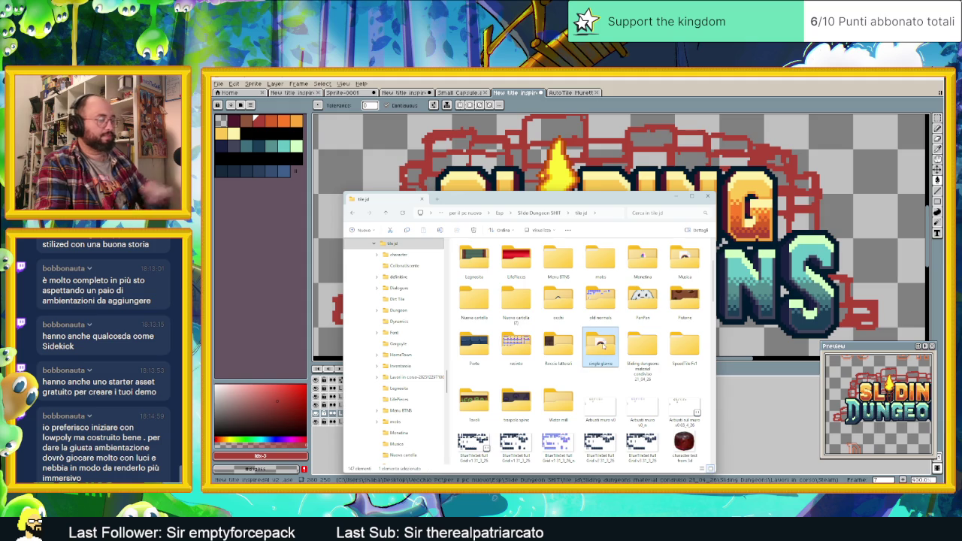
pyautogui.doubleClick(601, 344)
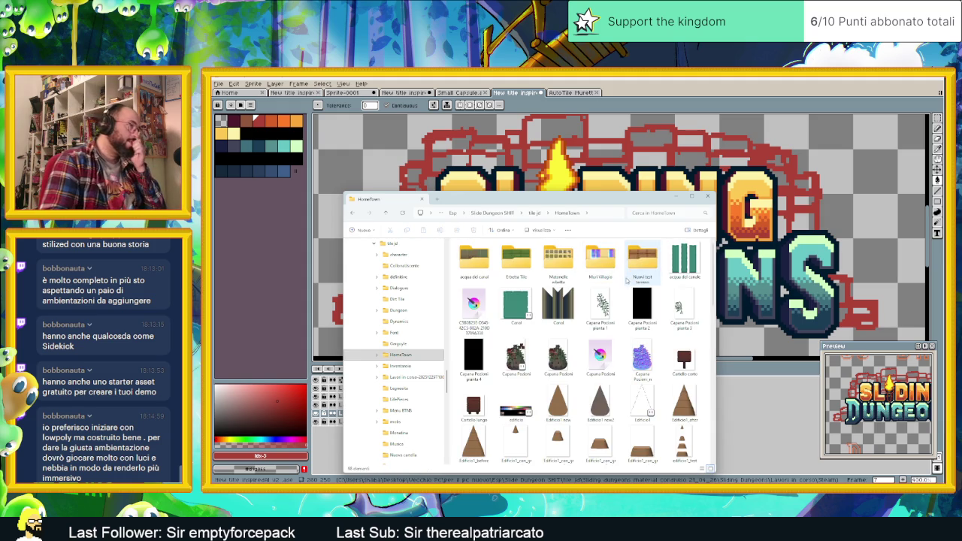
# Step: Find and open the Muri Villaggio folder inside HomeTown
pyautogui.scroll(-5, 633, 331)
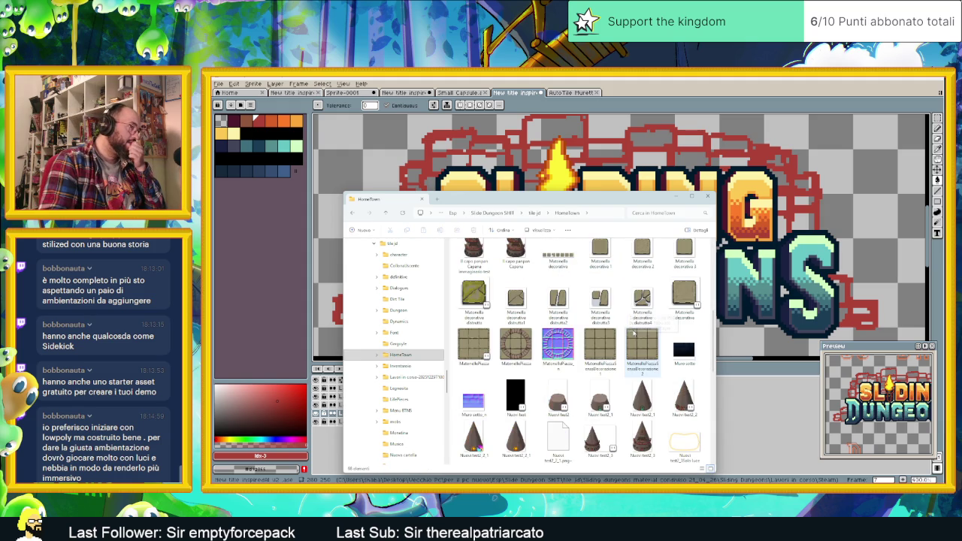
pyautogui.scroll(-5, 633, 331)
pyautogui.scroll(3, 634, 335)
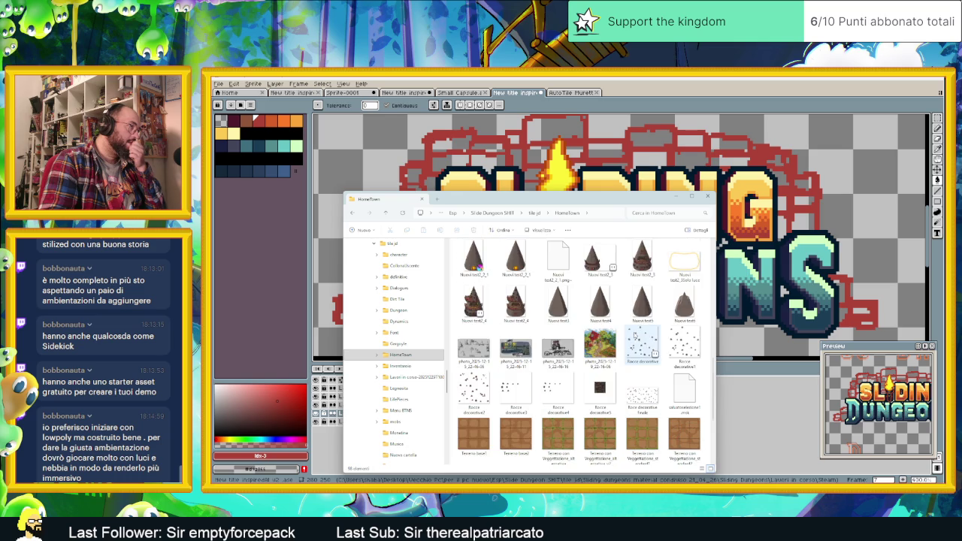
pyautogui.scroll(-3, 634, 336)
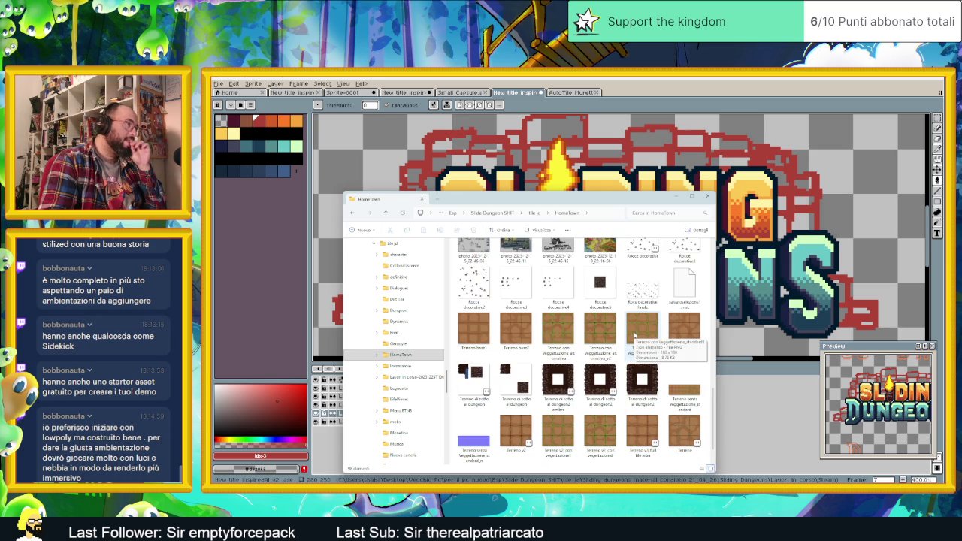
pyautogui.scroll(-1, 634, 335)
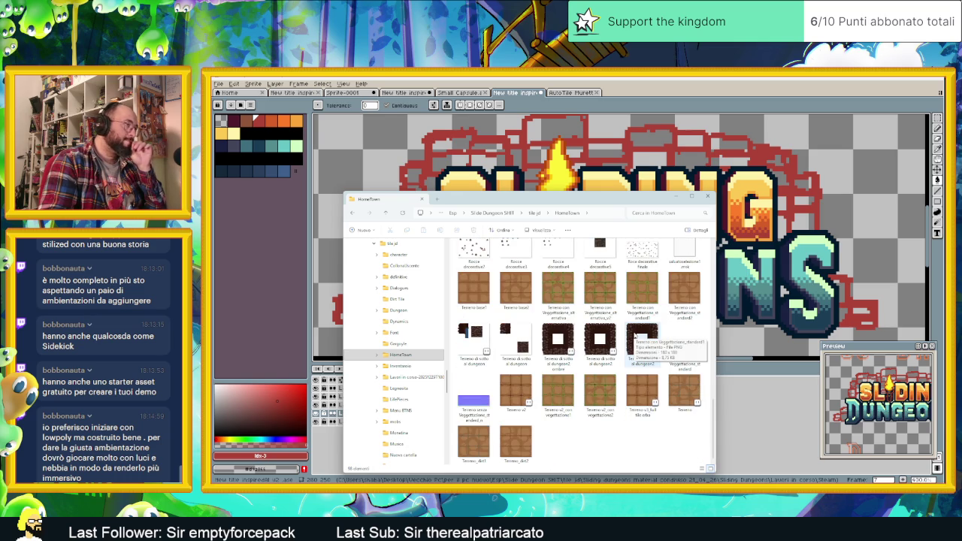
pyautogui.scroll(8, 634, 336)
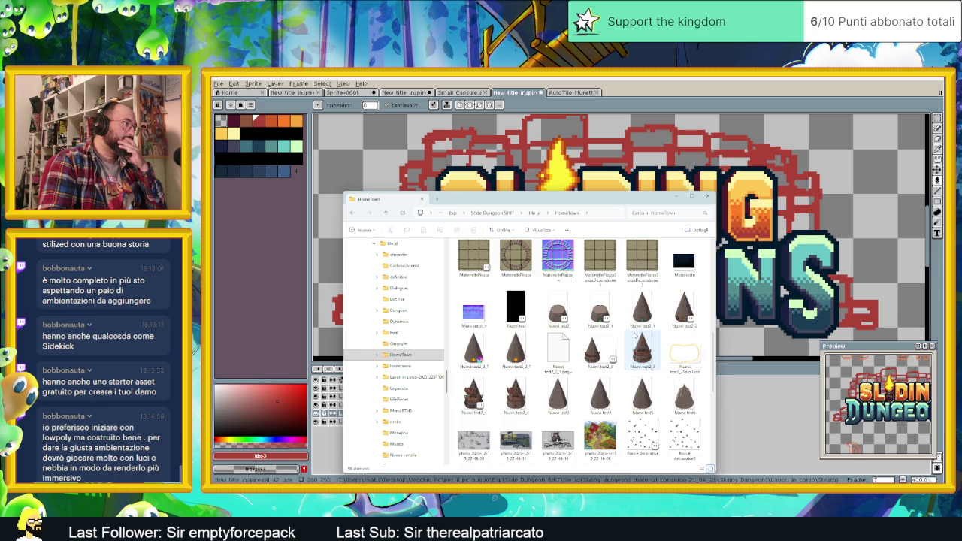
pyautogui.scroll(1, 616, 317)
pyautogui.click(558, 259)
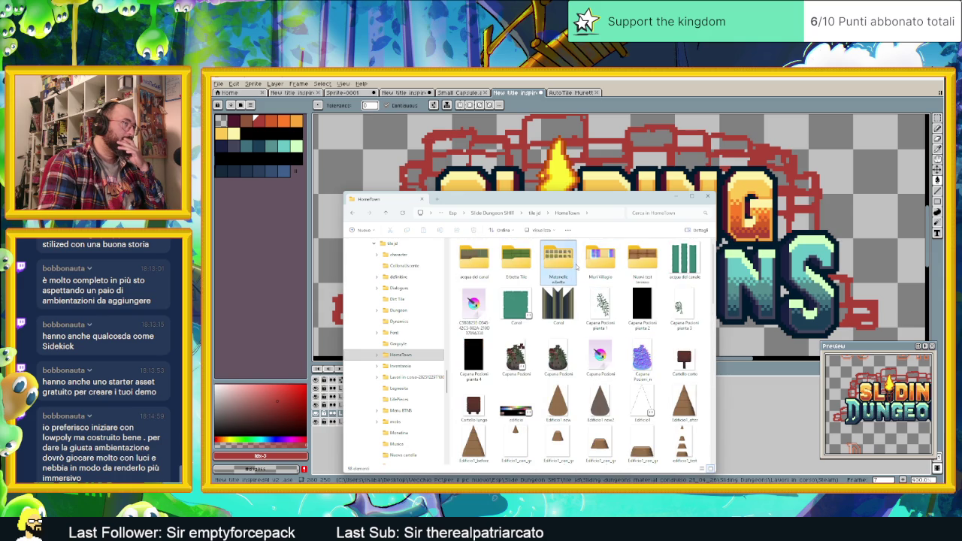
pyautogui.doubleClick(597, 260)
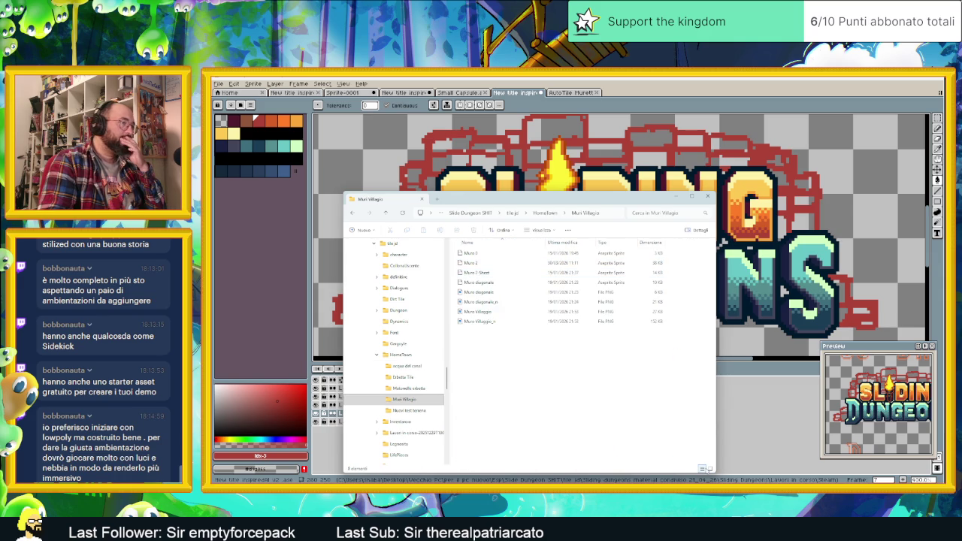
# Step: Open Muro 2.aseprite in Aseprite
pyautogui.keyDown('ctrl'); pyautogui.scroll(3, 492, 279); pyautogui.keyUp('ctrl')
pyautogui.click(502, 259)
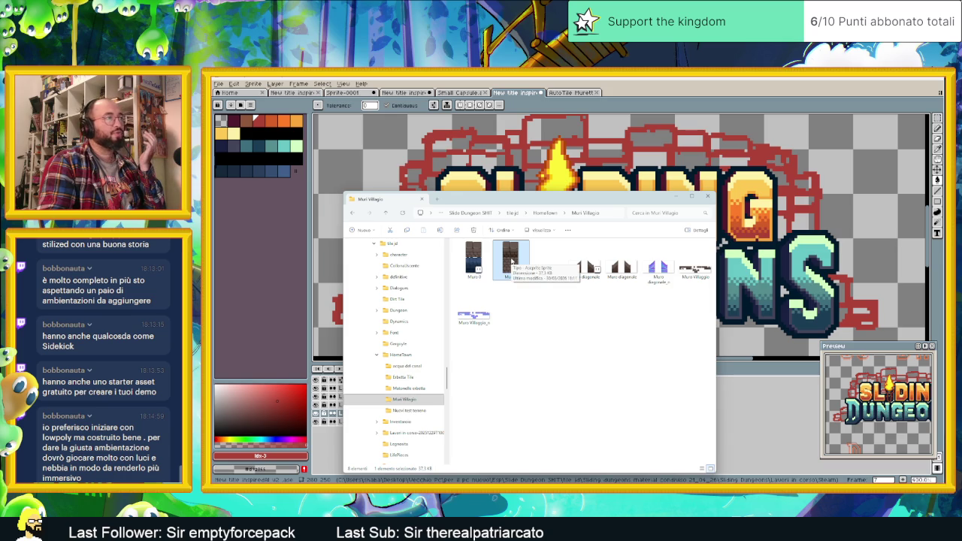
pyautogui.doubleClick(511, 261)
pyautogui.scroll(1, 634, 223)
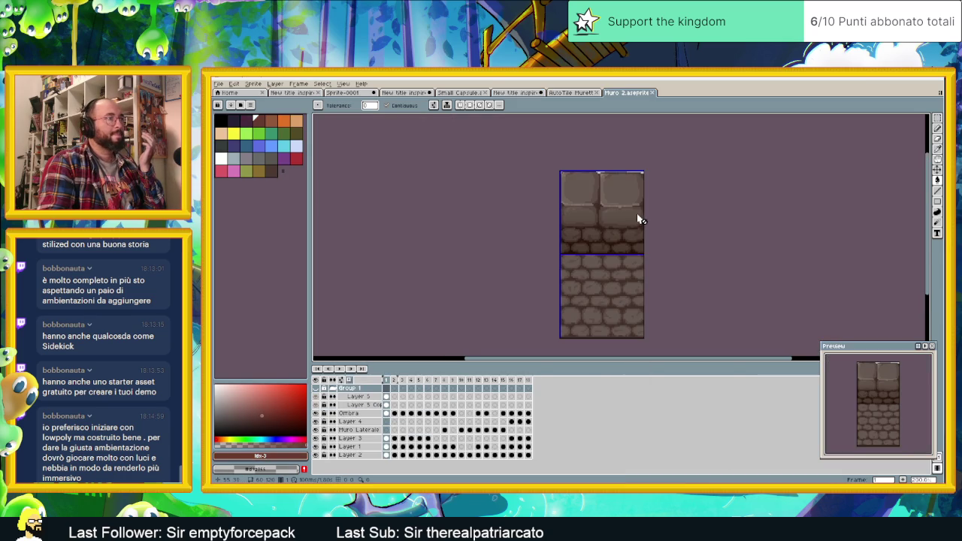
# Step: Fit the stone wall sprite in view and step through frames 2, 3 and 5
pyautogui.scroll(1, 628, 302)
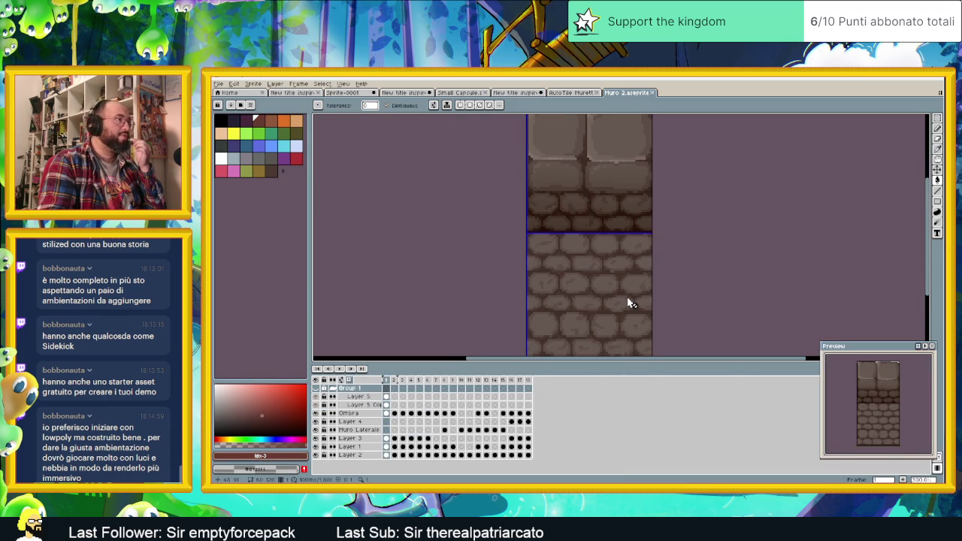
pyautogui.moveTo(614, 227); pyautogui.dragTo(622, 286)
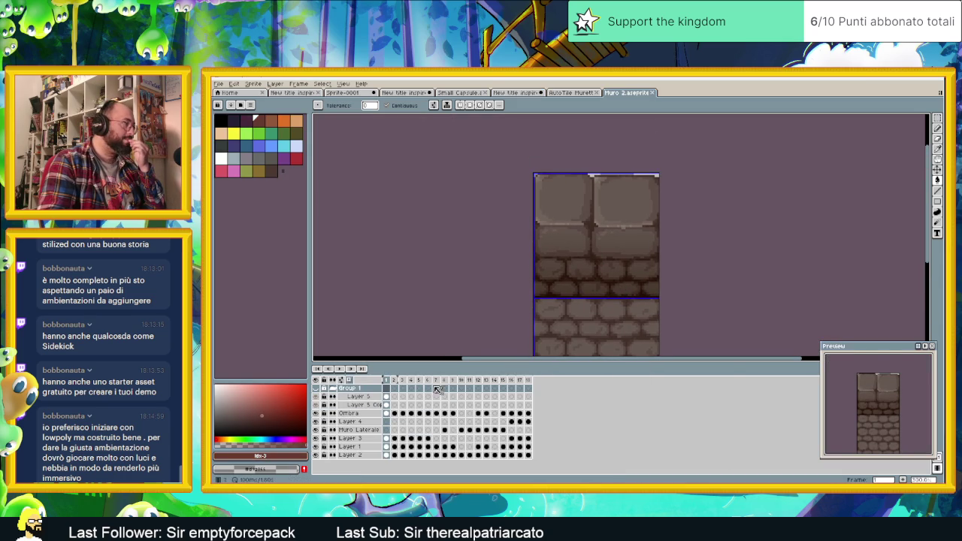
pyautogui.click(394, 380)
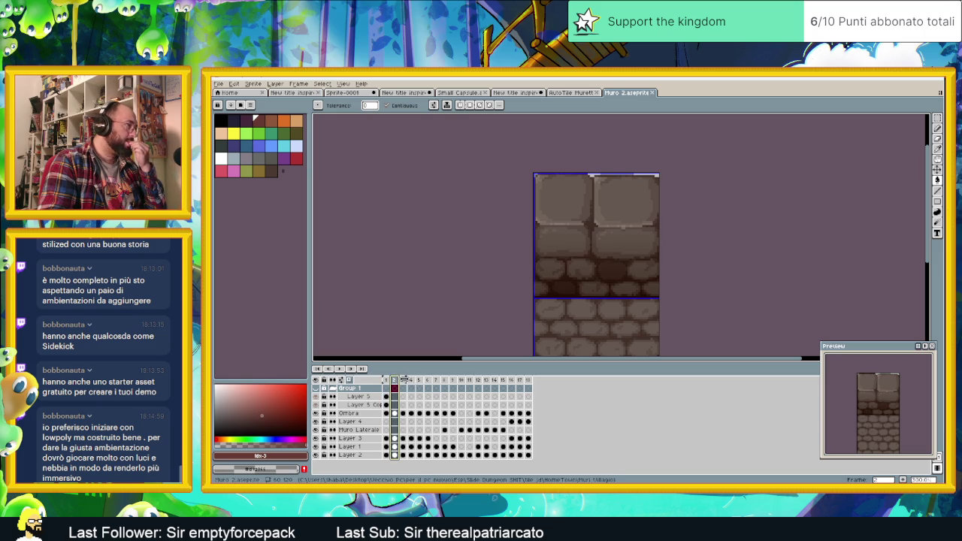
pyautogui.click(405, 380)
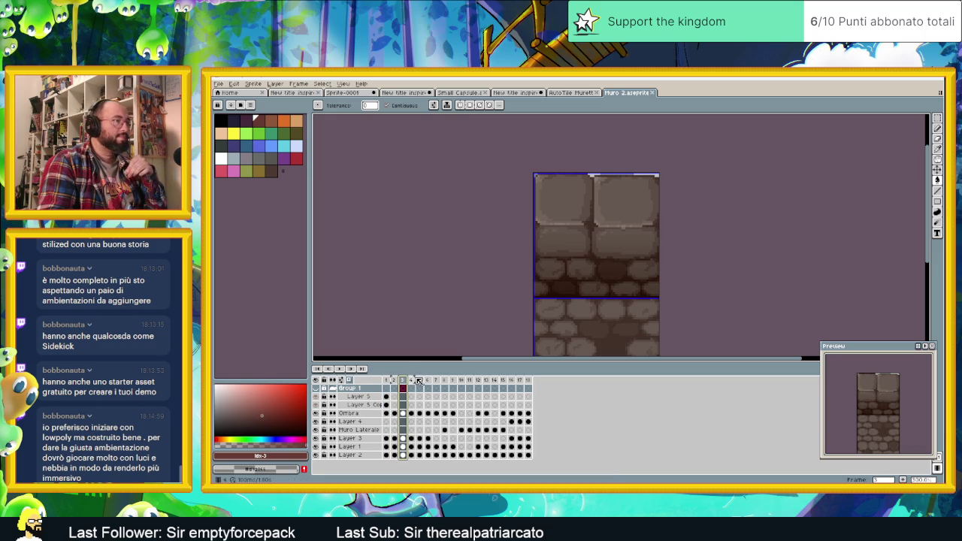
pyautogui.click(421, 381)
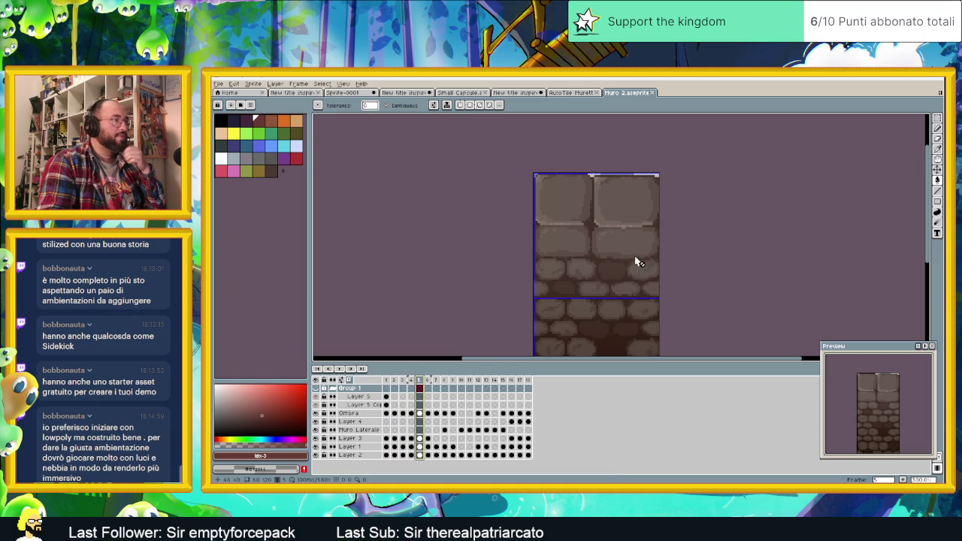
# Step: Zoom the view and drag the 'New title inspir' tab to bring the logo back
pyautogui.scroll(1, 630, 262)
pyautogui.scroll(-3, 626, 274)
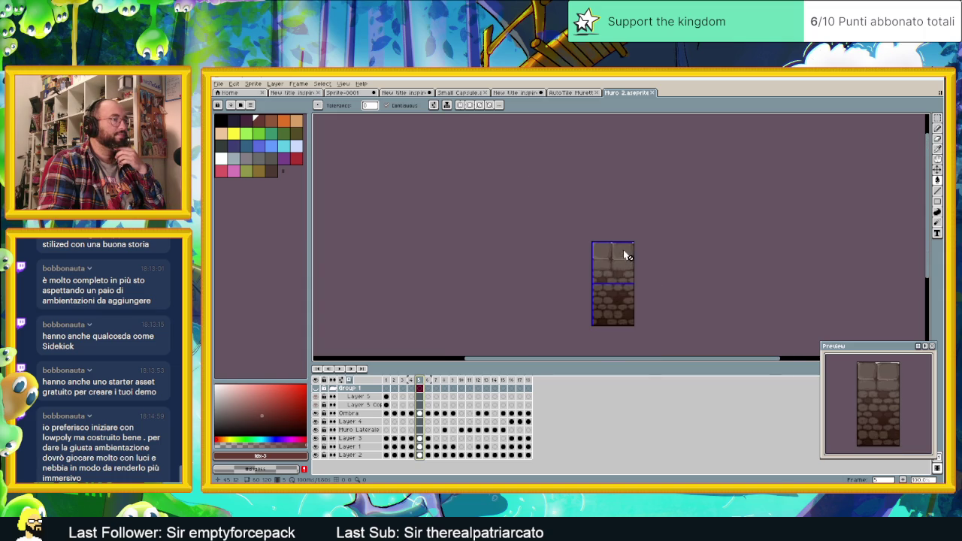
pyautogui.scroll(3, 625, 256)
pyautogui.scroll(1, 621, 266)
pyautogui.scroll(1, 609, 271)
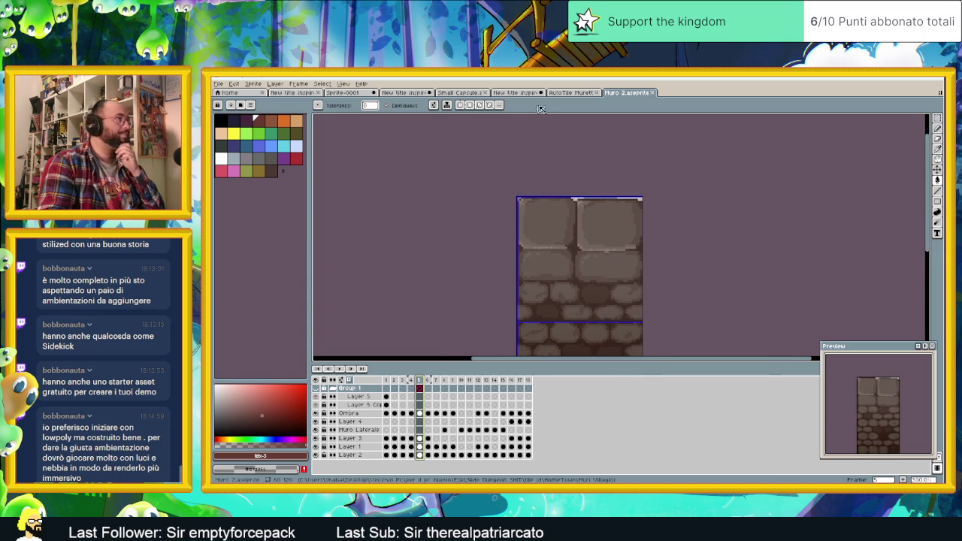
pyautogui.moveTo(520, 92); pyautogui.dragTo(567, 96)
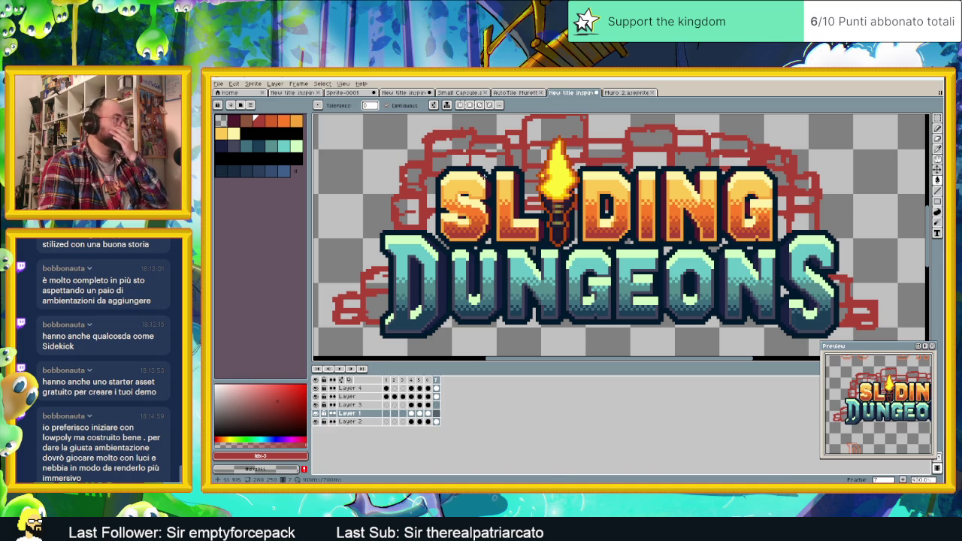
# Step: Eyedrop the dark brown mortar from Muro 2, then undo a stray fill on the logo
pyautogui.click(624, 93)
pyautogui.scroll(4, 574, 229)
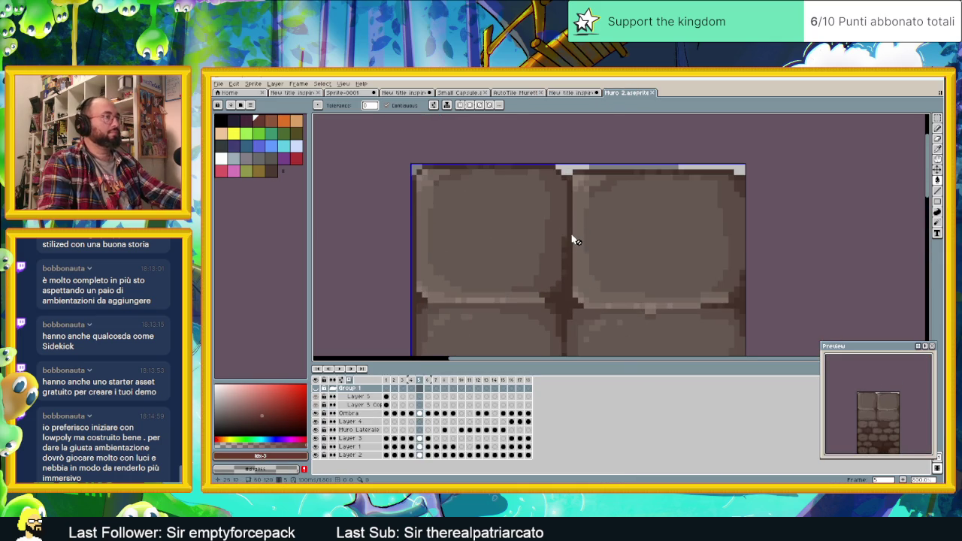
pyautogui.press('i')
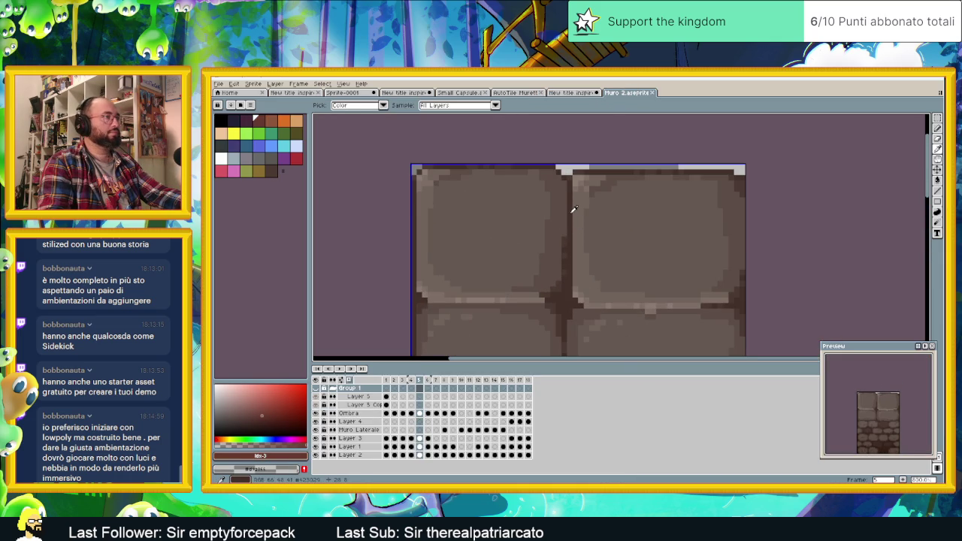
pyautogui.click(572, 209)
pyautogui.click(572, 92)
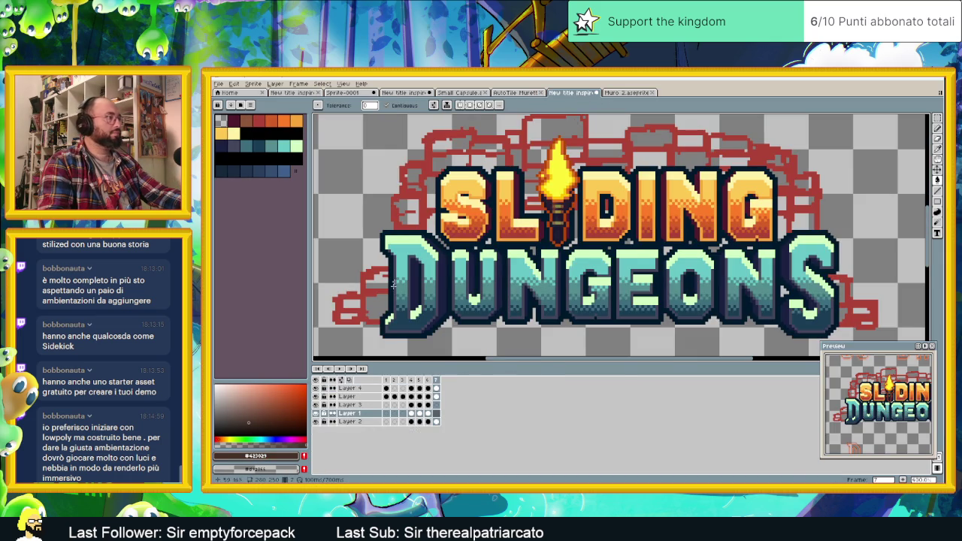
pyautogui.scroll(2, 435, 127)
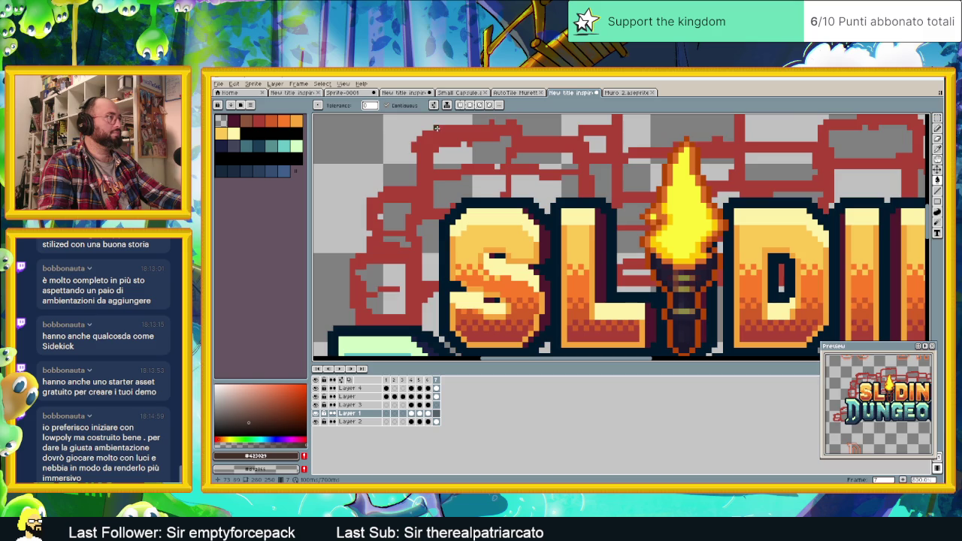
pyautogui.click(436, 128)
pyautogui.hotkey('ctrl', 'z')
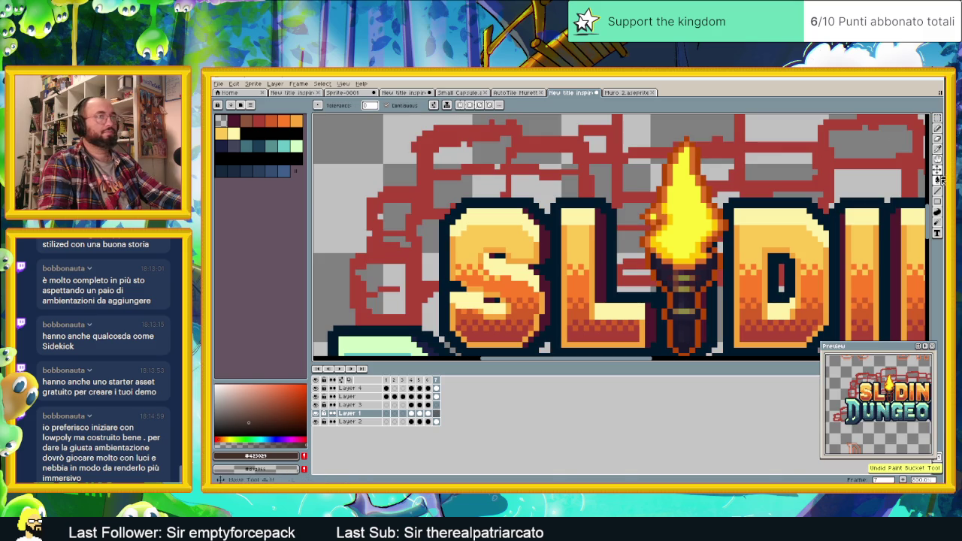
# Step: With the Pencil, trace dark brown edges of the bricks above the S
pyautogui.click(937, 202)
pyautogui.moveTo(434, 127)
pyautogui.mouseDown()
pyautogui.moveTo(517, 127)
pyautogui.moveTo(508, 197)
pyautogui.mouseUp()
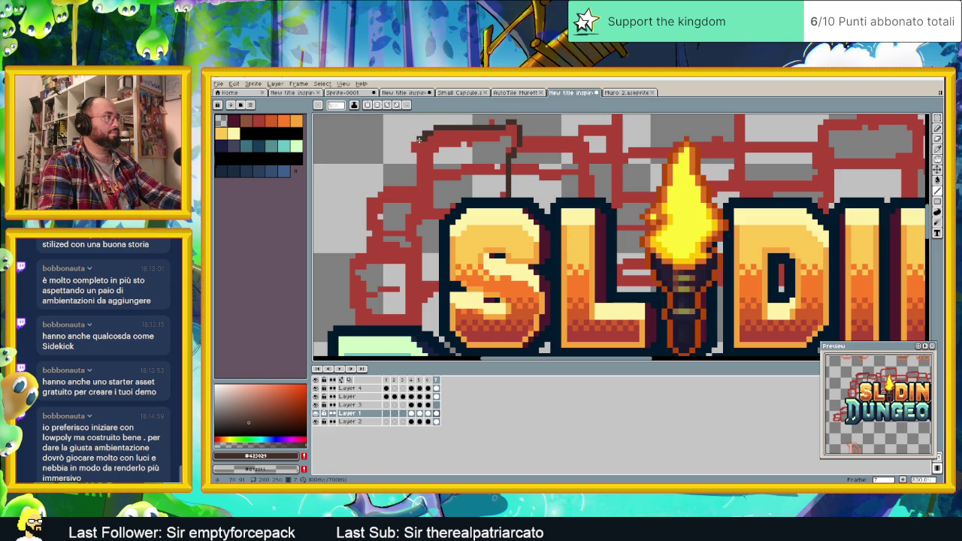
pyautogui.moveTo(418, 143); pyautogui.dragTo(414, 155)
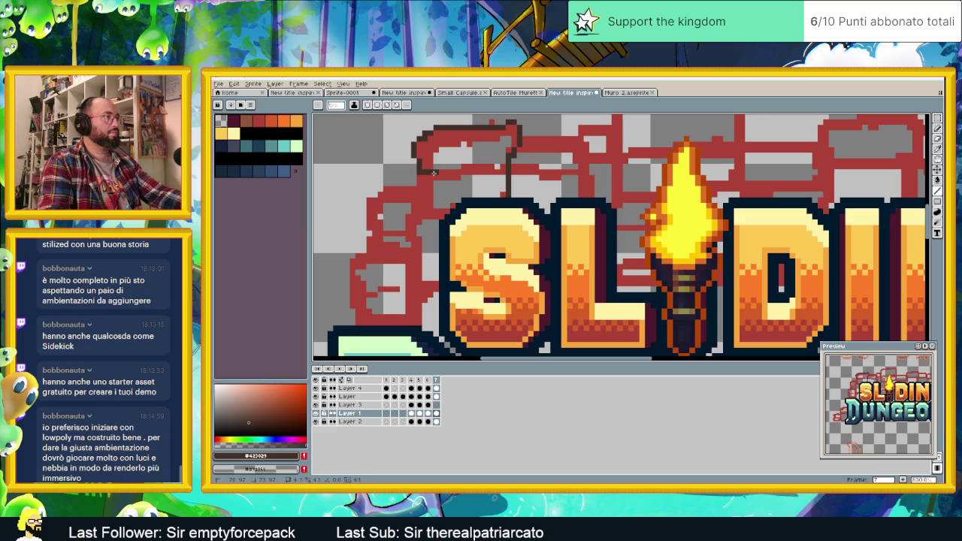
pyautogui.moveTo(423, 177); pyautogui.dragTo(464, 177)
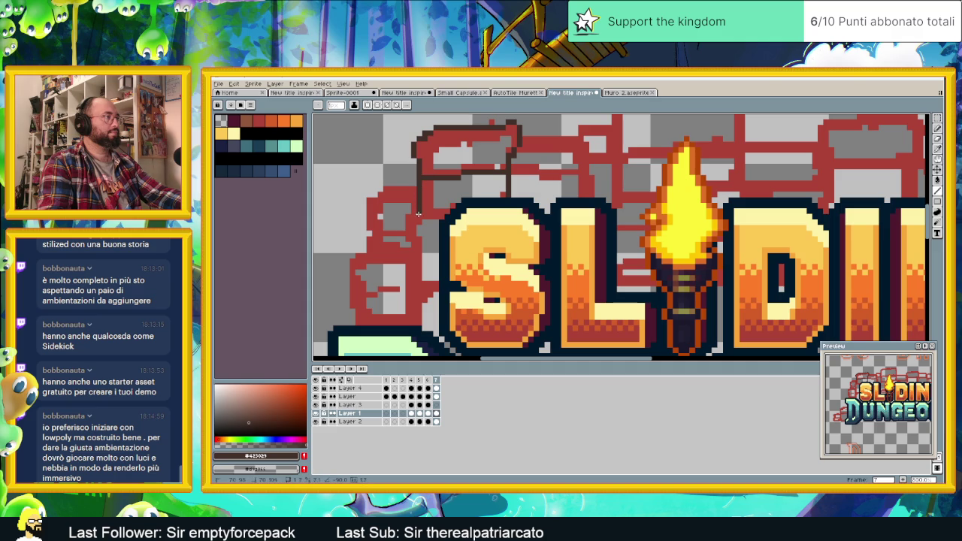
pyautogui.moveTo(419, 216); pyautogui.dragTo(455, 218)
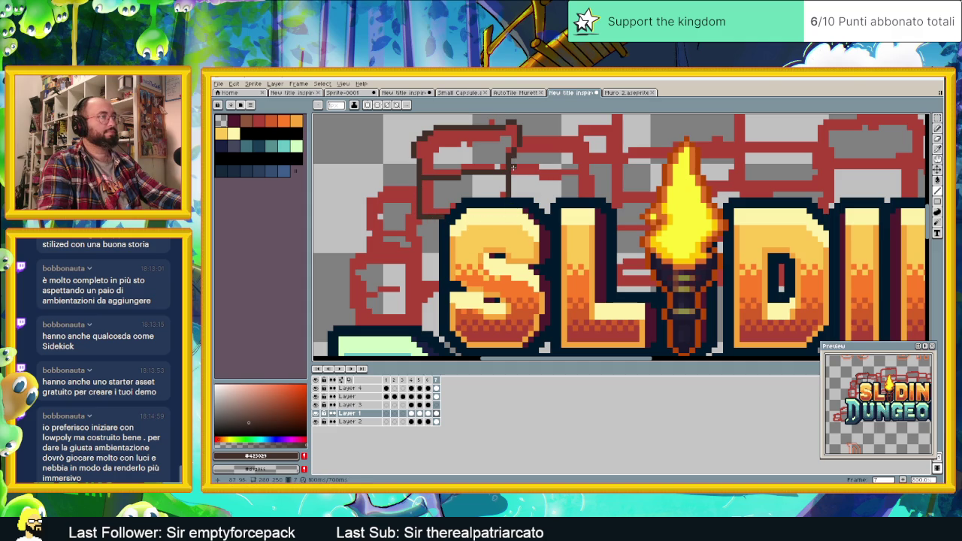
# Step: Outline the bricks above the L and the torch flame in dark brown
pyautogui.moveTo(544, 173)
pyautogui.mouseDown()
pyautogui.moveTo(586, 173)
pyautogui.moveTo(590, 148)
pyautogui.moveTo(518, 138)
pyautogui.mouseUp()
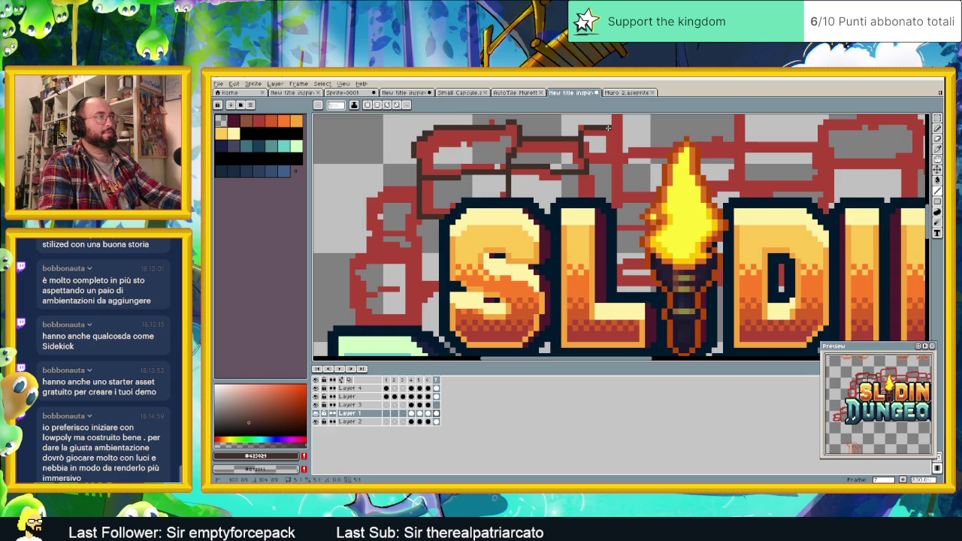
pyautogui.scroll(-1, 586, 131)
pyautogui.scroll(1, 592, 150)
pyautogui.moveTo(594, 156)
pyautogui.mouseDown()
pyautogui.moveTo(598, 190)
pyautogui.moveTo(573, 189)
pyautogui.moveTo(569, 225)
pyautogui.mouseUp()
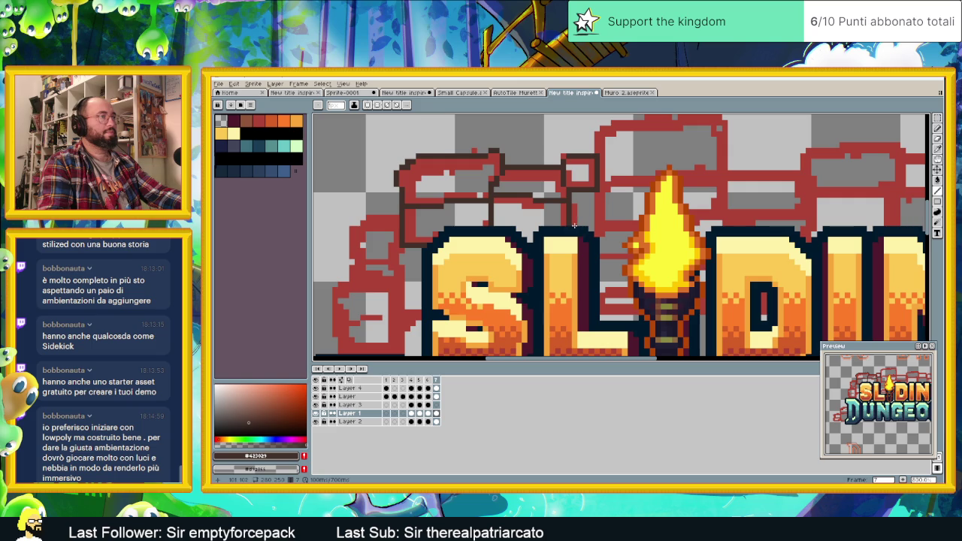
pyautogui.moveTo(595, 223); pyautogui.dragTo(598, 190)
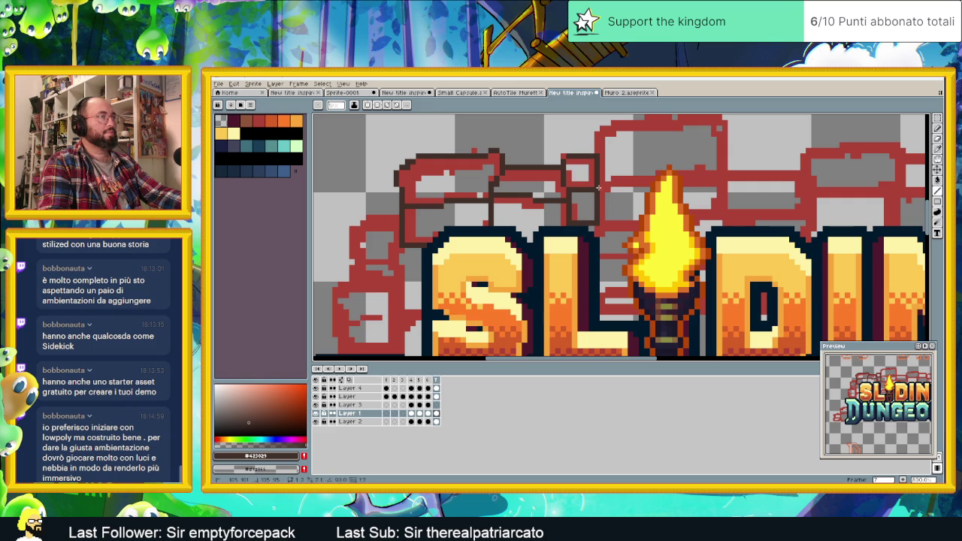
pyautogui.moveTo(598, 152); pyautogui.dragTo(601, 137)
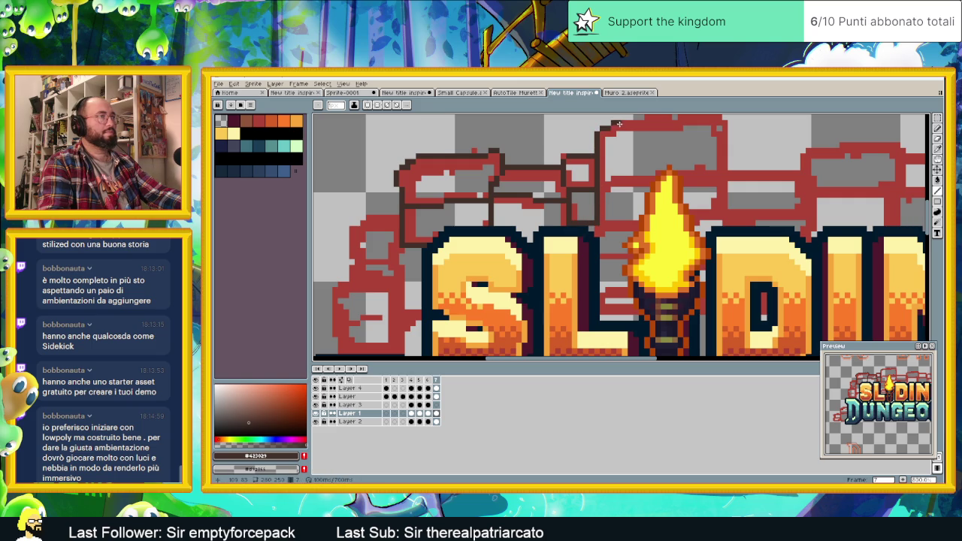
pyautogui.scroll(2, 641, 120)
pyautogui.moveTo(592, 164); pyautogui.dragTo(651, 170)
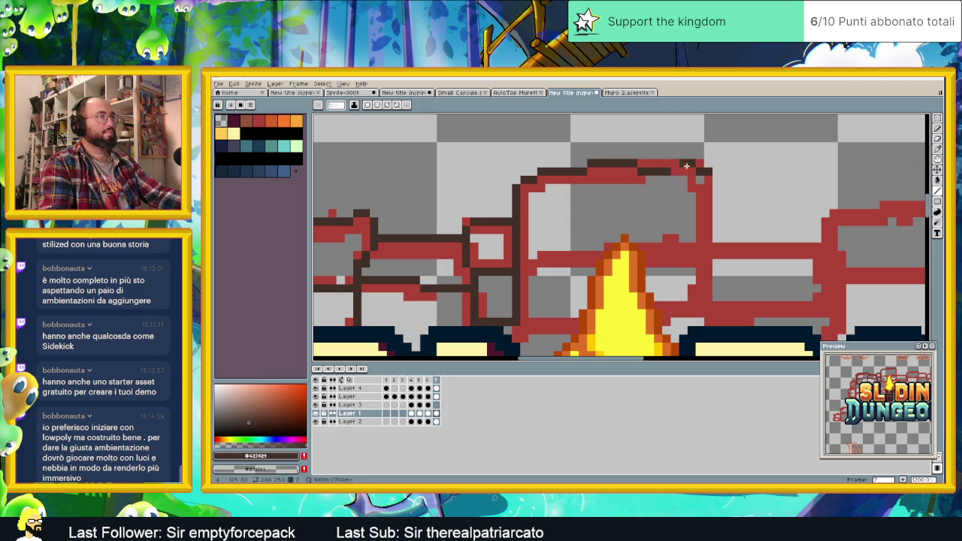
# Step: Outline the brick right of the flame along its side, bottom and vertical edges
pyautogui.moveTo(704, 173); pyautogui.dragTo(703, 217)
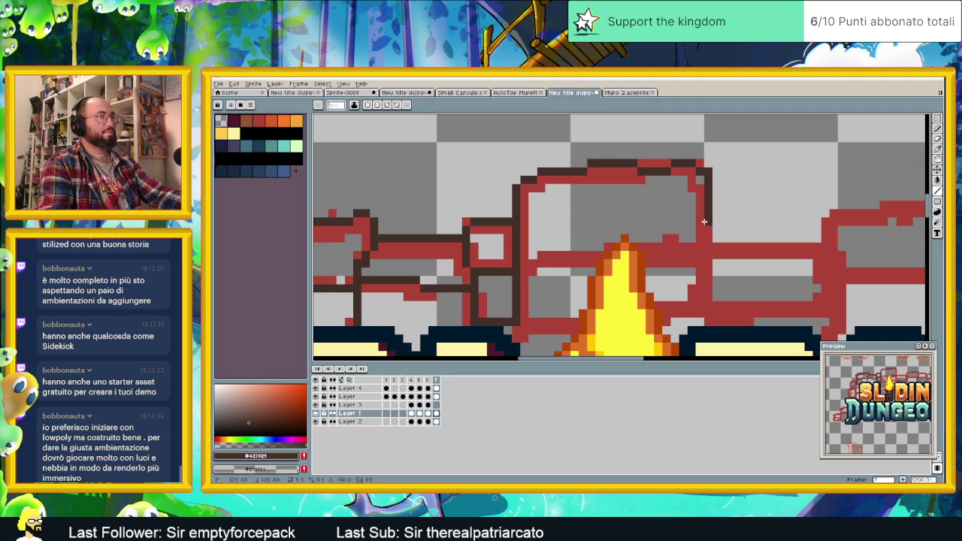
pyautogui.moveTo(697, 261); pyautogui.dragTo(534, 263)
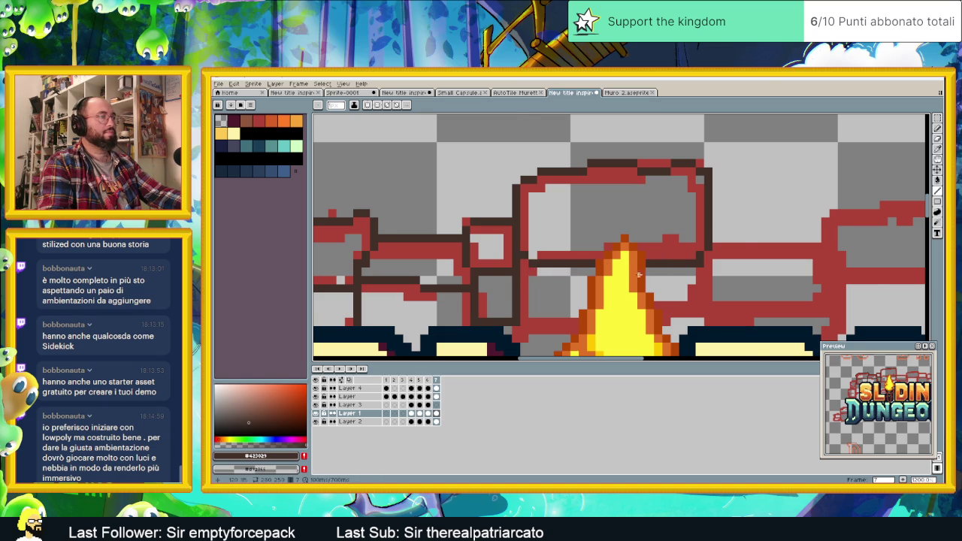
pyautogui.scroll(-2, 601, 233)
pyautogui.moveTo(669, 202)
pyautogui.mouseDown()
pyautogui.moveTo(663, 261)
pyautogui.moveTo(485, 278)
pyautogui.mouseUp()
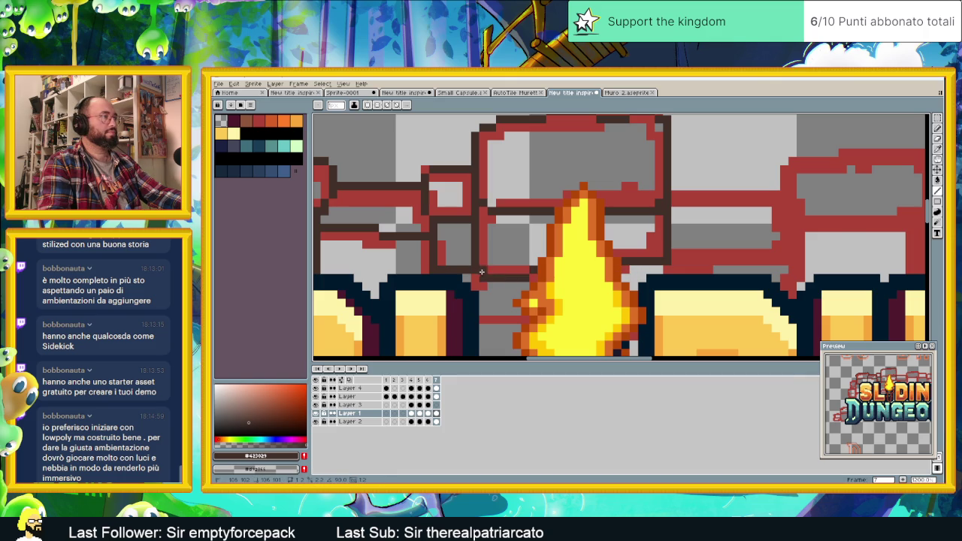
pyautogui.scroll(-1, 571, 263)
pyautogui.scroll(-1, 593, 258)
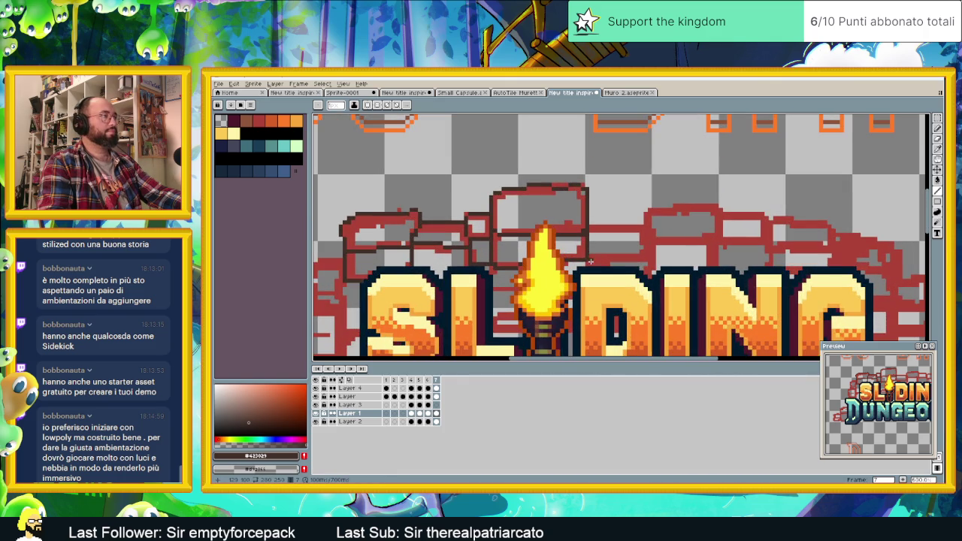
pyautogui.scroll(-1, 598, 242)
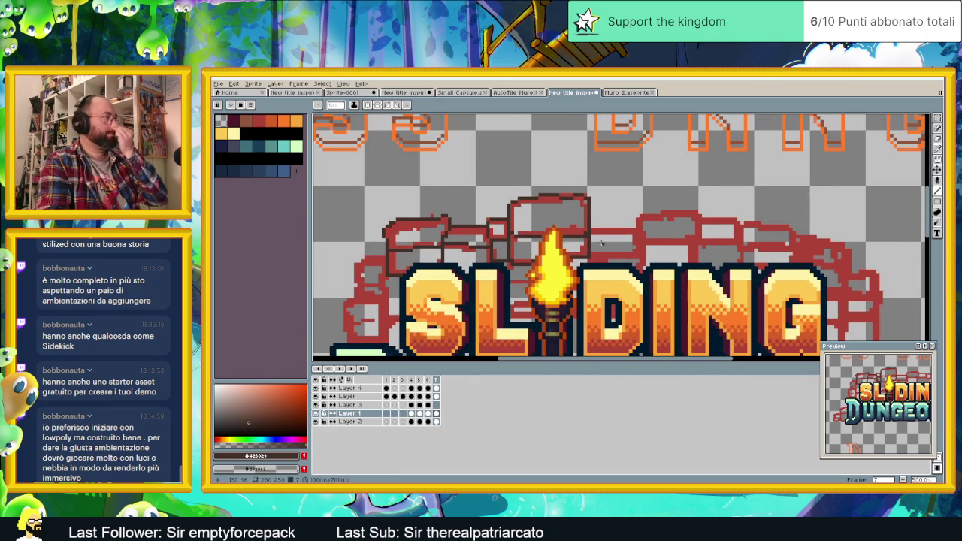
pyautogui.scroll(-1, 598, 243)
pyautogui.scroll(2, 595, 227)
# Step: Draw a red line across the wall gap, then hide the lettering layer
pyautogui.moveTo(585, 221)
pyautogui.mouseDown()
pyautogui.moveTo(655, 222)
pyautogui.moveTo(661, 259)
pyautogui.moveTo(583, 263)
pyautogui.mouseUp()
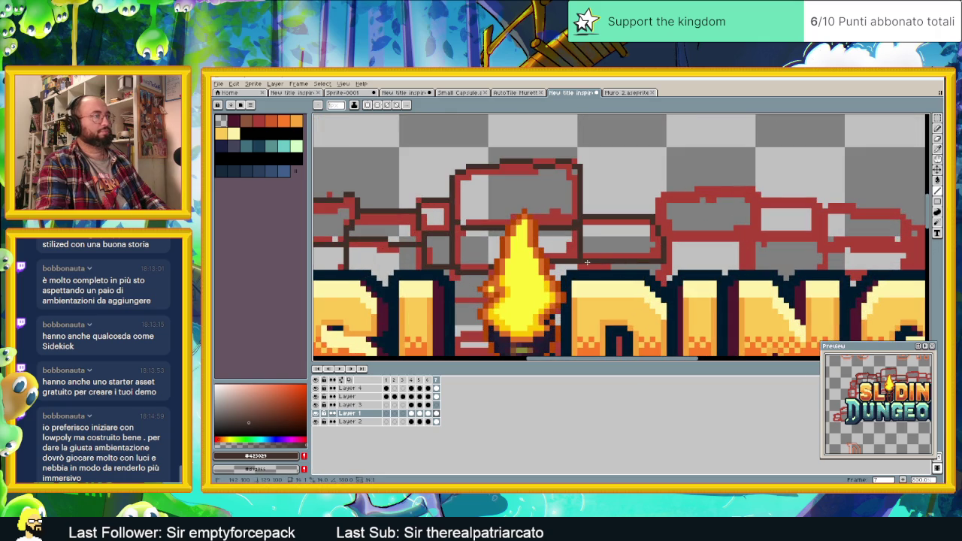
pyautogui.scroll(1, 631, 283)
pyautogui.scroll(1, 631, 283)
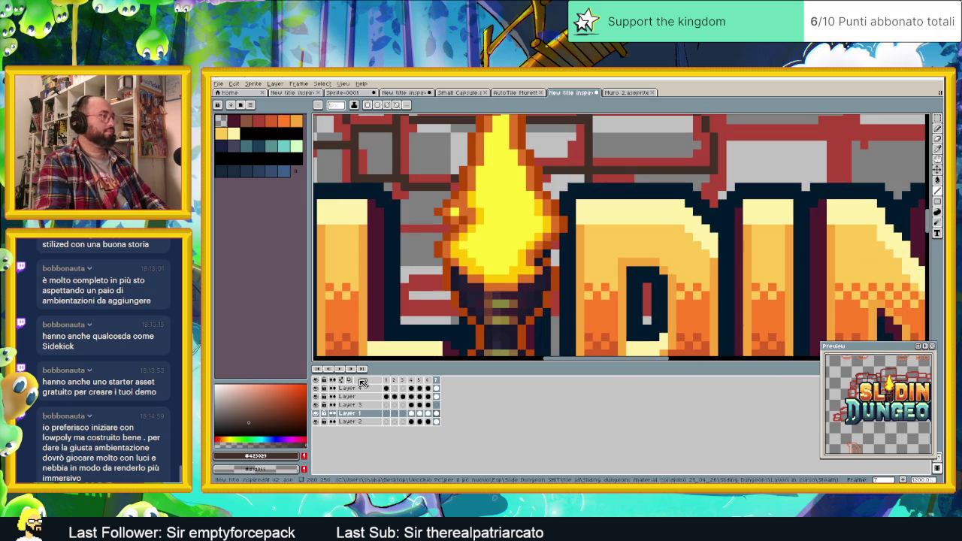
pyautogui.click(316, 396)
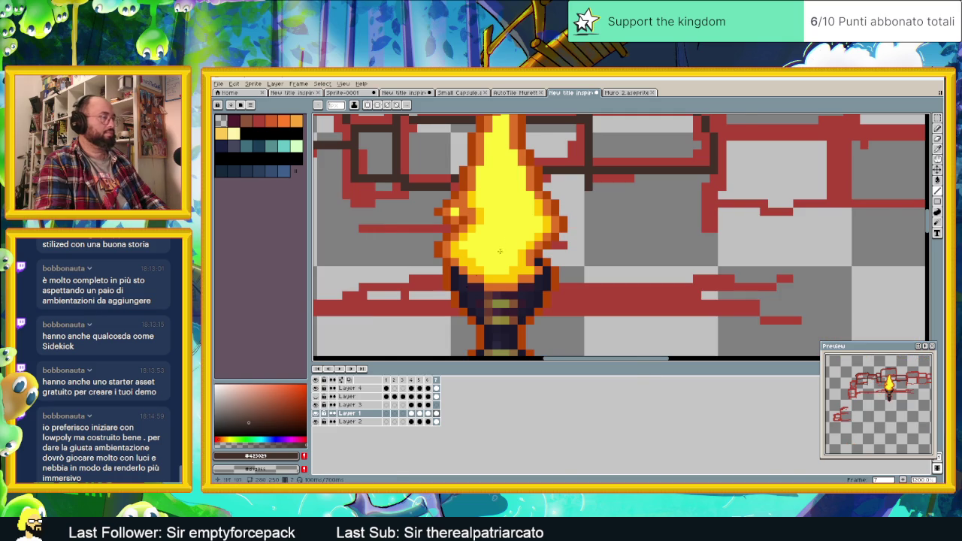
# Step: Fit the arch in view and outline the right-hand brick's side, top and bottom edges
pyautogui.scroll(-2, 519, 278)
pyautogui.scroll(-1, 518, 278)
pyautogui.moveTo(596, 196); pyautogui.dragTo(593, 286)
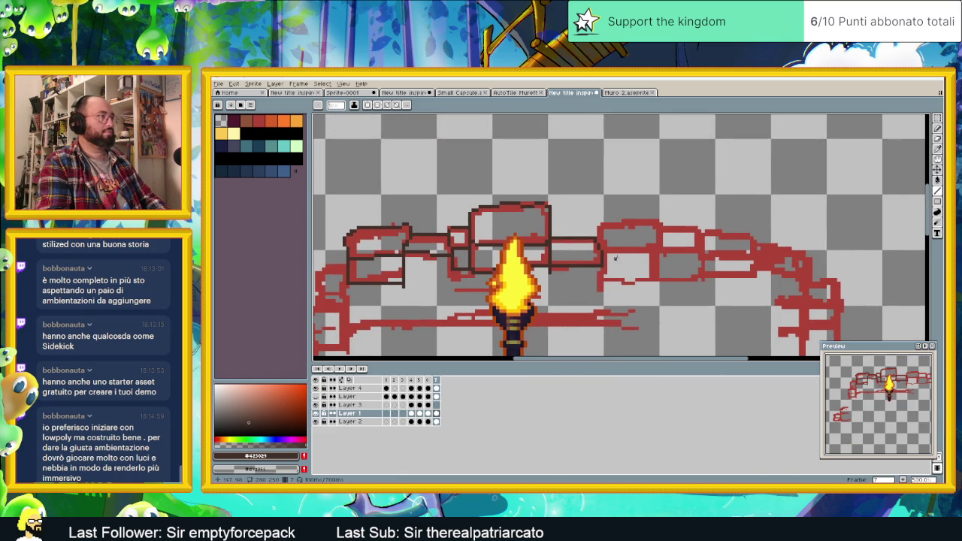
pyautogui.scroll(1, 592, 235)
pyautogui.scroll(2, 592, 235)
pyautogui.moveTo(592, 236)
pyautogui.mouseDown()
pyautogui.moveTo(592, 197)
pyautogui.moveTo(603, 186)
pyautogui.moveTo(766, 175)
pyautogui.moveTo(793, 188)
pyautogui.moveTo(782, 354)
pyautogui.mouseUp()
pyautogui.scroll(-2, 781, 331)
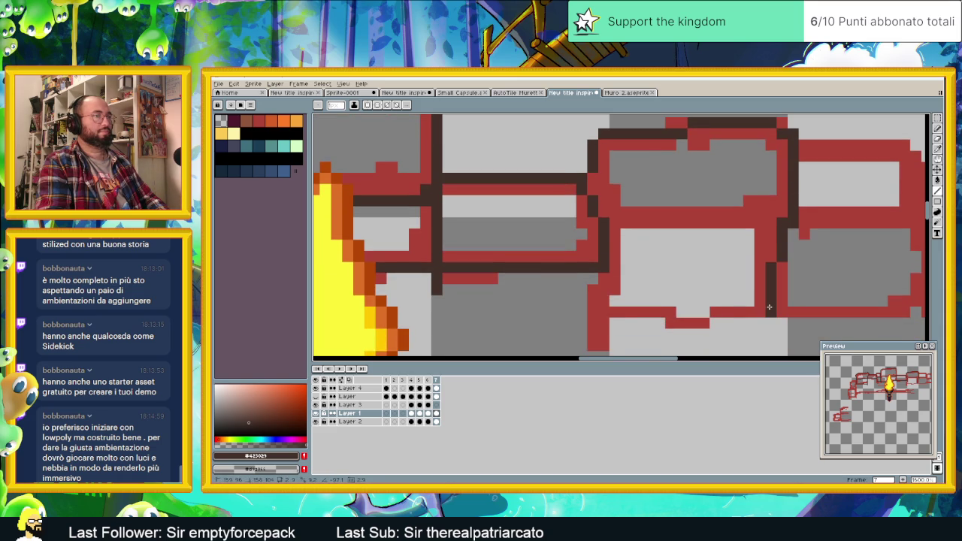
pyautogui.moveTo(776, 307)
pyautogui.mouseDown()
pyautogui.moveTo(599, 311)
pyautogui.moveTo(603, 272)
pyautogui.mouseUp()
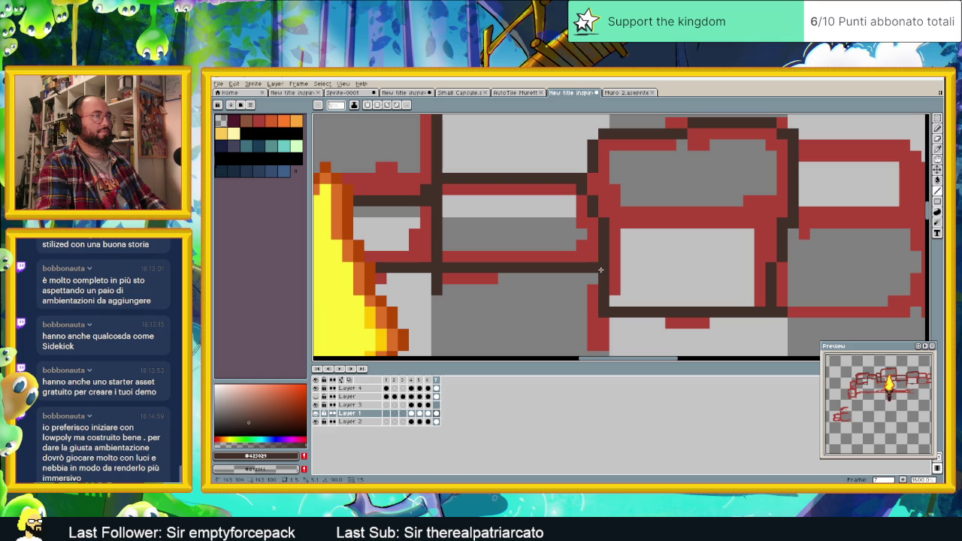
# Step: Trace the bottom and side edges of the next brick further right
pyautogui.scroll(-1, 599, 310)
pyautogui.scroll(-1, 616, 314)
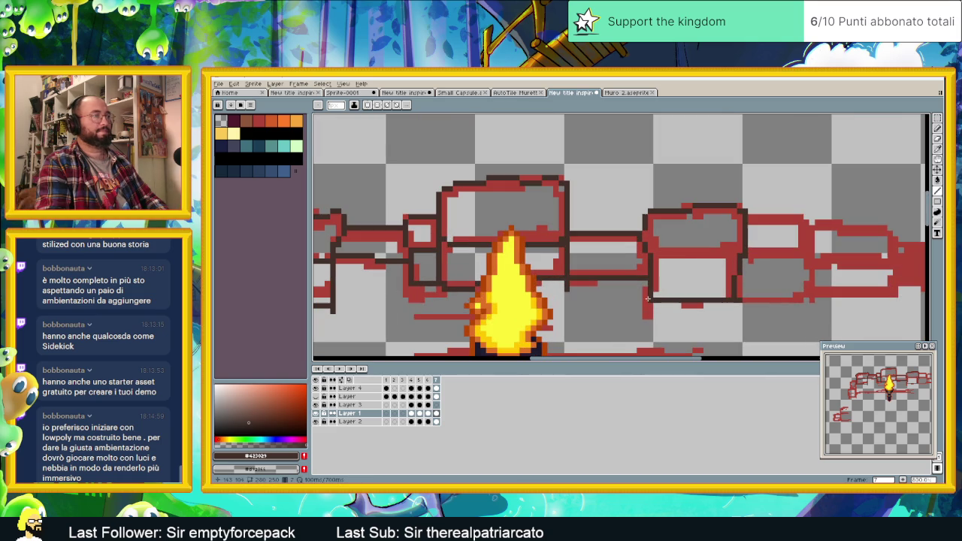
pyautogui.moveTo(645, 316)
pyautogui.mouseDown()
pyautogui.moveTo(577, 316)
pyautogui.moveTo(565, 305)
pyautogui.moveTo(569, 286)
pyautogui.mouseUp()
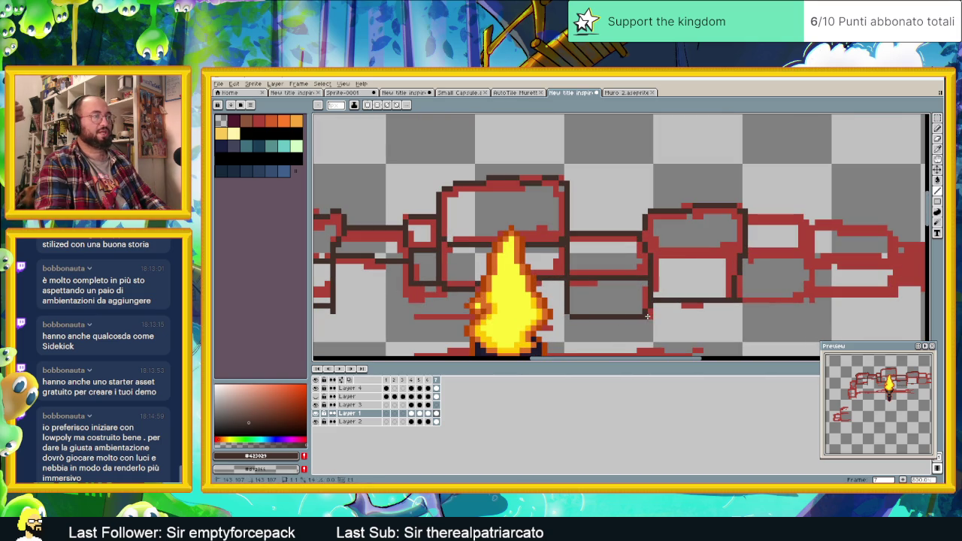
pyautogui.hscroll(3, 642, 301)
pyautogui.moveTo(639, 290)
pyautogui.mouseDown()
pyautogui.moveTo(702, 290)
pyautogui.moveTo(704, 211)
pyautogui.moveTo(658, 202)
pyautogui.mouseUp()
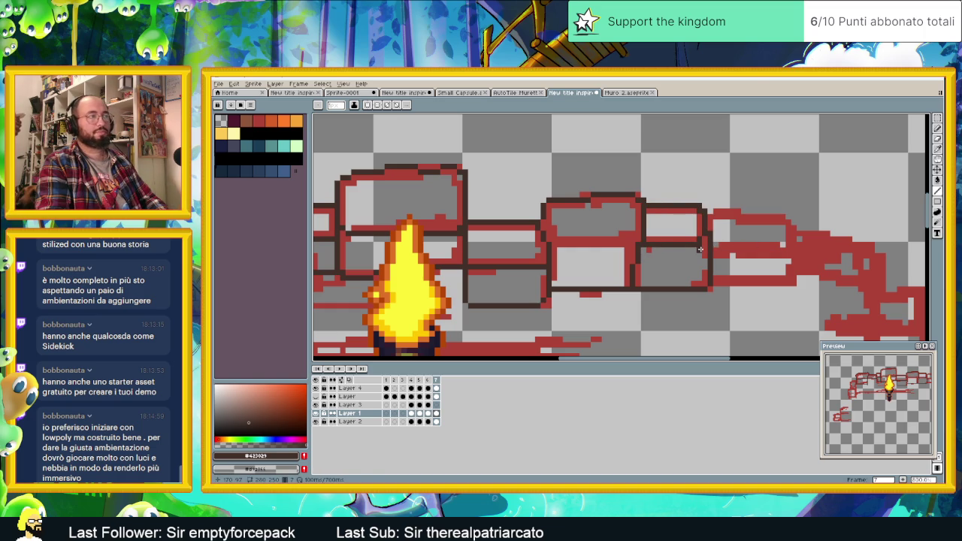
pyautogui.moveTo(705, 239); pyautogui.dragTo(705, 281)
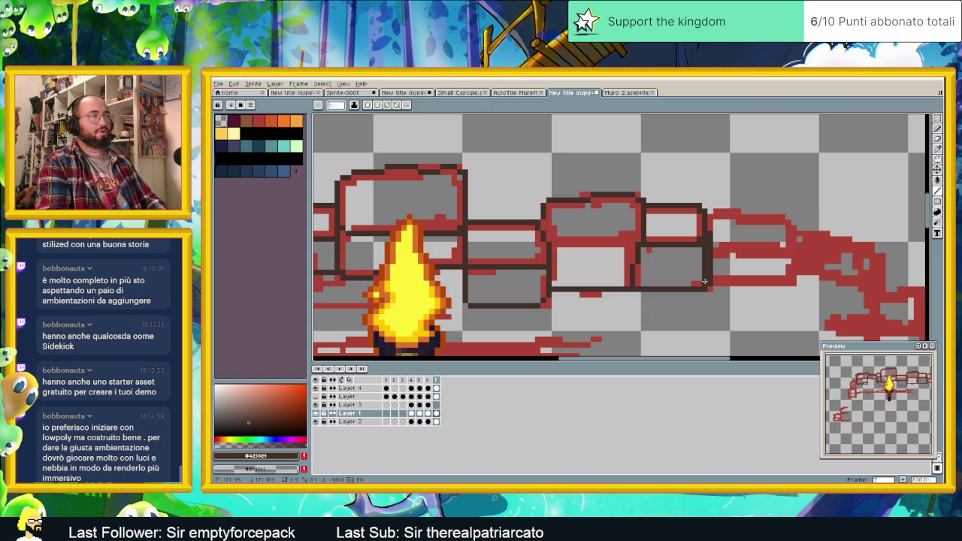
pyautogui.scroll(-3, 714, 271)
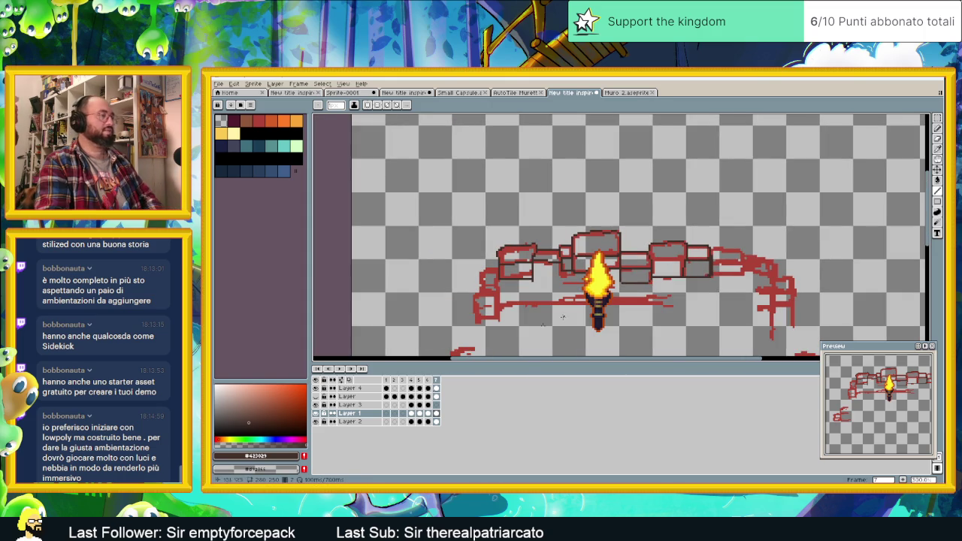
# Step: Make the SLIDING DUNGEONS lettering layer visible again
pyautogui.click(315, 404)
pyautogui.scroll(2, 683, 275)
pyautogui.scroll(-1, 683, 275)
pyautogui.scroll(1, 683, 275)
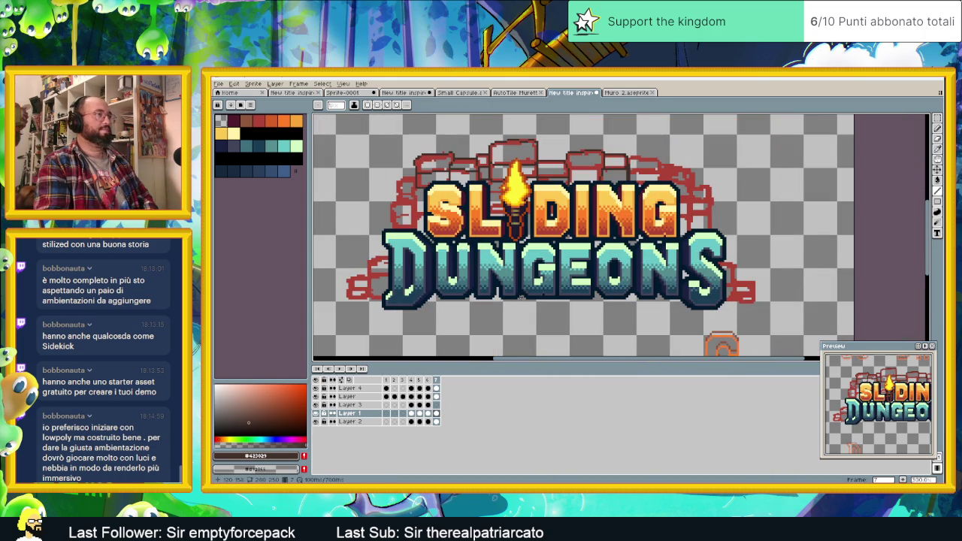
# Step: Compare the logo versions in frames 6, 5, 4 and 1, then return to frame 7
pyautogui.click(427, 381)
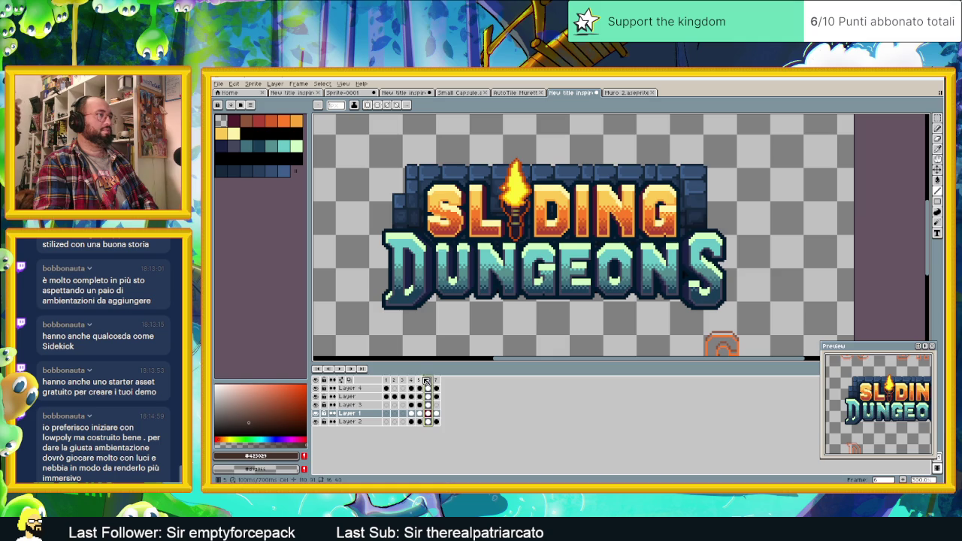
pyautogui.click(421, 379)
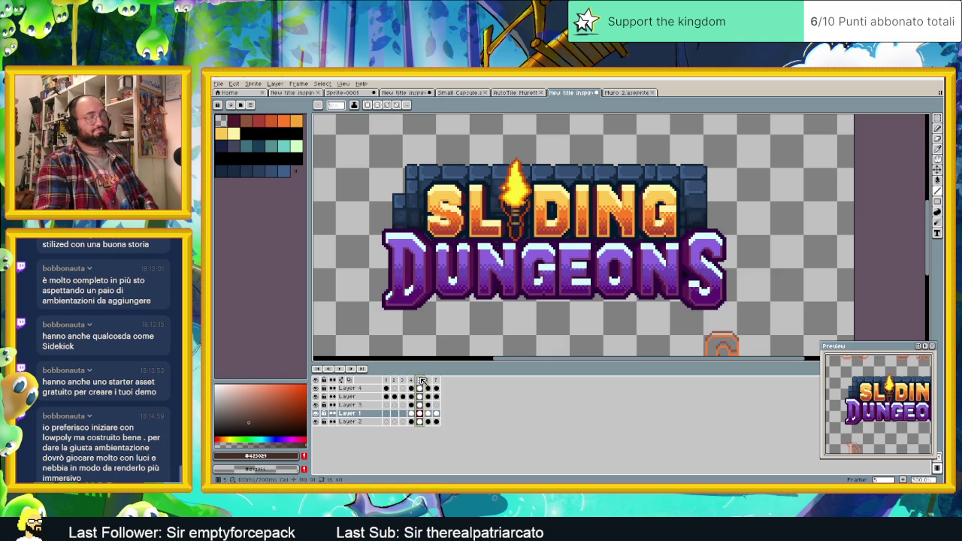
pyautogui.click(412, 381)
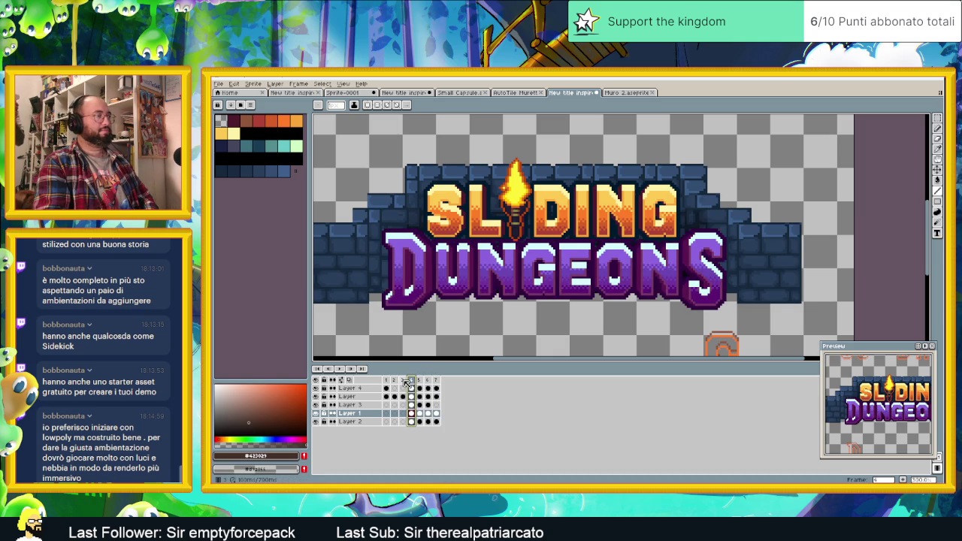
pyautogui.click(394, 381)
pyautogui.click(386, 381)
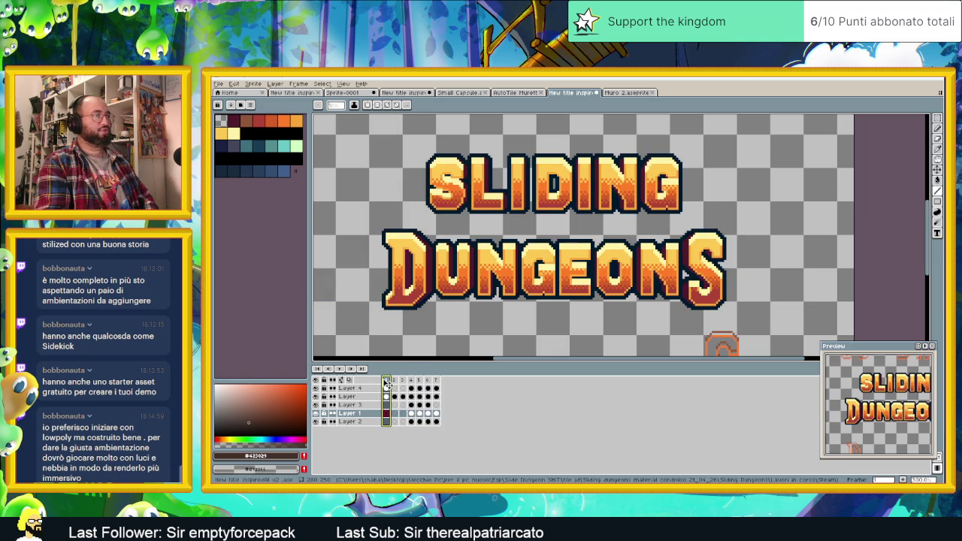
pyautogui.click(437, 381)
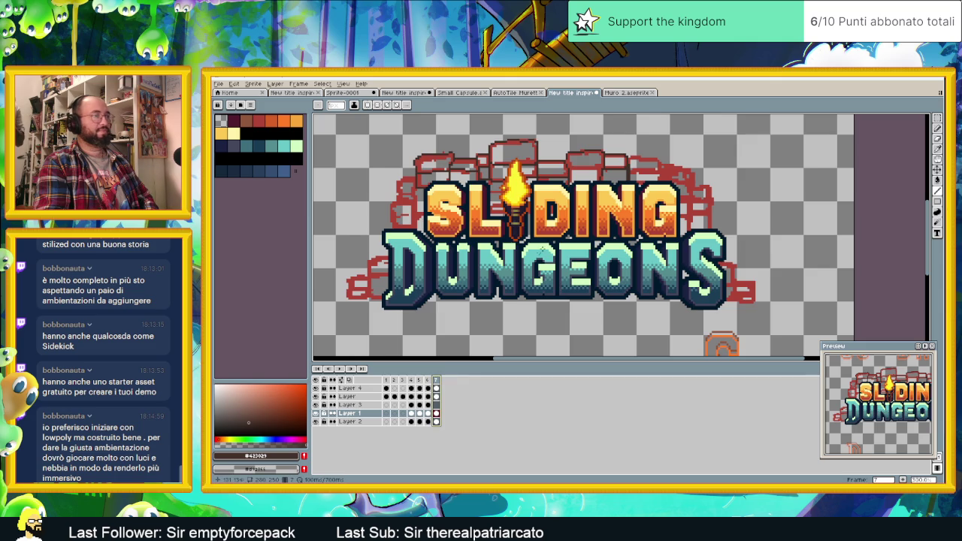
pyautogui.scroll(-1, 541, 253)
pyautogui.scroll(-1, 541, 253)
pyautogui.scroll(1, 541, 253)
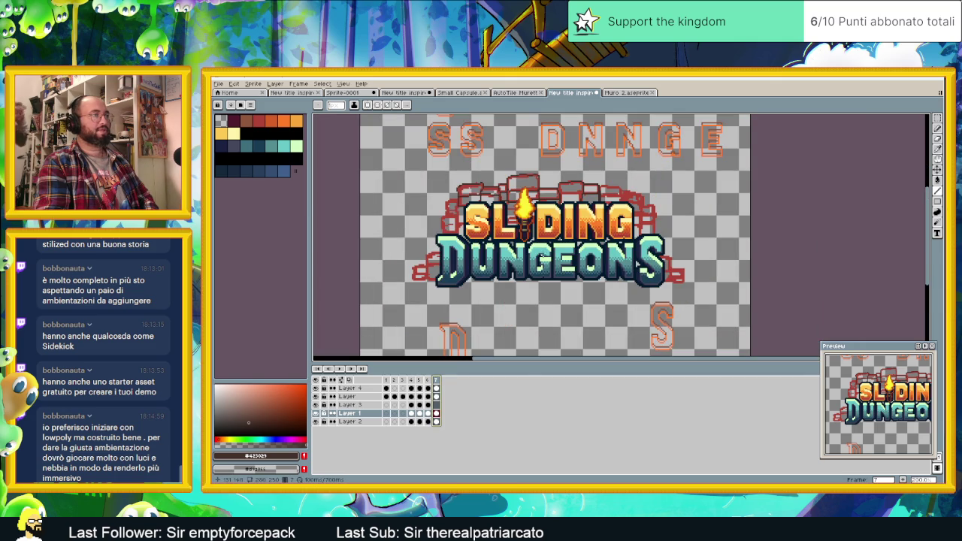
pyautogui.scroll(1, 548, 269)
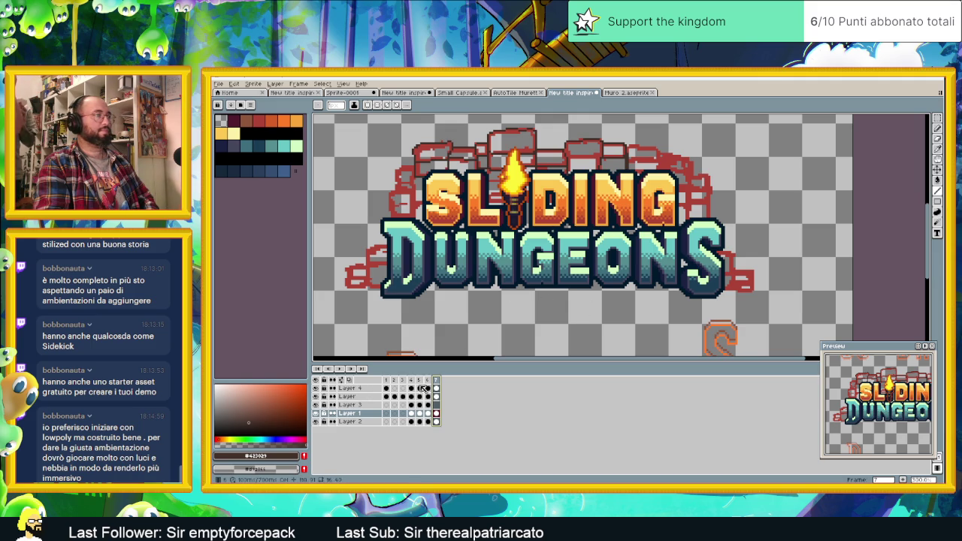
# Step: Hide the title lettering layer and select Layer 1's cel, zoomed in on the bricks
pyautogui.click(316, 396)
pyautogui.click(315, 396)
pyautogui.click(316, 396)
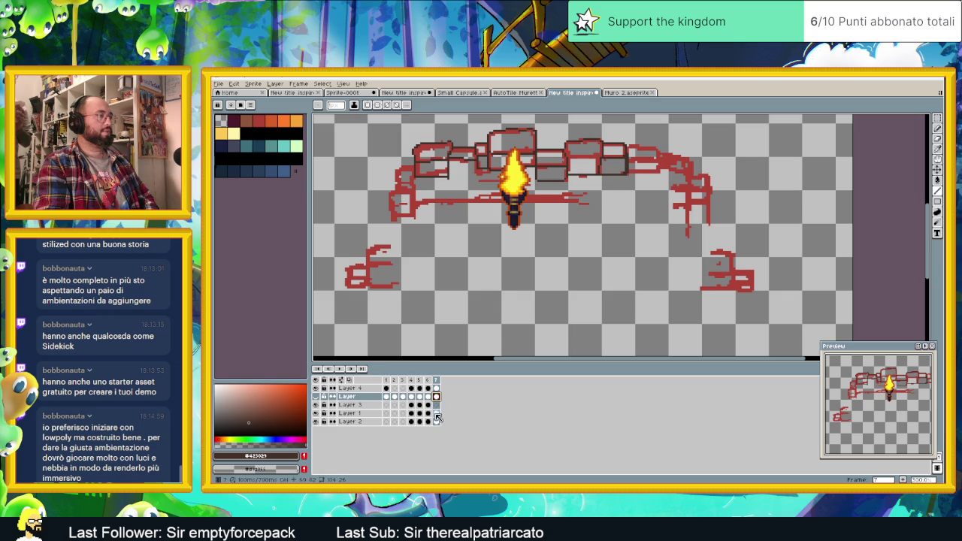
pyautogui.click(436, 414)
pyautogui.scroll(3, 583, 147)
pyautogui.scroll(2, 582, 147)
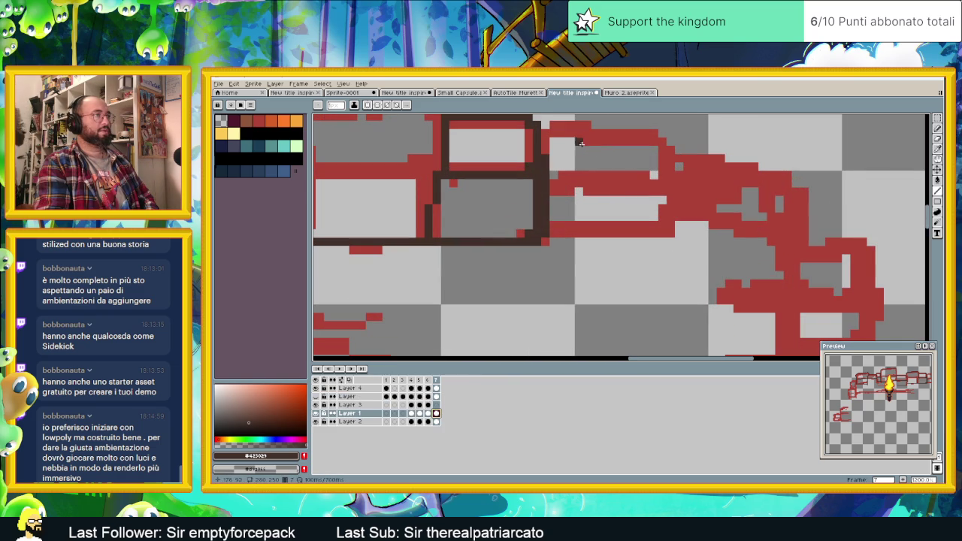
# Step: Outline the top red edge, the middle brick row's bottom and the right-end bricks in dark brown
pyautogui.moveTo(553, 124)
pyautogui.mouseDown()
pyautogui.moveTo(665, 151)
pyautogui.moveTo(665, 233)
pyautogui.moveTo(550, 232)
pyautogui.mouseUp()
pyautogui.moveTo(557, 190); pyautogui.dragTo(665, 191)
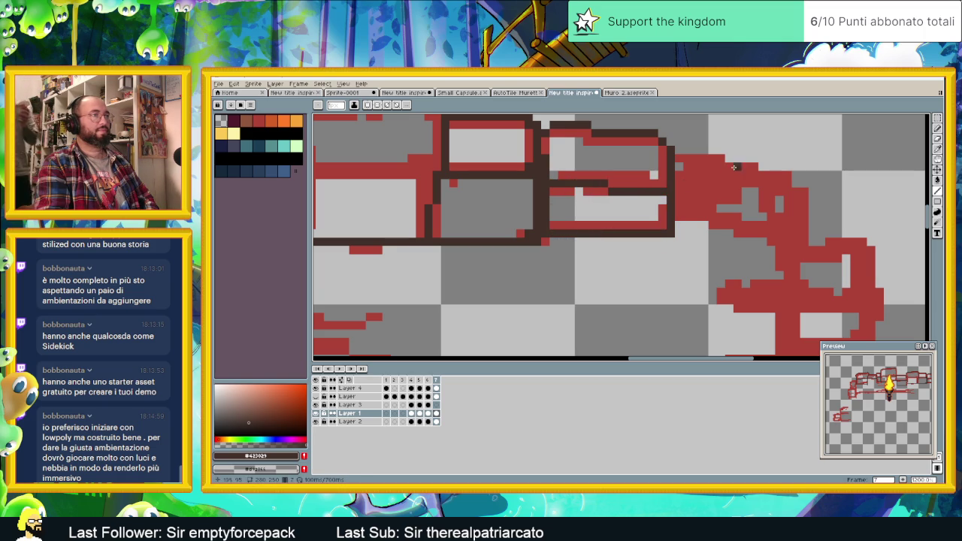
pyautogui.moveTo(676, 158)
pyautogui.mouseDown()
pyautogui.moveTo(749, 167)
pyautogui.moveTo(803, 242)
pyautogui.moveTo(673, 217)
pyautogui.mouseUp()
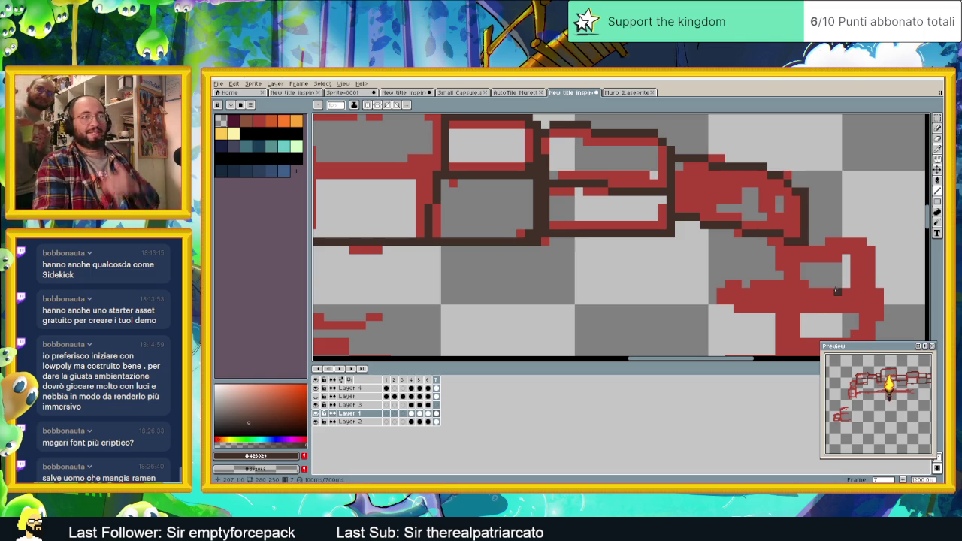
pyautogui.moveTo(801, 256)
pyautogui.mouseDown()
pyautogui.moveTo(745, 220)
pyautogui.moveTo(733, 347)
pyautogui.mouseUp()
pyautogui.scroll(-1, 732, 347)
pyautogui.scroll(-1, 719, 237)
# Step: Draw a dark horizontal mortar line between bricks, undoing a stray joint and extending it left
pyautogui.moveTo(716, 234); pyautogui.dragTo(639, 224)
pyautogui.moveTo(645, 187)
pyautogui.mouseDown()
pyautogui.moveTo(643, 219)
pyautogui.moveTo(556, 225)
pyautogui.moveTo(557, 188)
pyautogui.mouseUp()
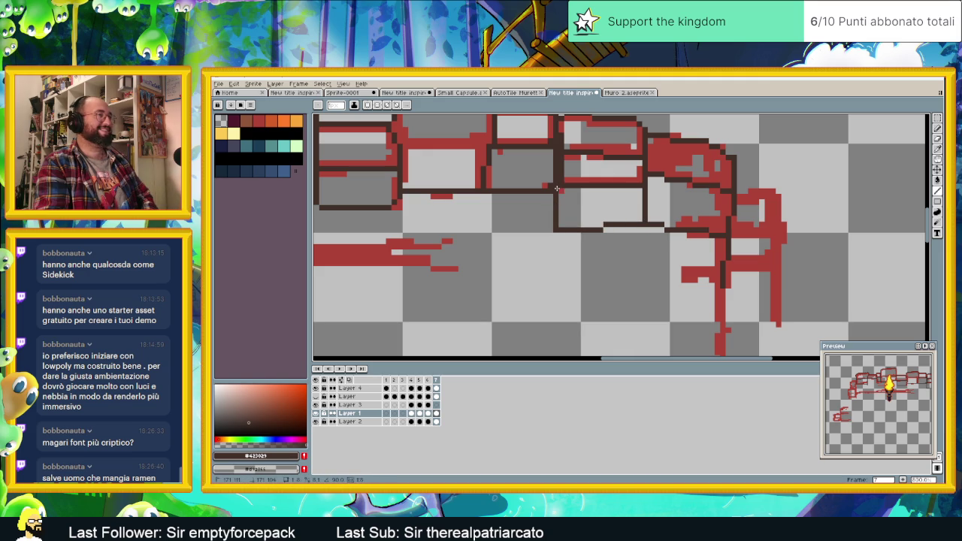
pyautogui.hotkey('ctrl', 'z')
pyautogui.moveTo(558, 229)
pyautogui.mouseDown()
pyautogui.moveTo(537, 229)
pyautogui.moveTo(533, 194)
pyautogui.moveTo(584, 241)
pyautogui.mouseUp()
# Step: Add a long mortar line under the bricks plus vertical and horizontal joint lines
pyautogui.moveTo(713, 287)
pyautogui.mouseDown()
pyautogui.moveTo(638, 288)
pyautogui.moveTo(625, 249)
pyautogui.mouseUp()
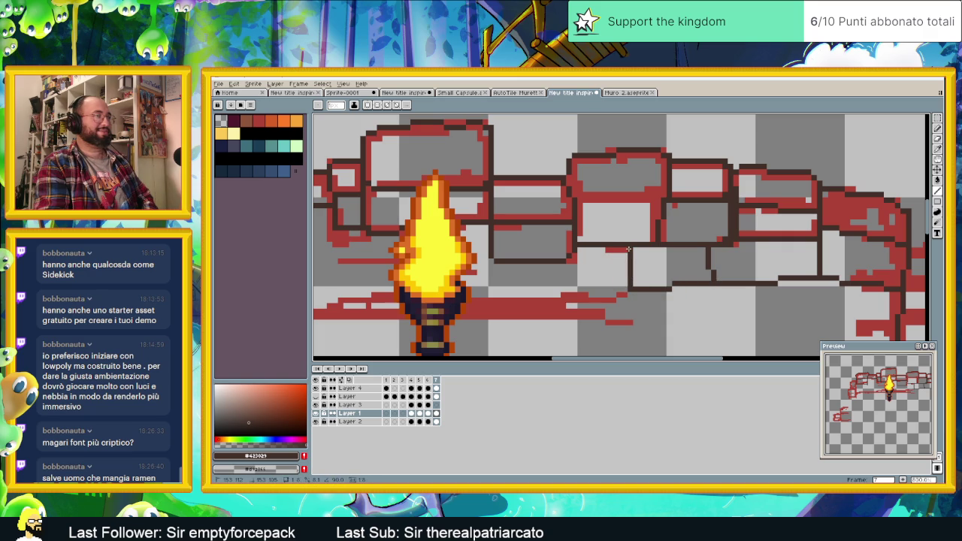
pyautogui.moveTo(630, 292)
pyautogui.mouseDown()
pyautogui.moveTo(529, 294)
pyautogui.moveTo(524, 267)
pyautogui.mouseUp()
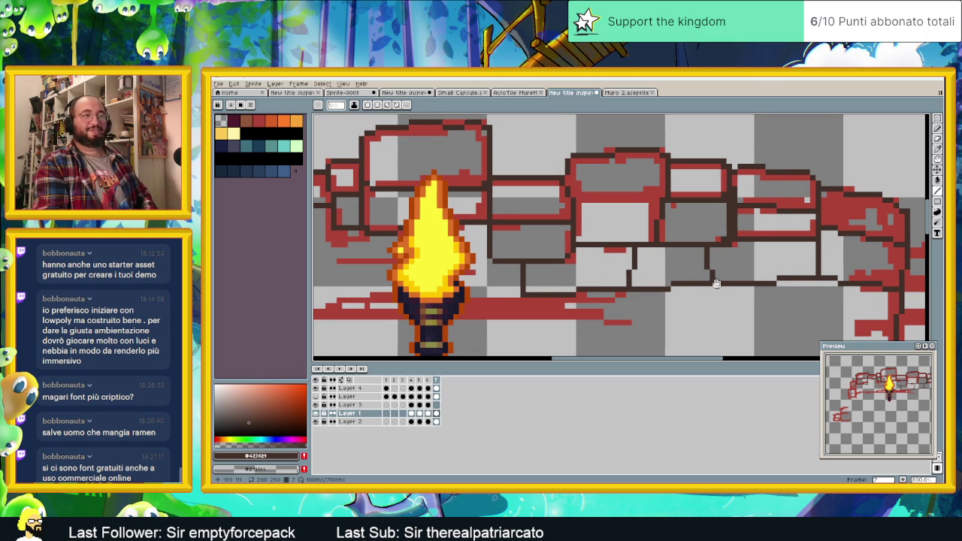
pyautogui.scroll(-2, 564, 250)
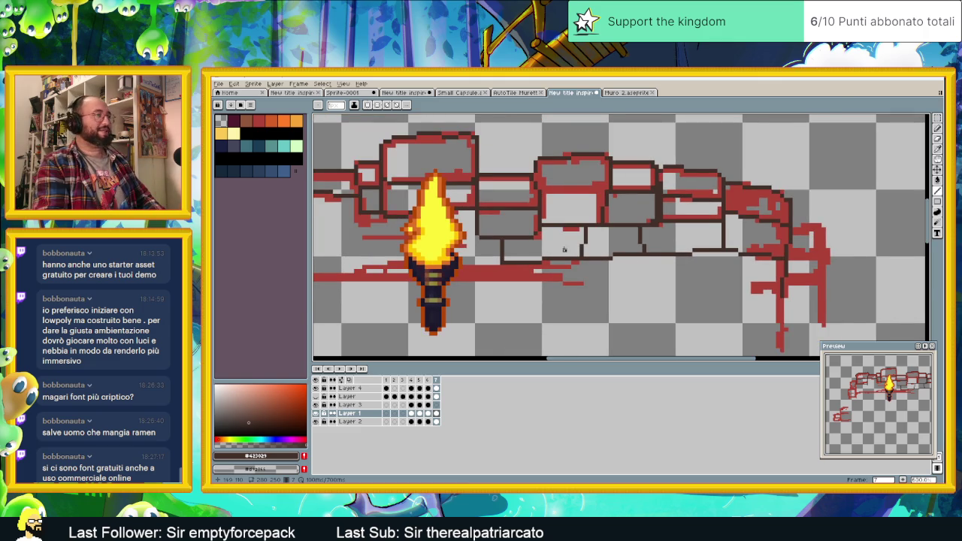
pyautogui.moveTo(564, 250); pyautogui.dragTo(636, 281)
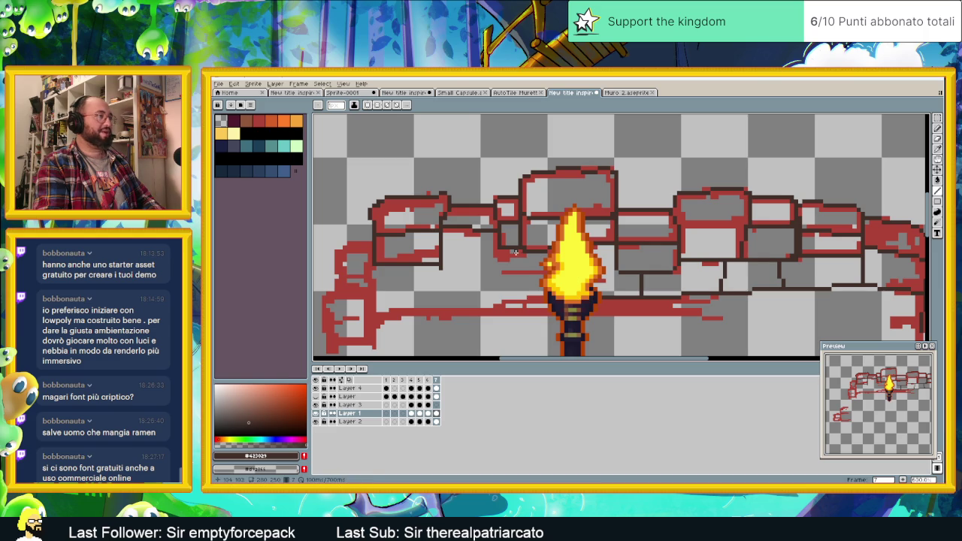
pyautogui.moveTo(508, 257); pyautogui.dragTo(511, 292)
pyautogui.click(513, 295)
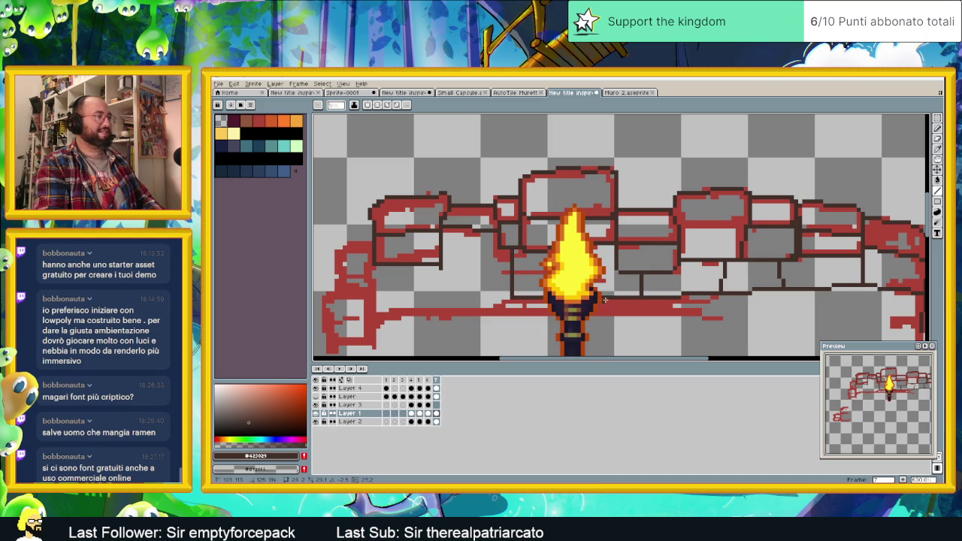
pyautogui.click(607, 298)
pyautogui.moveTo(439, 267)
pyautogui.mouseDown()
pyautogui.moveTo(495, 276)
pyautogui.moveTo(461, 301)
pyautogui.moveTo(525, 299)
pyautogui.mouseUp()
# Step: Outline the small brick's top, left side and bottom, undoing part of a stroke
pyautogui.hscroll(-1, 525, 298)
pyautogui.scroll(2, 530, 255)
pyautogui.scroll(1, 533, 226)
pyautogui.moveTo(534, 218)
pyautogui.mouseDown()
pyautogui.moveTo(487, 225)
pyautogui.moveTo(482, 257)
pyautogui.moveTo(532, 264)
pyautogui.mouseUp()
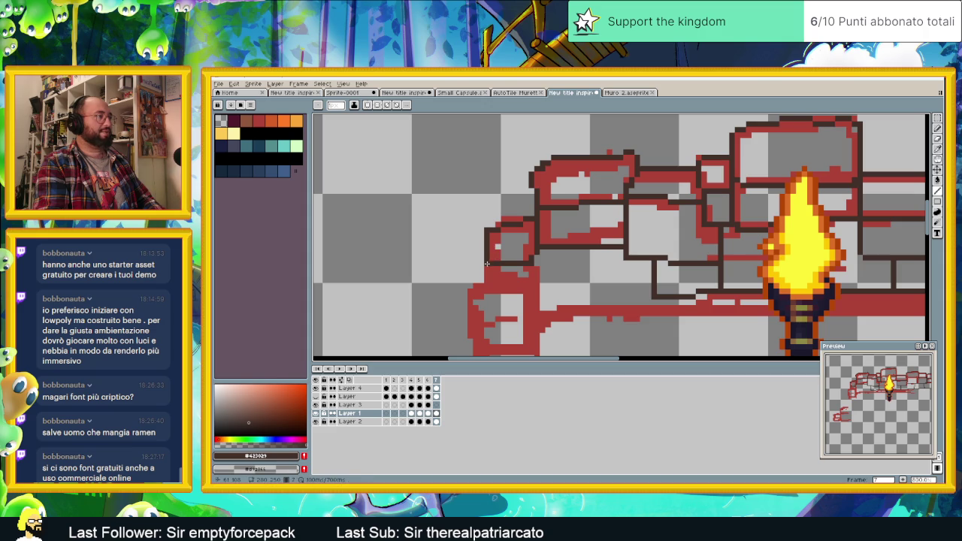
pyautogui.scroll(-1, 514, 276)
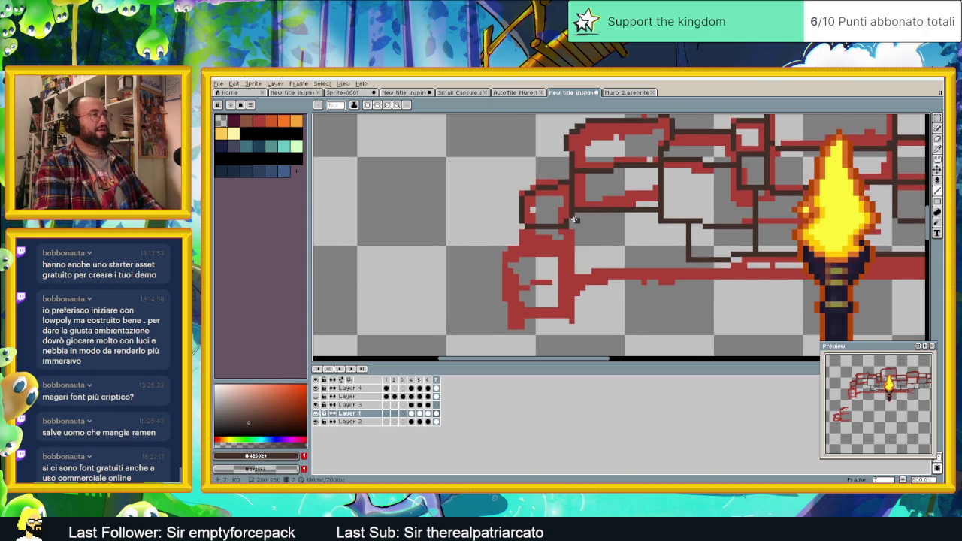
pyautogui.hscroll(2, 562, 248)
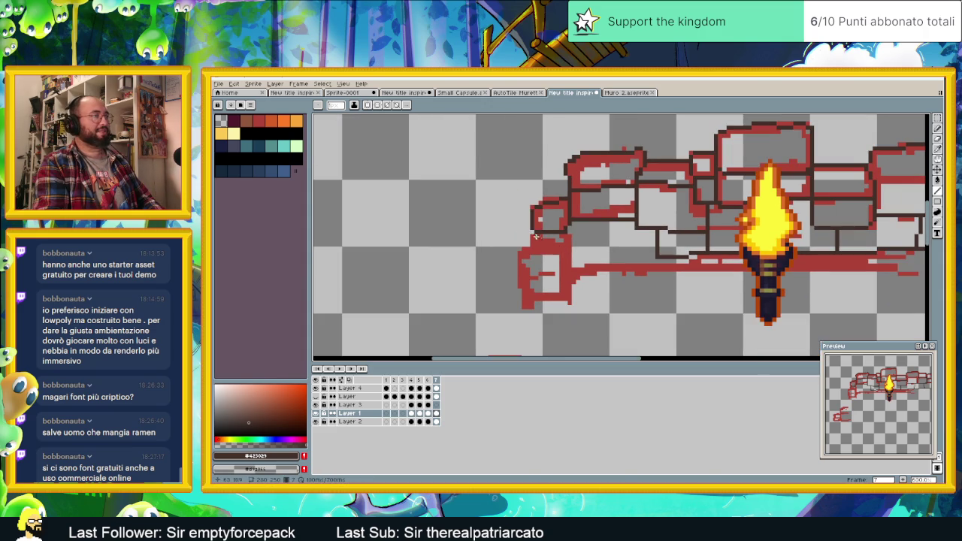
pyautogui.moveTo(534, 242); pyautogui.dragTo(565, 241)
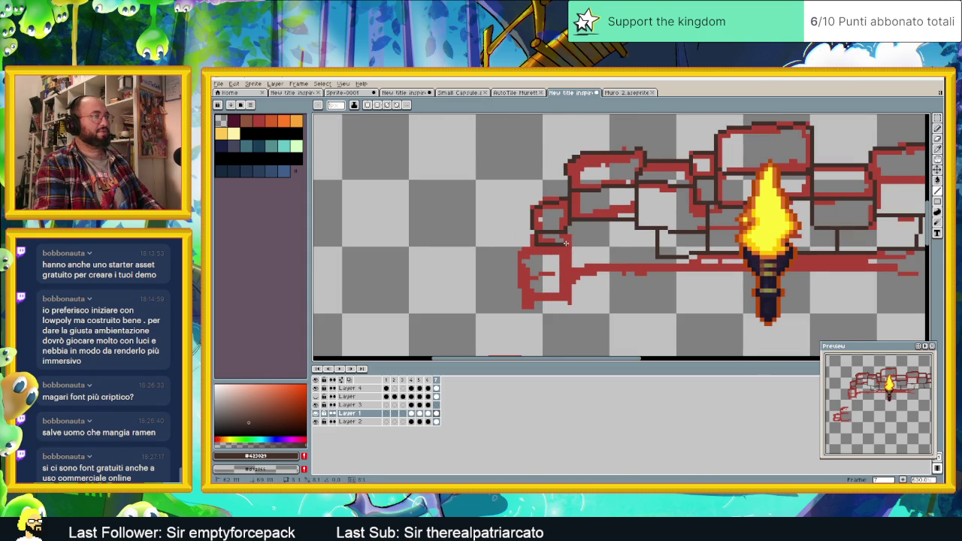
pyautogui.scroll(1, 567, 244)
pyautogui.scroll(-2, 568, 244)
pyautogui.scroll(1, 571, 243)
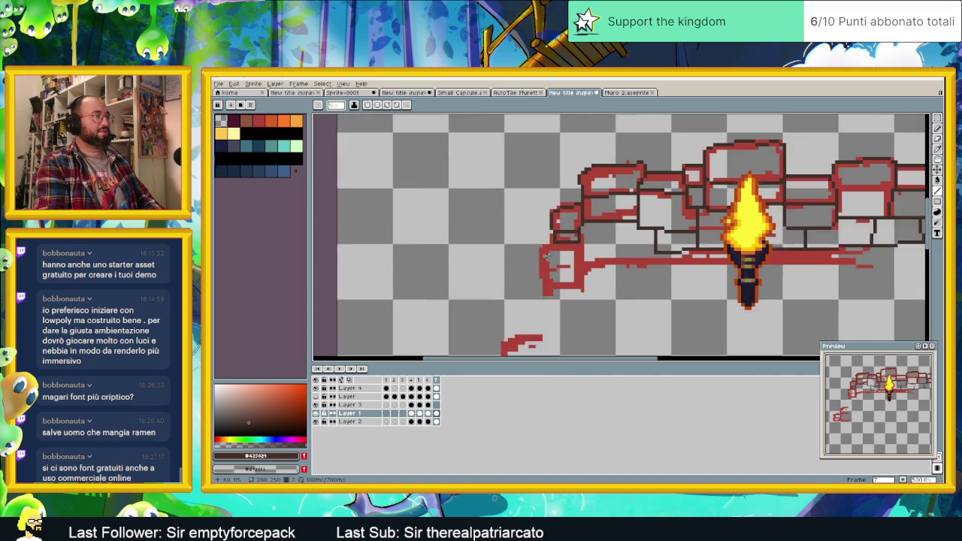
pyautogui.hscroll(-1, 573, 243)
pyautogui.moveTo(531, 246)
pyautogui.mouseDown()
pyautogui.moveTo(530, 282)
pyautogui.moveTo(585, 267)
pyautogui.moveTo(535, 294)
pyautogui.mouseUp()
pyautogui.hotkey('ctrl', 'z')
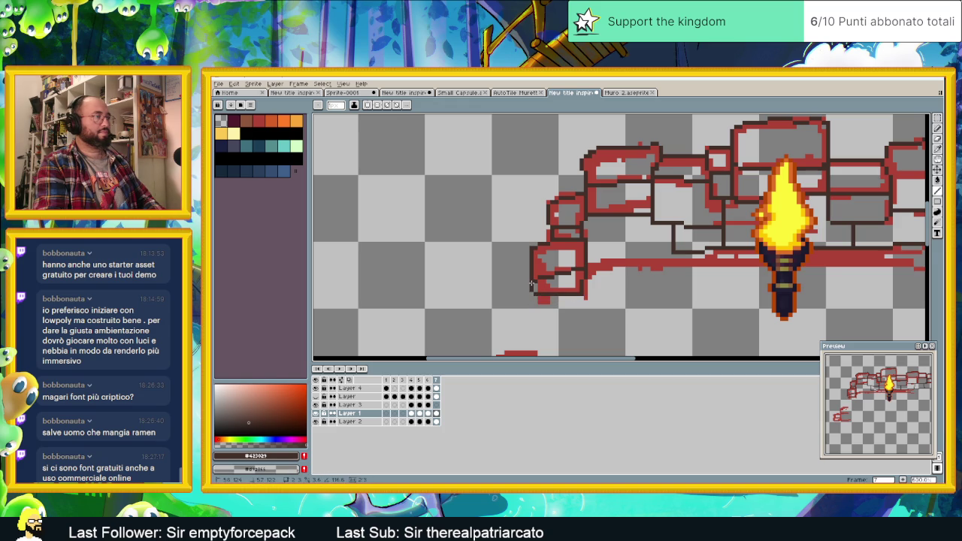
# Step: Outline a short vertical edge and the bottom edge at the arch's right end
pyautogui.scroll(-1, 530, 283)
pyautogui.hscroll(5, 638, 240)
pyautogui.scroll(1, 742, 197)
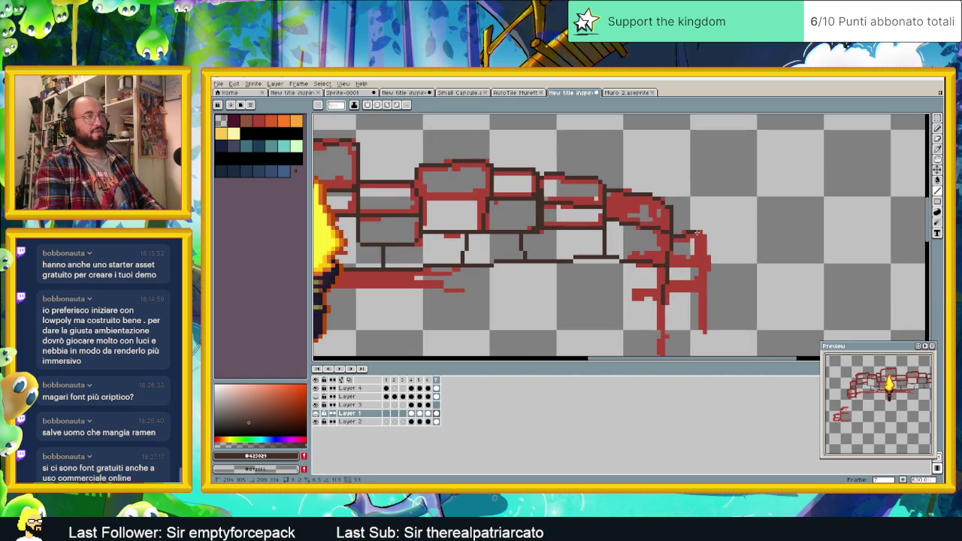
pyautogui.moveTo(704, 238); pyautogui.dragTo(707, 261)
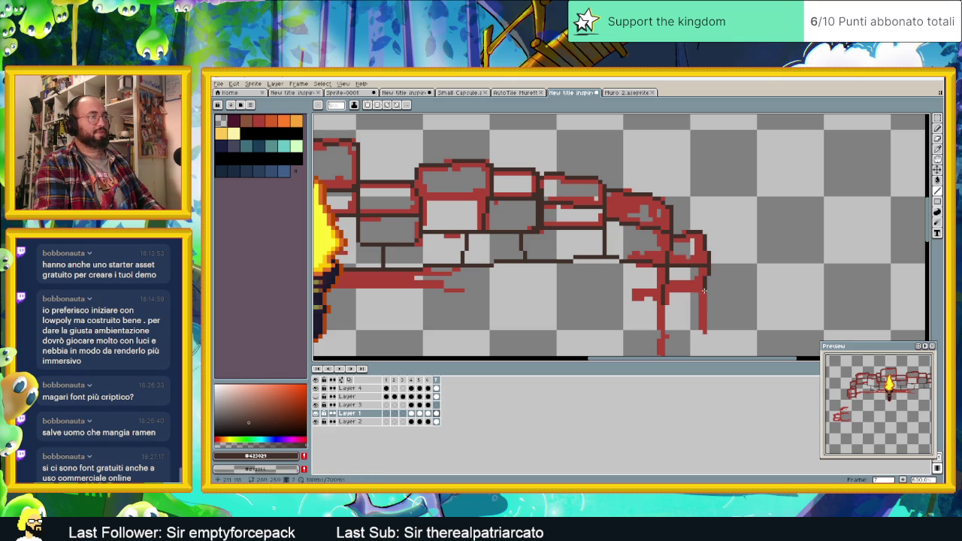
pyautogui.moveTo(704, 289); pyautogui.dragTo(663, 287)
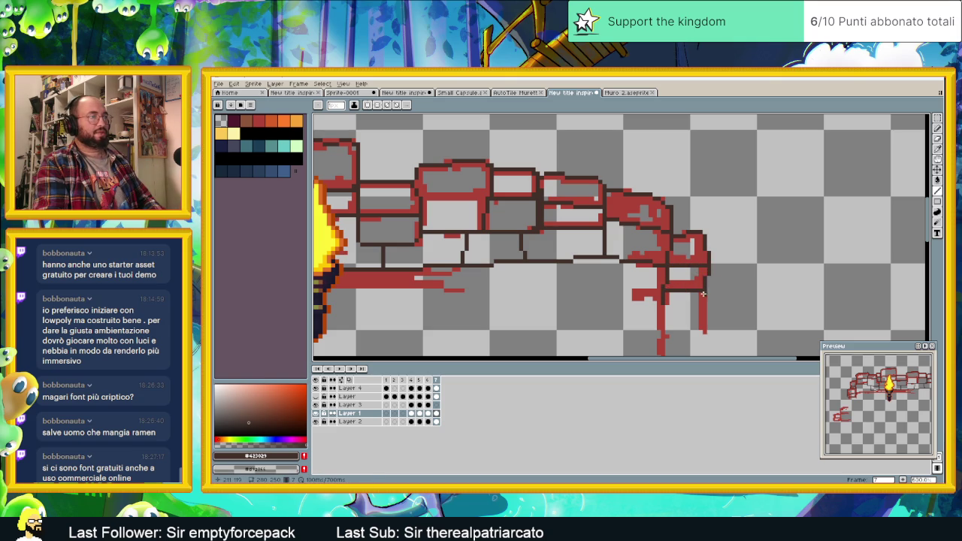
pyautogui.scroll(-2, 671, 283)
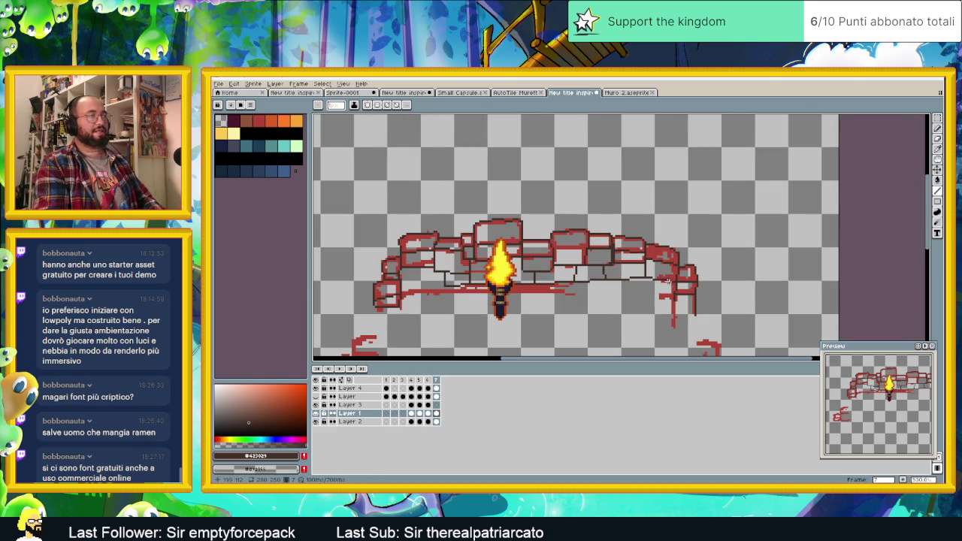
# Step: Extend the red guide line further right under the arch
pyautogui.moveTo(585, 284); pyautogui.dragTo(625, 245)
pyautogui.scroll(-1, 644, 235)
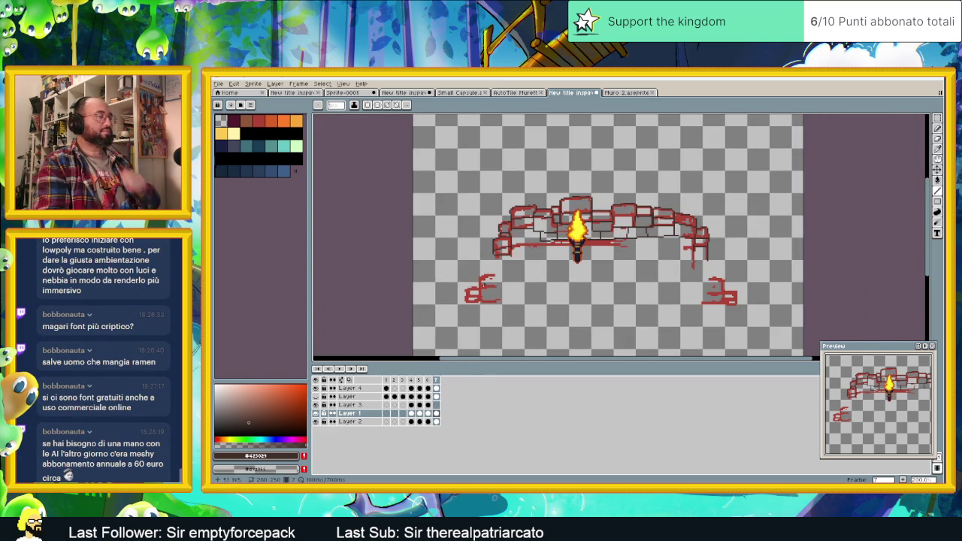
pyautogui.scroll(1, 479, 285)
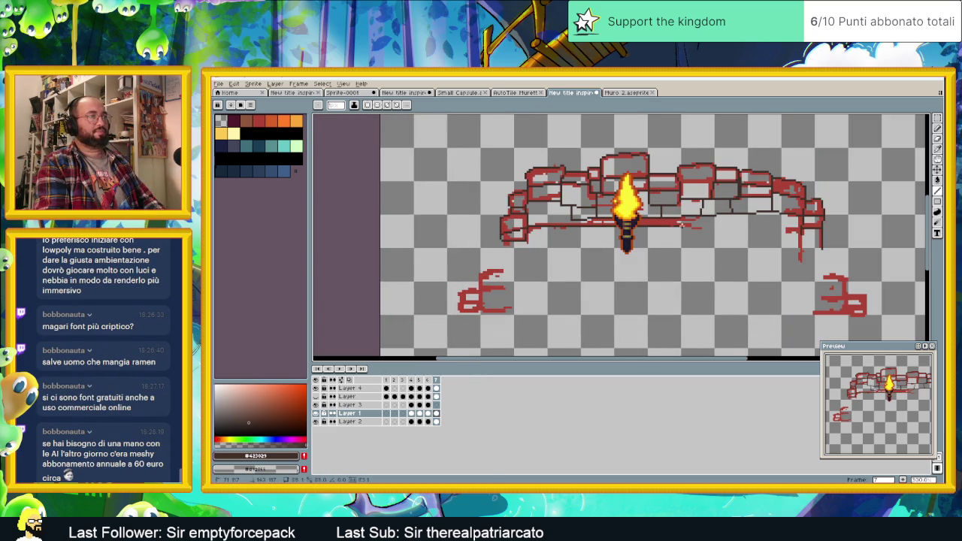
pyautogui.moveTo(727, 225); pyautogui.dragTo(796, 227)
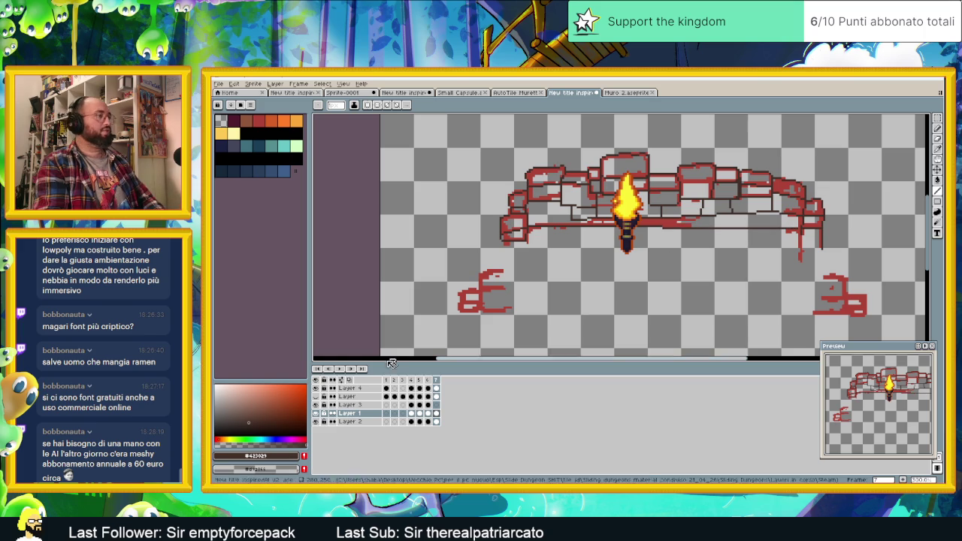
# Step: Show the Sliding Dungeons lettering and toggle Layer 1's brick fill to compare
pyautogui.click(315, 396)
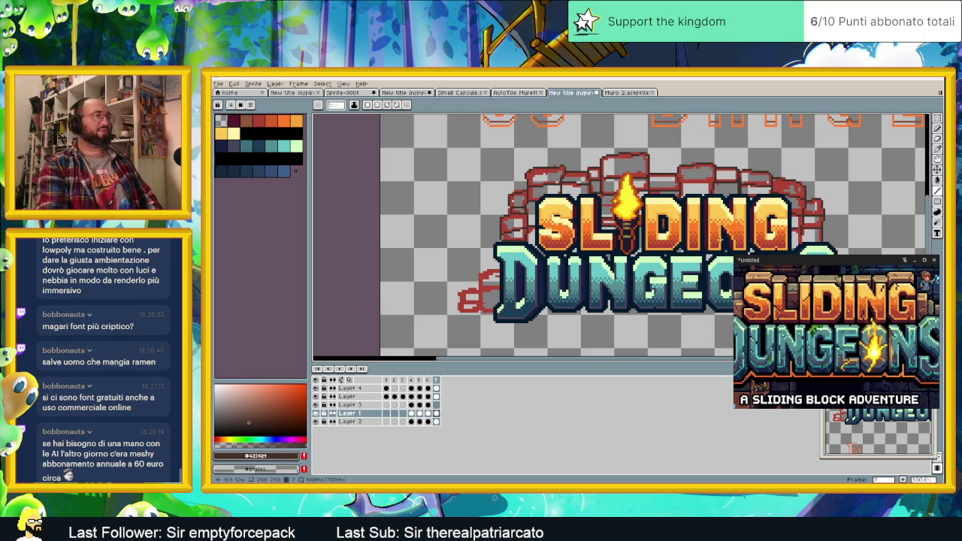
pyautogui.hscroll(3, 621, 238)
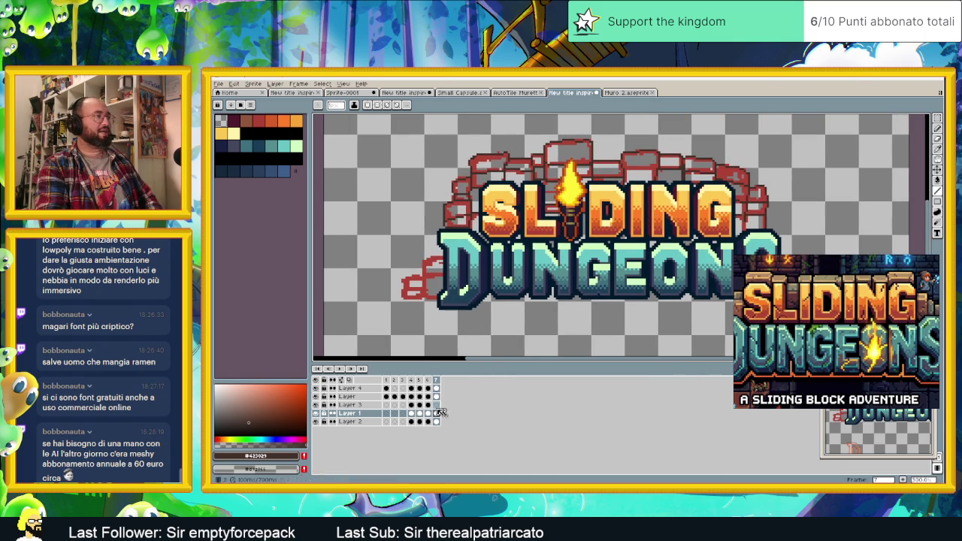
pyautogui.click(317, 414)
pyautogui.click(316, 414)
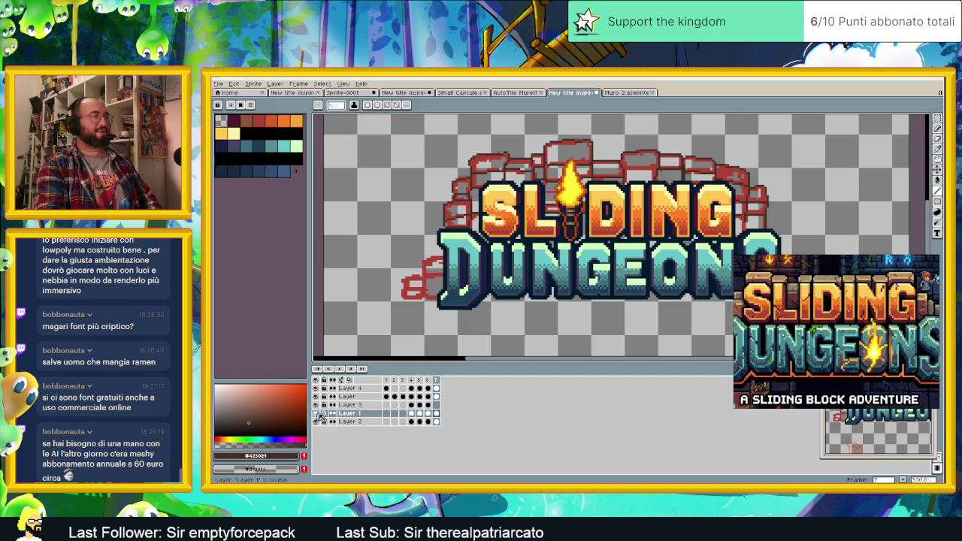
# Step: Select Layer 1's frame 7 cel, make Layer 3 visible and hide the lettering again
pyautogui.click(434, 414)
pyautogui.hscroll(3, 740, 250)
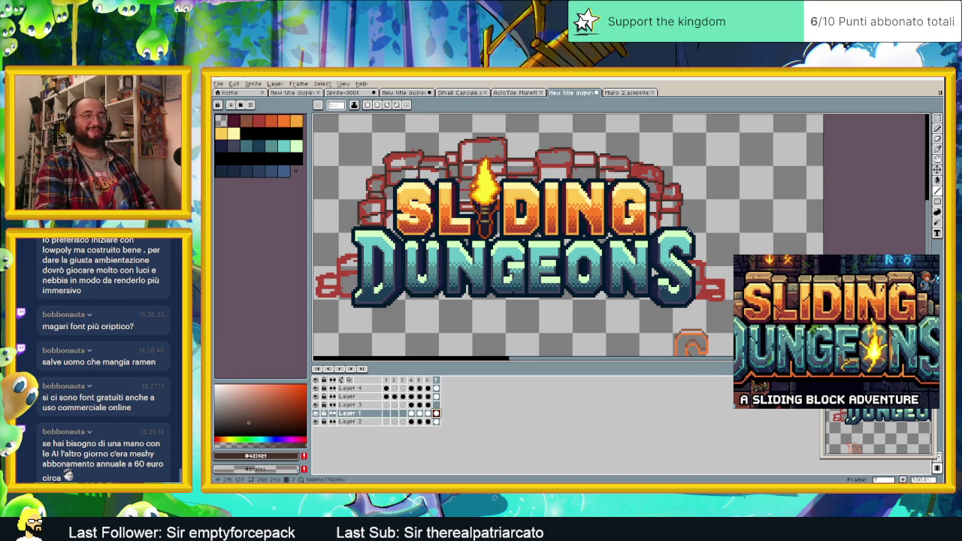
pyautogui.scroll(1, 696, 222)
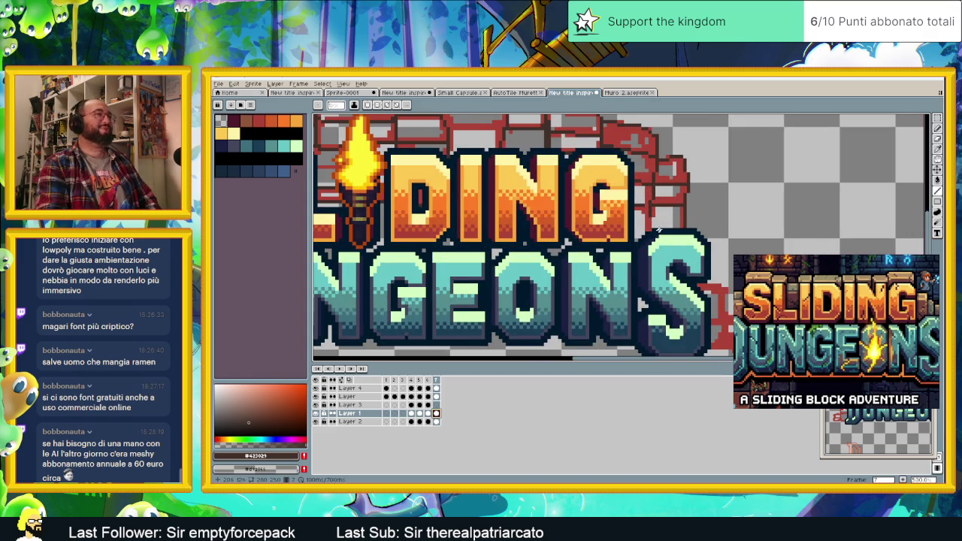
pyautogui.click(316, 414)
pyautogui.click(316, 413)
pyautogui.click(317, 405)
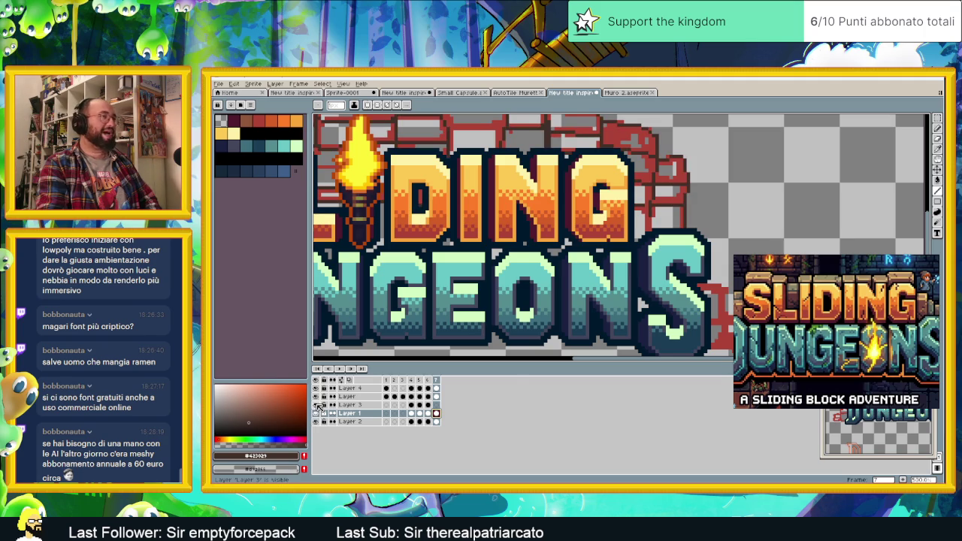
pyautogui.click(316, 397)
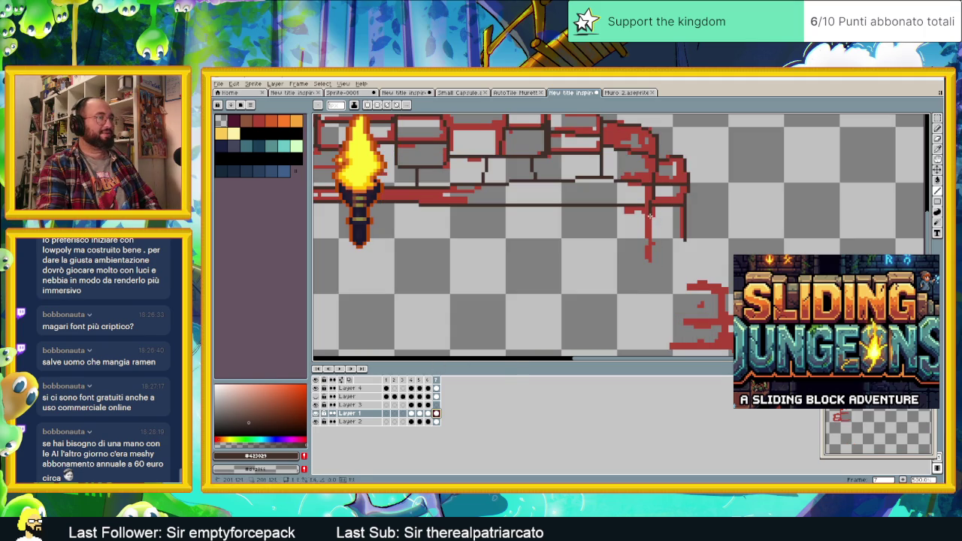
# Step: Close the right brick's outline and trace the top and left of the red E sketch
pyautogui.moveTo(648, 244)
pyautogui.mouseDown()
pyautogui.moveTo(683, 242)
pyautogui.moveTo(611, 225)
pyautogui.mouseUp()
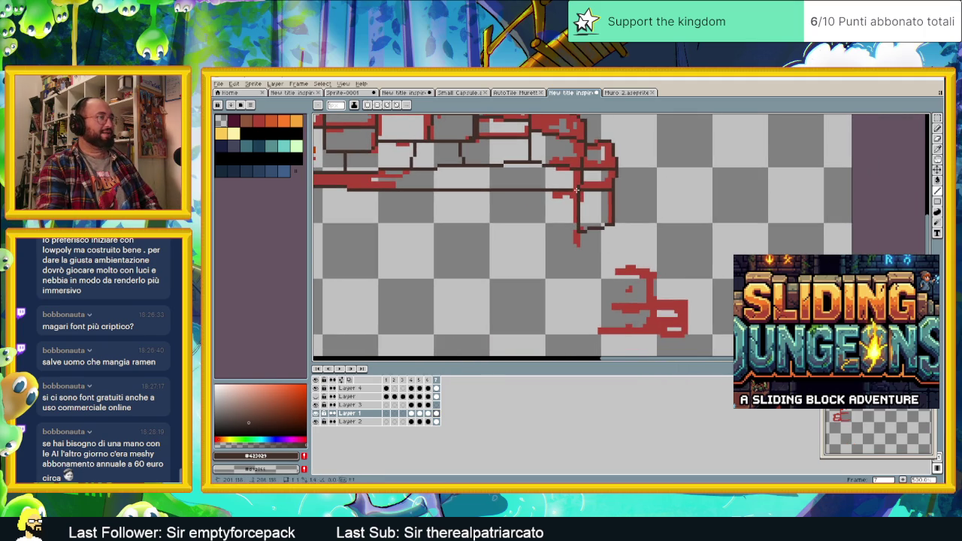
pyautogui.scroll(-2, 577, 264)
pyautogui.moveTo(577, 263); pyautogui.dragTo(362, 264)
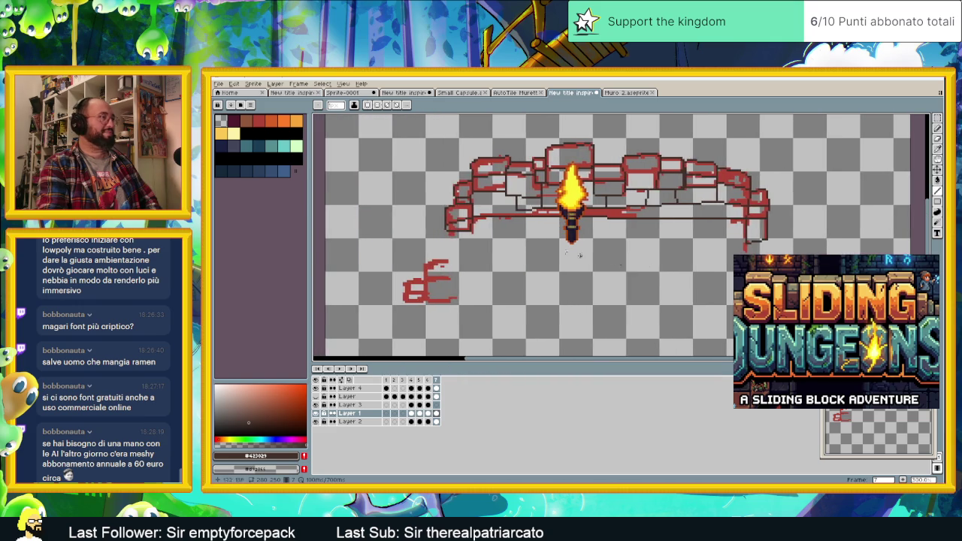
pyautogui.scroll(1, 434, 275)
pyautogui.scroll(1, 473, 278)
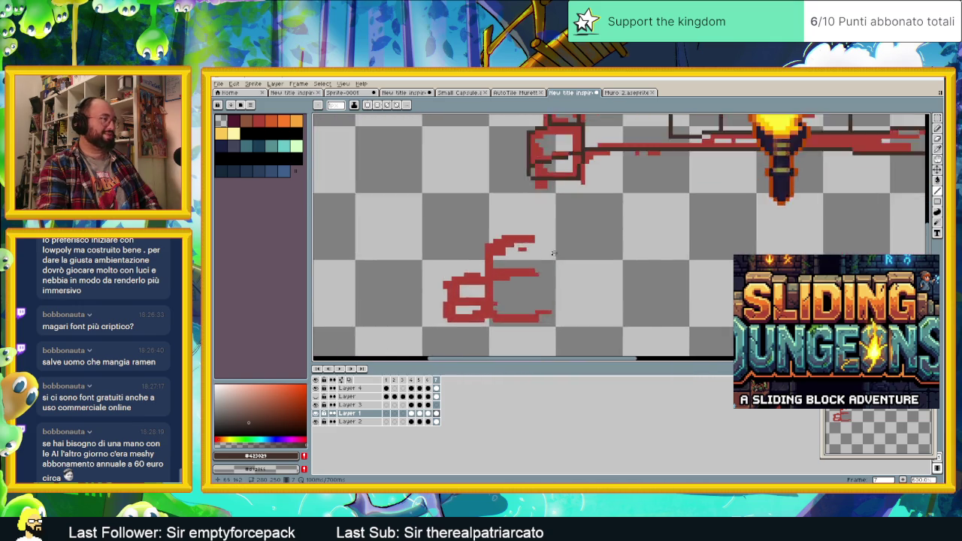
pyautogui.scroll(1, 518, 252)
pyautogui.moveTo(531, 233)
pyautogui.mouseDown()
pyautogui.moveTo(460, 293)
pyautogui.moveTo(516, 284)
pyautogui.moveTo(526, 231)
pyautogui.mouseUp()
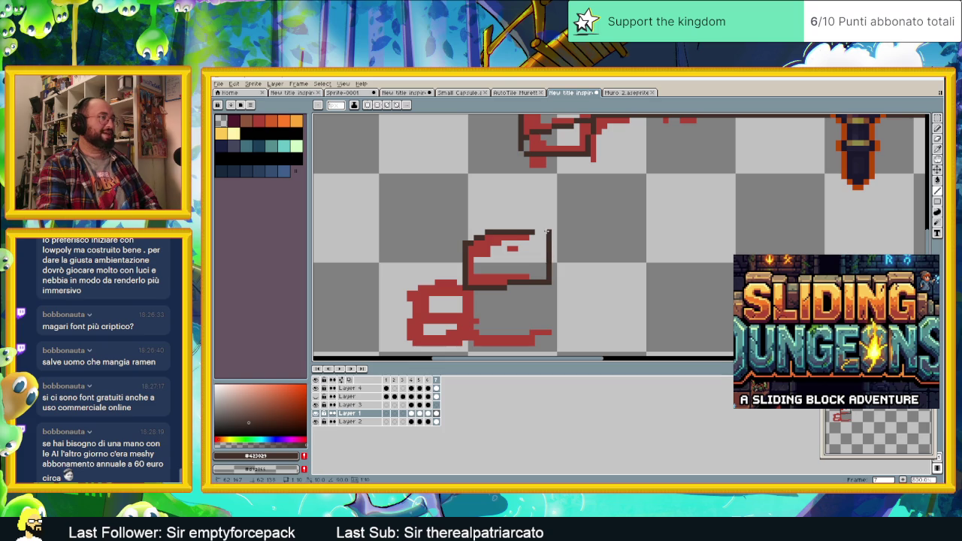
# Step: Outline the left block's top, left edge and bottom in dark brown
pyautogui.moveTo(480, 314)
pyautogui.mouseDown()
pyautogui.moveTo(502, 261)
pyautogui.moveTo(494, 292)
pyautogui.moveTo(571, 278)
pyautogui.mouseUp()
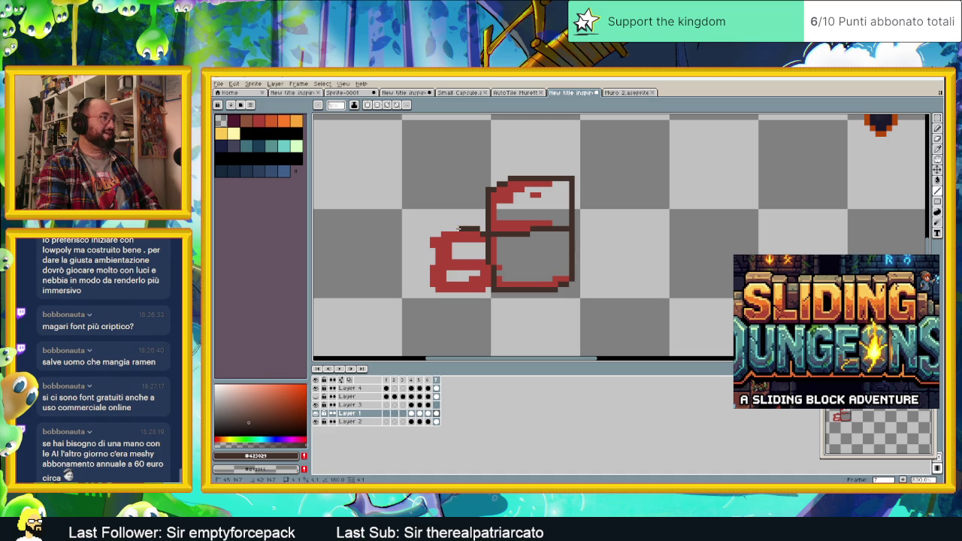
pyautogui.moveTo(450, 236)
pyautogui.mouseDown()
pyautogui.moveTo(431, 240)
pyautogui.moveTo(493, 267)
pyautogui.mouseUp()
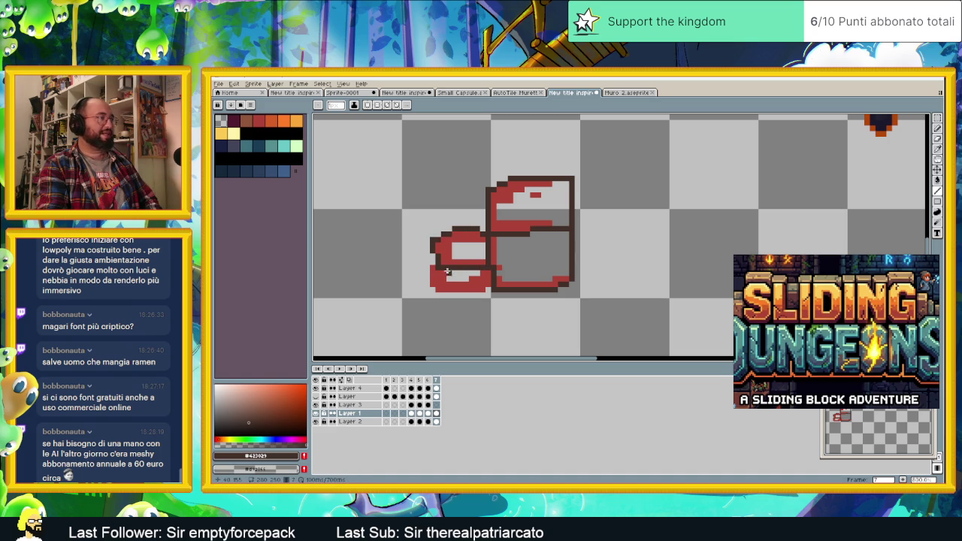
pyautogui.moveTo(433, 266); pyautogui.dragTo(433, 293)
pyautogui.moveTo(454, 294); pyautogui.dragTo(440, 295)
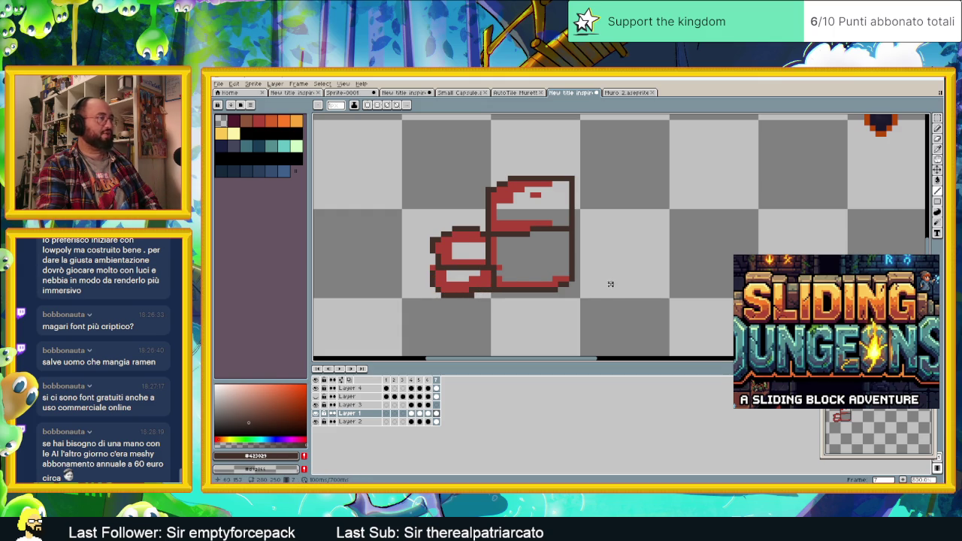
pyautogui.scroll(-2, 431, 279)
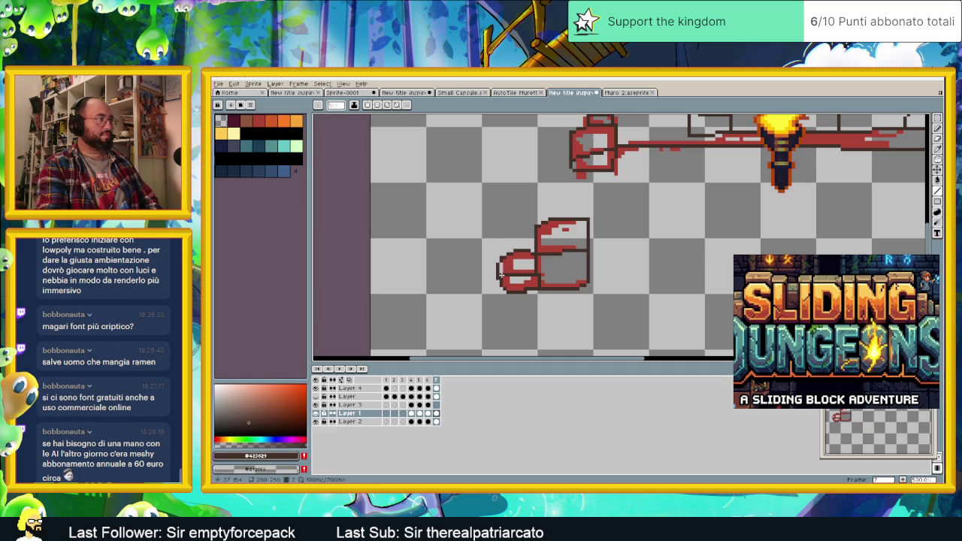
# Step: Zoom in on the right red sketch and outline its top and the bar's right side
pyautogui.scroll(-2, 529, 284)
pyautogui.scroll(-1, 556, 270)
pyautogui.scroll(-1, 578, 255)
pyautogui.scroll(-1, 594, 247)
pyautogui.scroll(1, 594, 247)
pyautogui.scroll(2, 578, 246)
pyautogui.scroll(1, 556, 244)
pyautogui.moveTo(530, 242); pyautogui.dragTo(593, 248)
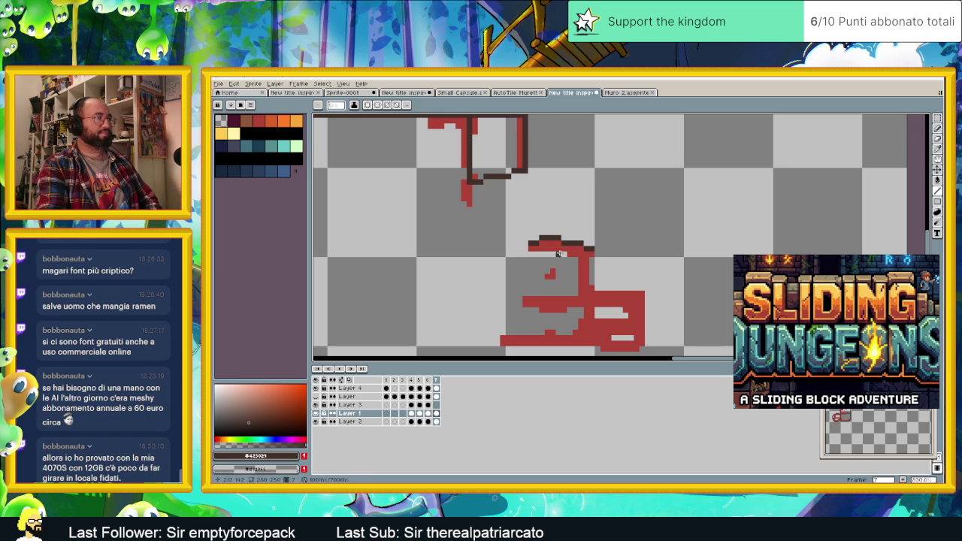
pyautogui.moveTo(591, 260)
pyautogui.mouseDown()
pyautogui.moveTo(586, 300)
pyautogui.moveTo(520, 303)
pyautogui.mouseUp()
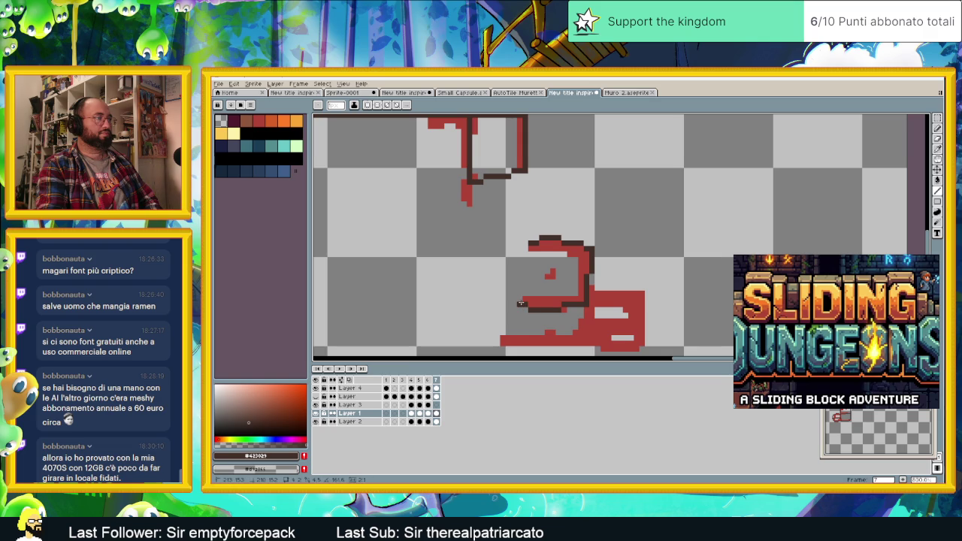
# Step: Trace the right shape's left side and the red bar's bottom edge, then zoom out
pyautogui.moveTo(520, 243); pyautogui.dragTo(518, 304)
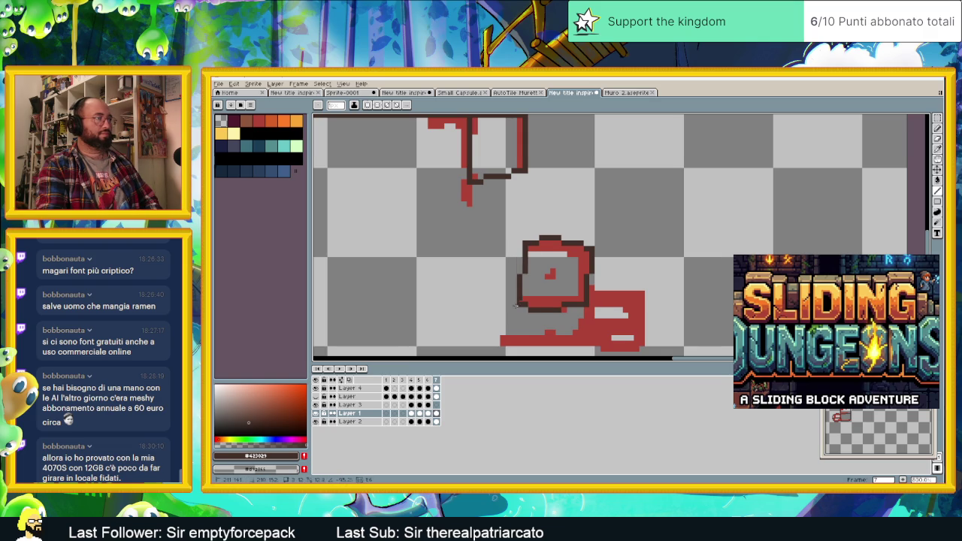
pyautogui.moveTo(590, 291)
pyautogui.mouseDown()
pyautogui.moveTo(586, 237)
pyautogui.moveTo(639, 242)
pyautogui.moveTo(642, 267)
pyautogui.moveTo(610, 278)
pyautogui.moveTo(585, 276)
pyautogui.moveTo(581, 248)
pyautogui.mouseUp()
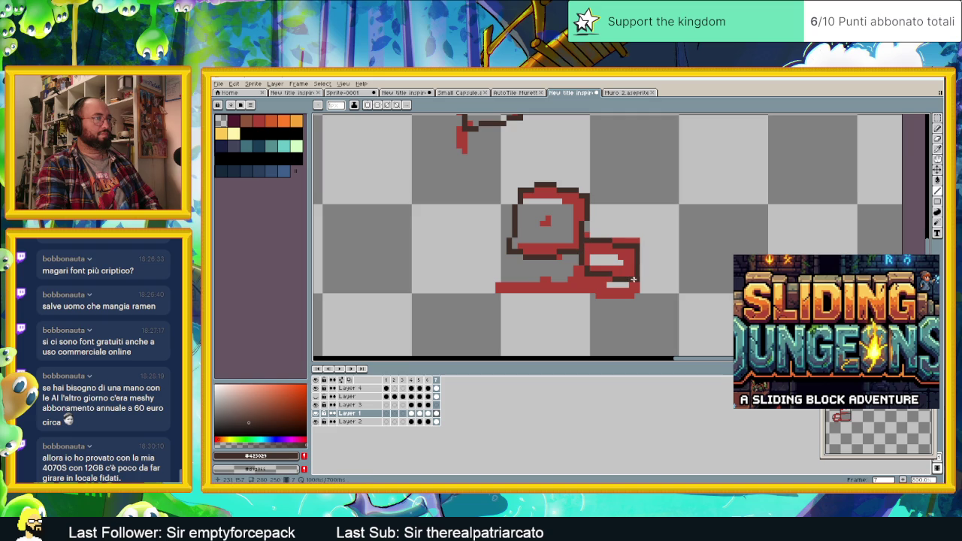
pyautogui.moveTo(635, 290)
pyautogui.mouseDown()
pyautogui.moveTo(518, 287)
pyautogui.moveTo(503, 250)
pyautogui.mouseUp()
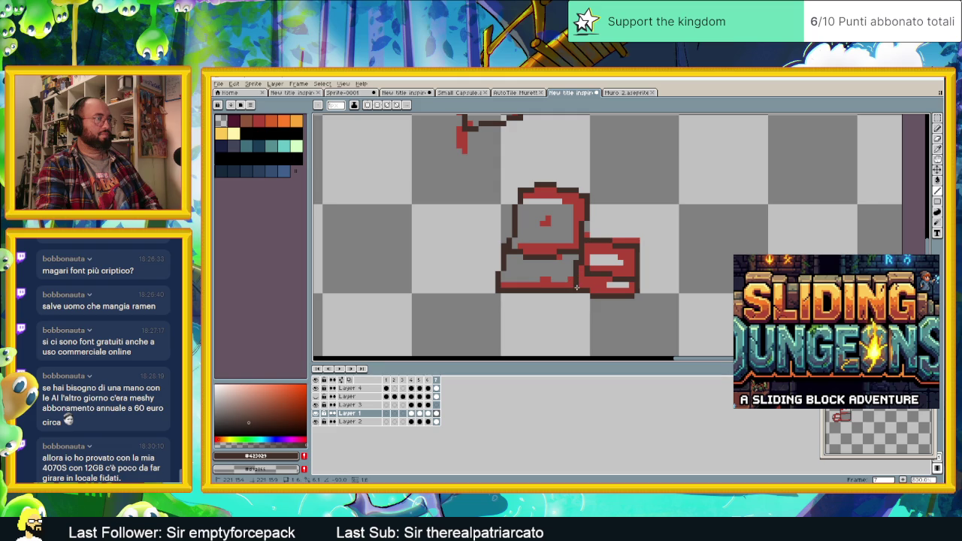
pyautogui.scroll(-2, 576, 287)
pyautogui.scroll(-3, 593, 297)
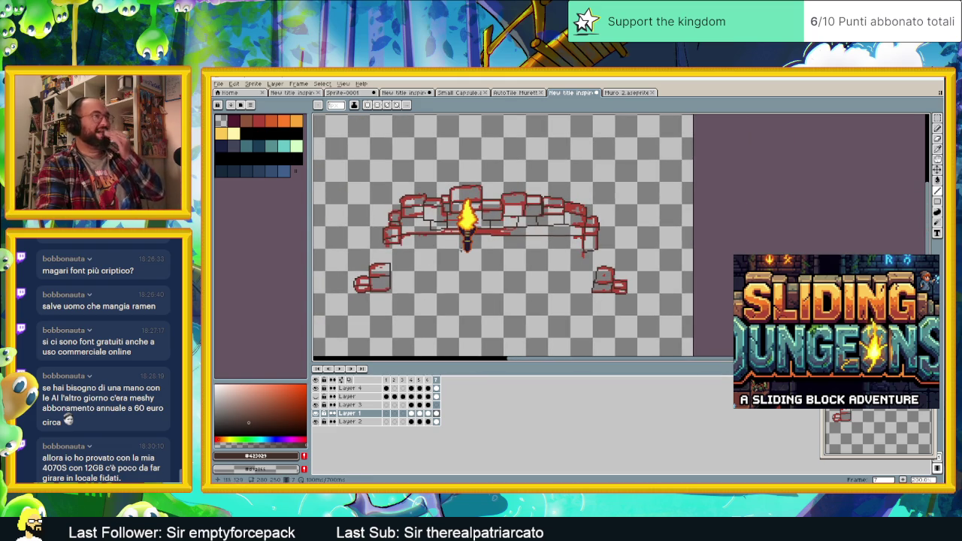
# Step: Hide the red sketch layer and compare the logo against the Muro 2 wall file
pyautogui.click(315, 414)
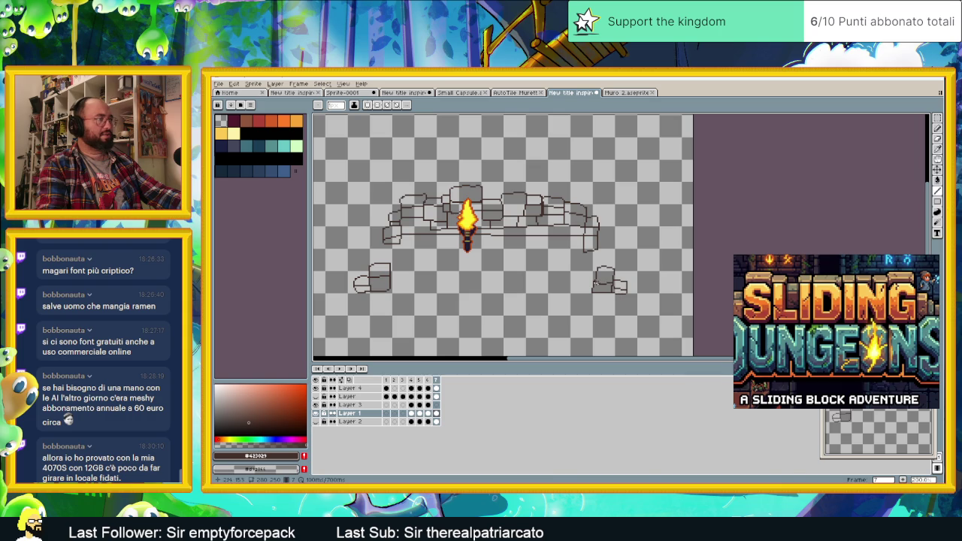
pyautogui.click(316, 396)
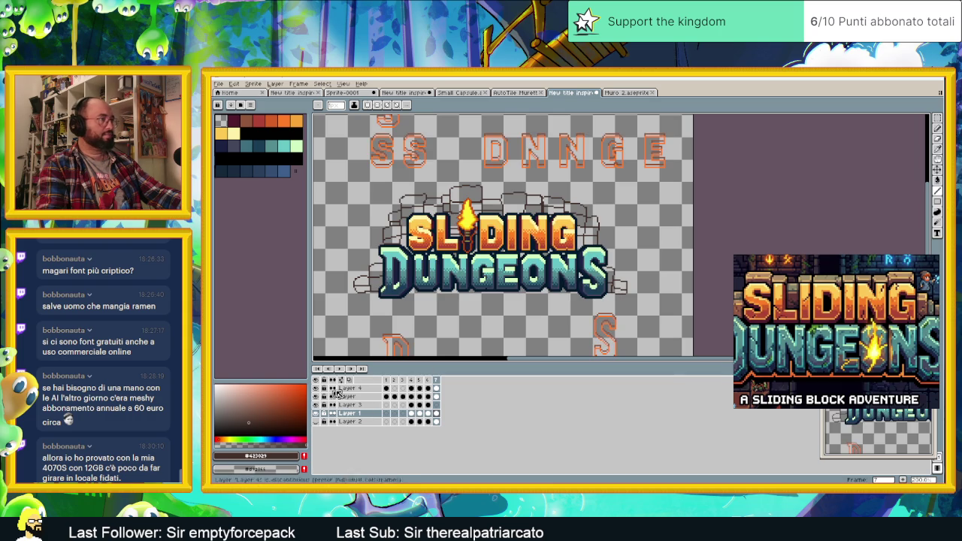
pyautogui.click(316, 396)
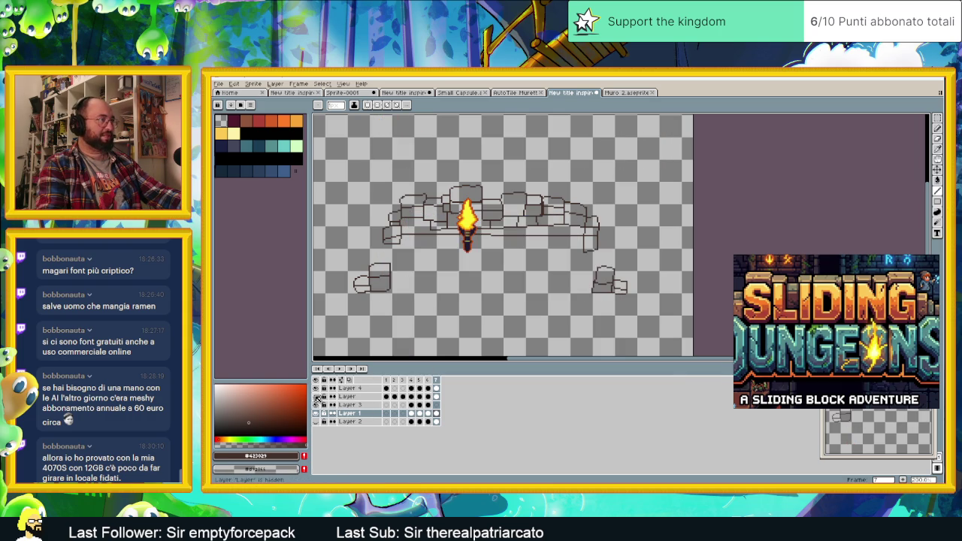
pyautogui.click(626, 92)
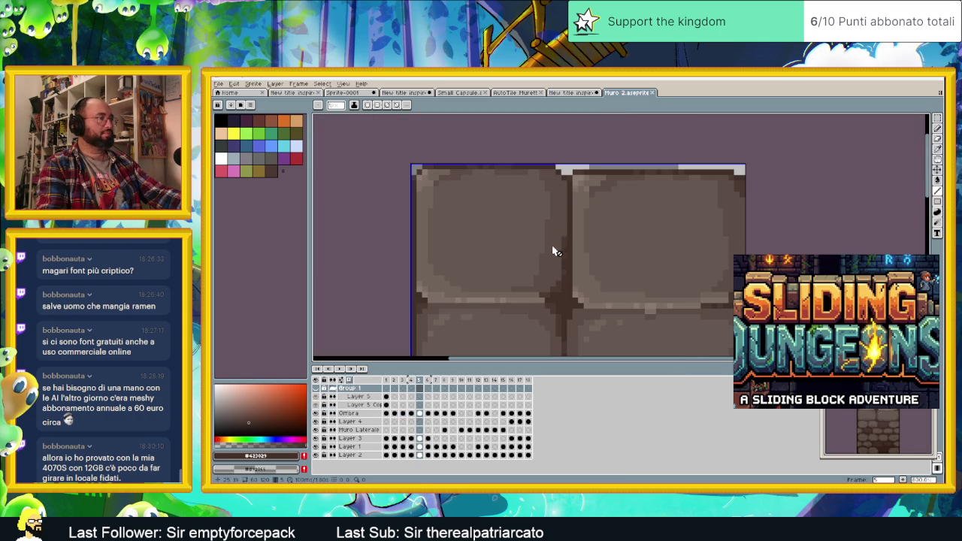
pyautogui.scroll(-2, 552, 251)
pyautogui.scroll(1, 549, 249)
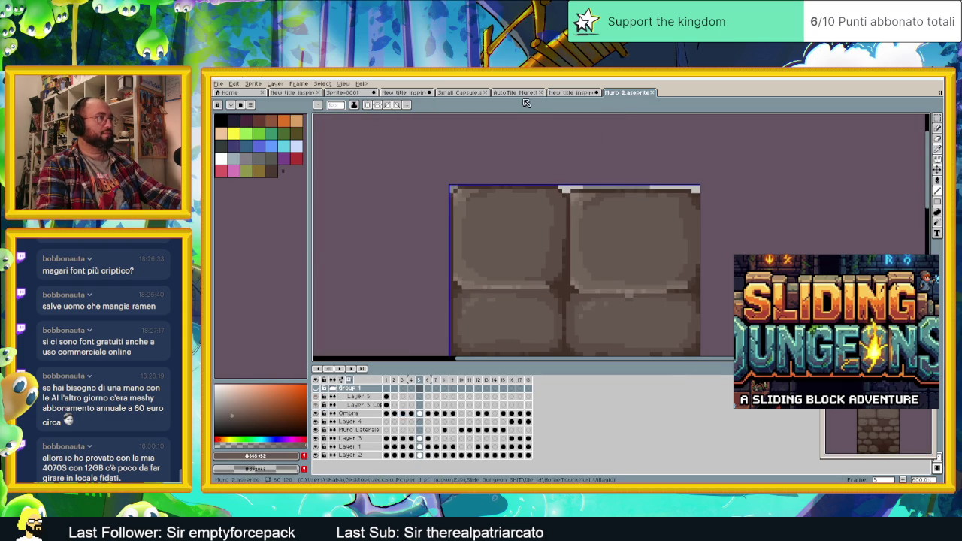
pyautogui.click(573, 92)
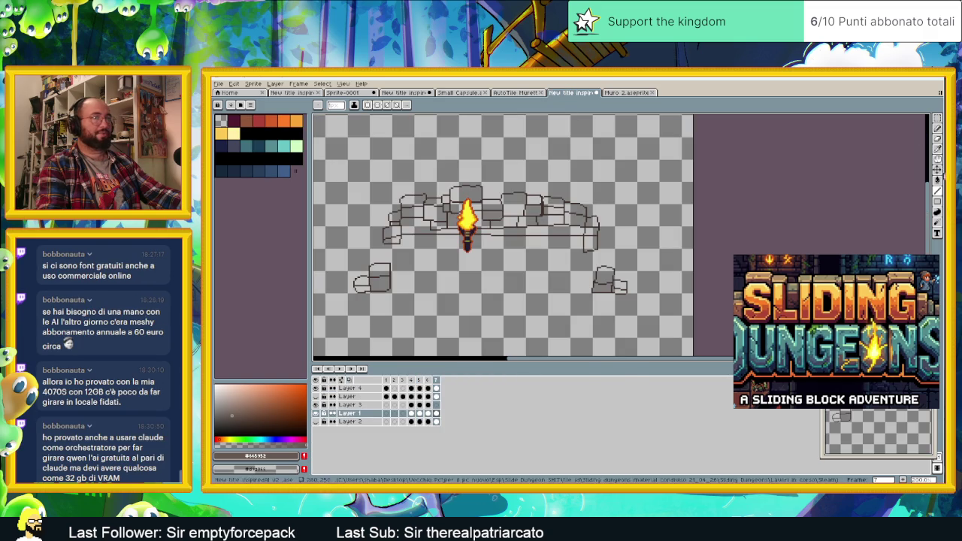
# Step: Bucket-fill several upper stone blocks dark brown, then undo those fills
pyautogui.click(937, 180)
pyautogui.click(575, 228)
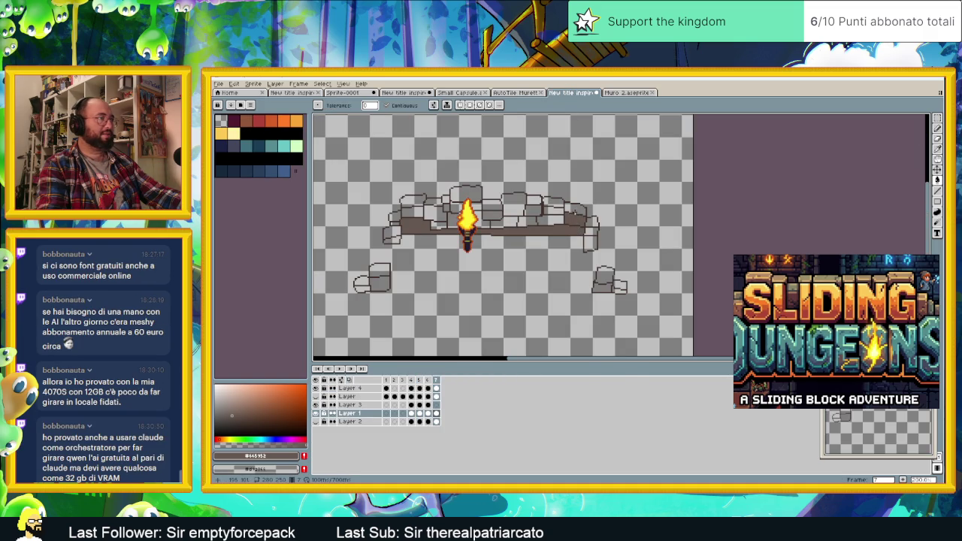
pyautogui.click(571, 211)
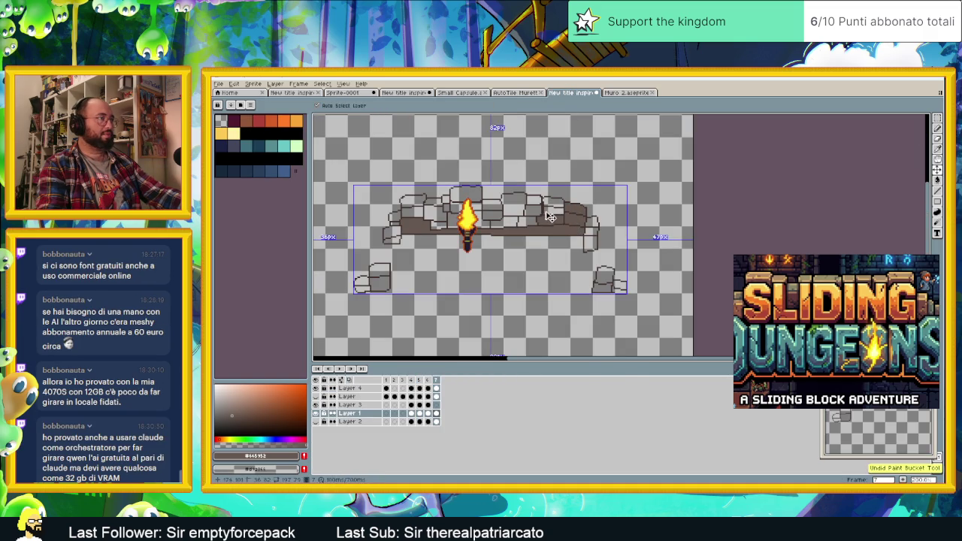
pyautogui.click(532, 211)
pyautogui.click(533, 200)
pyautogui.click(552, 202)
pyautogui.click(513, 205)
pyautogui.click(521, 219)
pyautogui.click(495, 213)
pyautogui.click(493, 205)
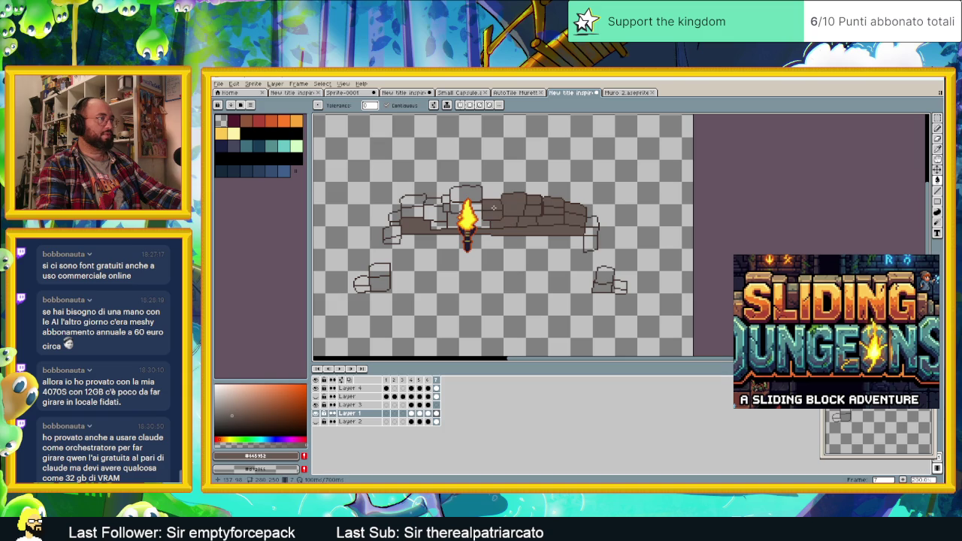
pyautogui.scroll(2, 521, 207)
pyautogui.scroll(1, 521, 207)
pyautogui.hotkey('ctrl', 'z')
pyautogui.hotkey('ctrl', 'z')
pyautogui.hotkey('ctrl', 'z')
pyautogui.hotkey('ctrl', 'z')
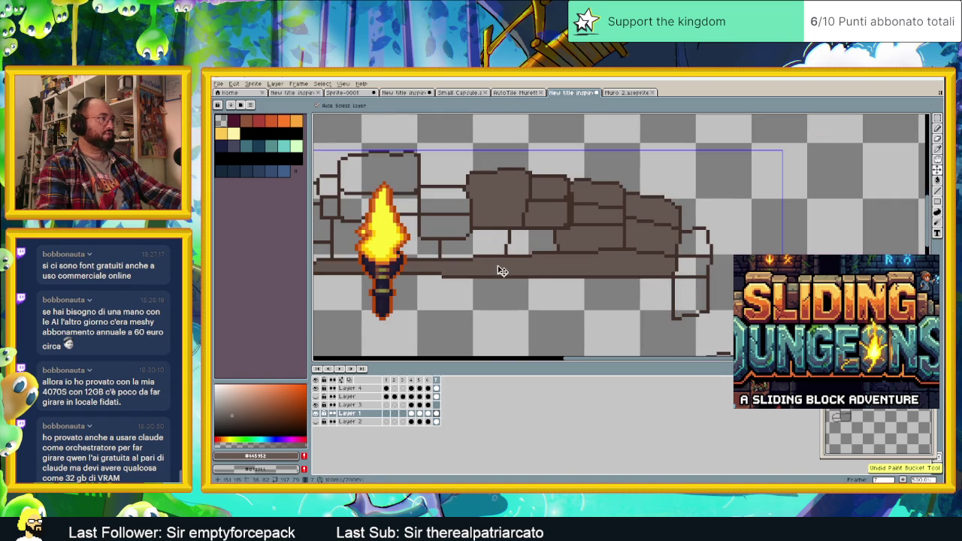
pyautogui.hotkey('ctrl', 'z')
# Step: Sample the dark brown and draw a dark line along a block's lower edge
pyautogui.click(315, 420)
pyautogui.scroll(1, 497, 228)
pyautogui.scroll(1, 498, 228)
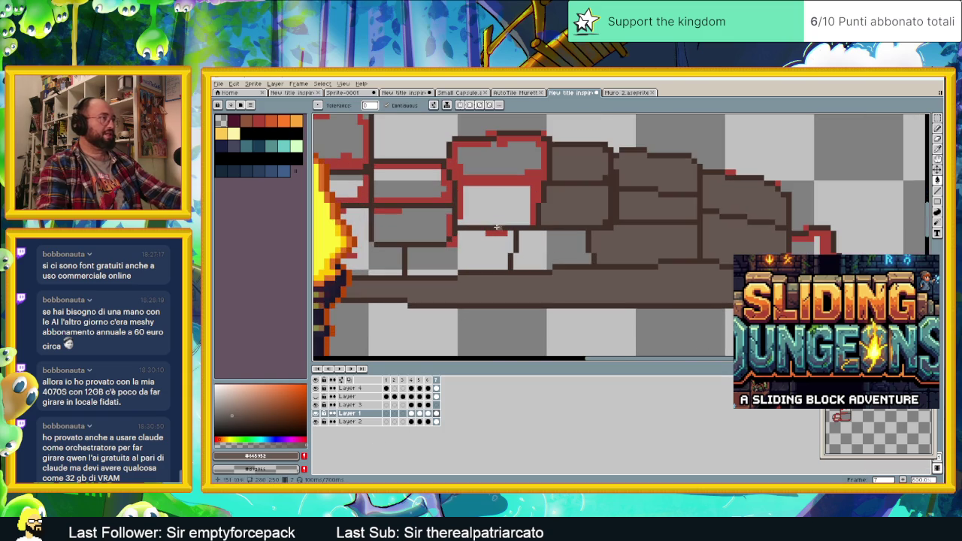
pyautogui.keyDown('alt'); pyautogui.click(551, 178); pyautogui.keyUp('alt')
pyautogui.click(520, 179)
pyautogui.hotkey('ctrl', 'z')
pyautogui.press('b')
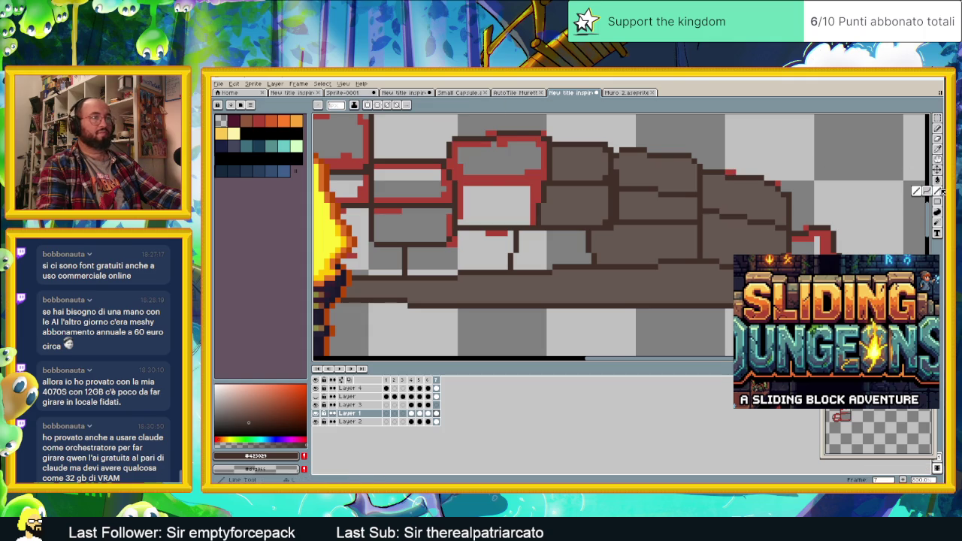
pyautogui.moveTo(540, 174); pyautogui.dragTo(455, 181)
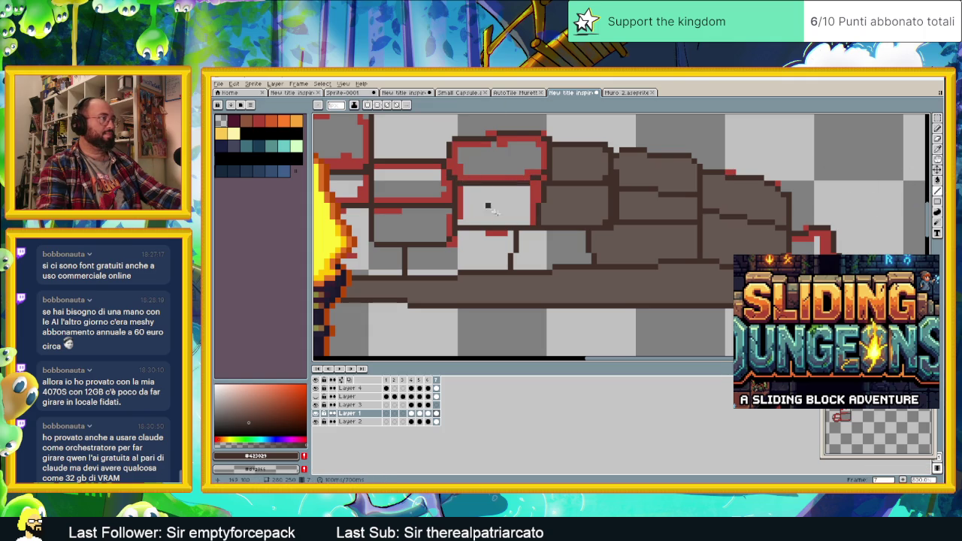
pyautogui.scroll(-3, 482, 205)
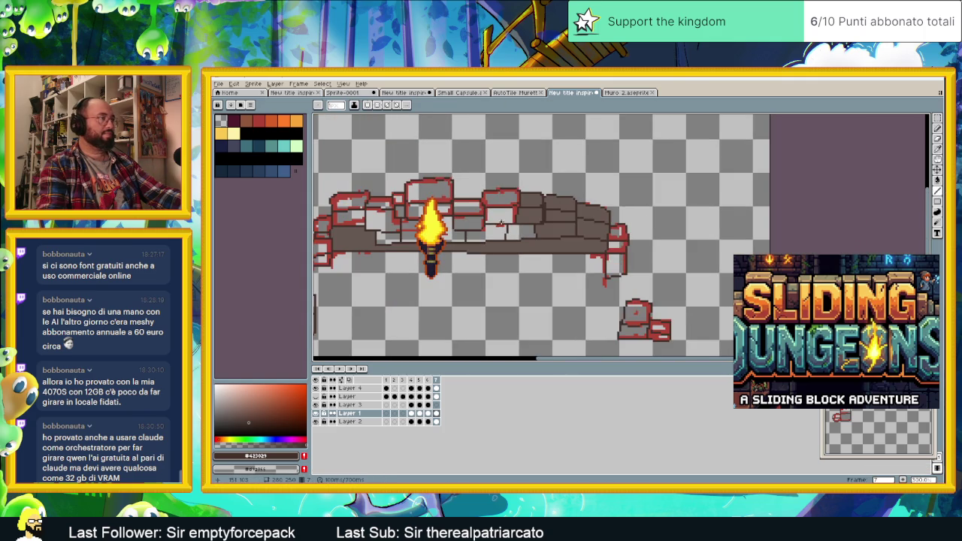
# Step: Pick the brick brown and fill the bricks right of the torch
pyautogui.keyDown('alt'); pyautogui.click(537, 249); pyautogui.keyUp('alt')
pyautogui.press('g')
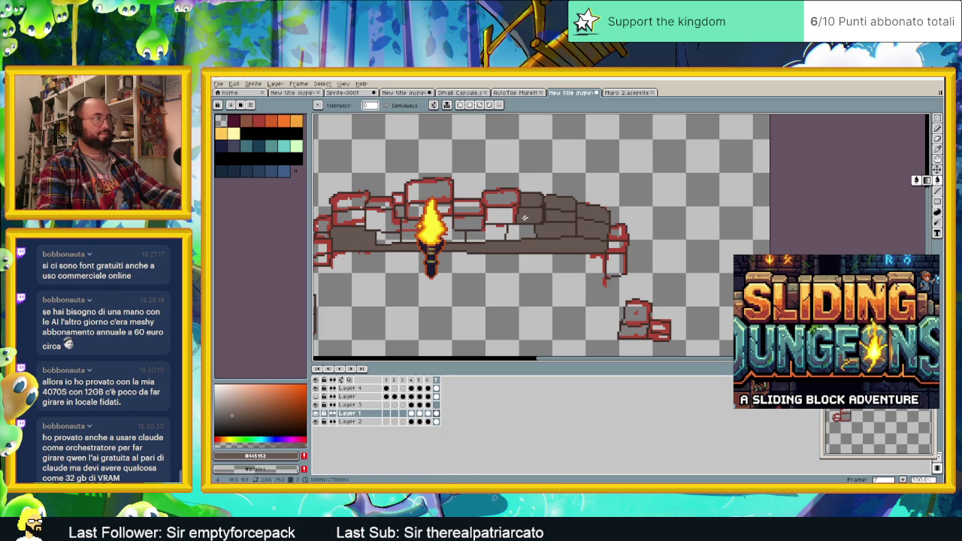
pyautogui.click(499, 215)
pyautogui.click(500, 214)
pyautogui.click(500, 197)
pyautogui.click(467, 208)
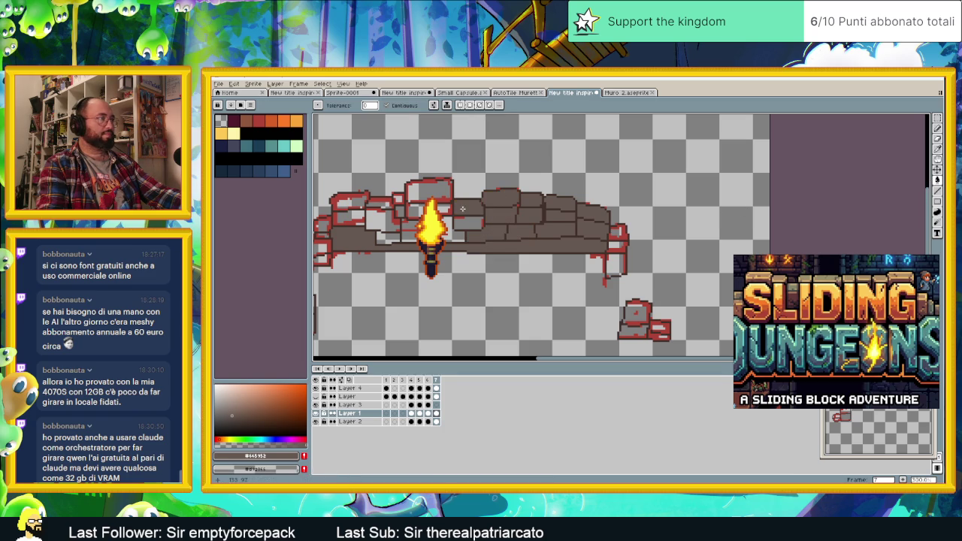
pyautogui.click(467, 223)
pyautogui.click(453, 229)
# Step: Fill the bricks beside the torch and the light gaps left of it
pyautogui.click(409, 237)
pyautogui.click(417, 222)
pyautogui.click(417, 210)
pyautogui.click(444, 209)
pyautogui.click(429, 192)
pyautogui.click(419, 192)
pyautogui.click(382, 217)
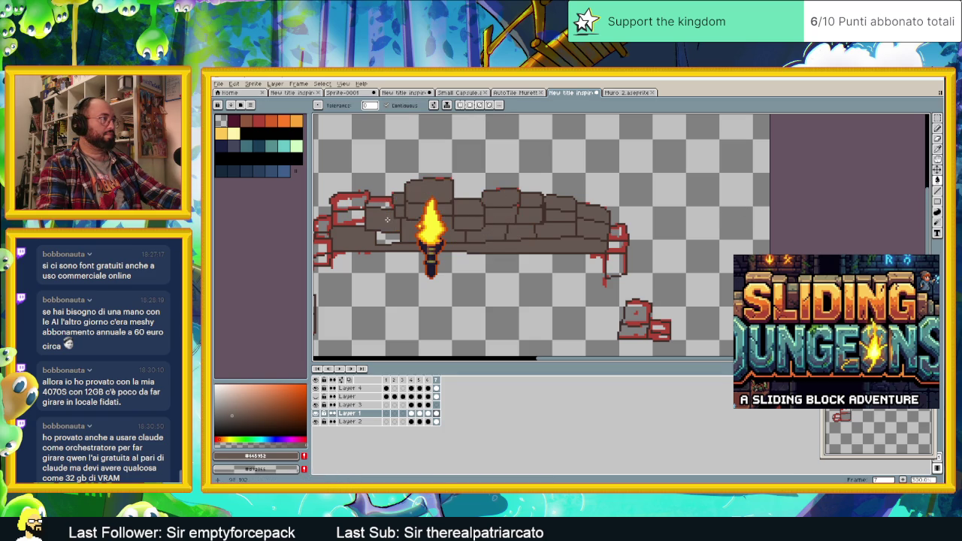
pyautogui.click(380, 207)
pyautogui.click(350, 215)
pyautogui.click(388, 238)
# Step: Fill the patch at the wall's right end and the small right rubble block
pyautogui.moveTo(387, 238); pyautogui.dragTo(536, 238)
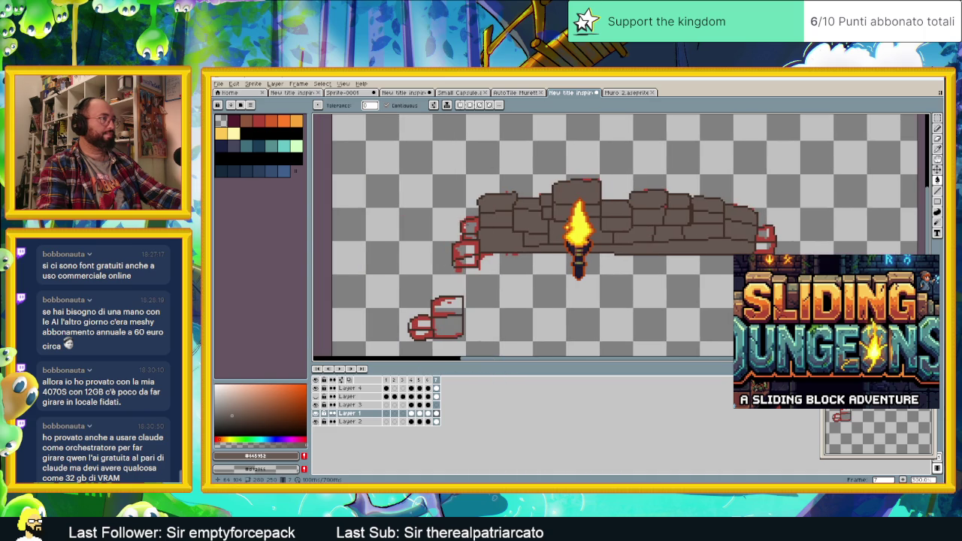
pyautogui.scroll(1, 666, 211)
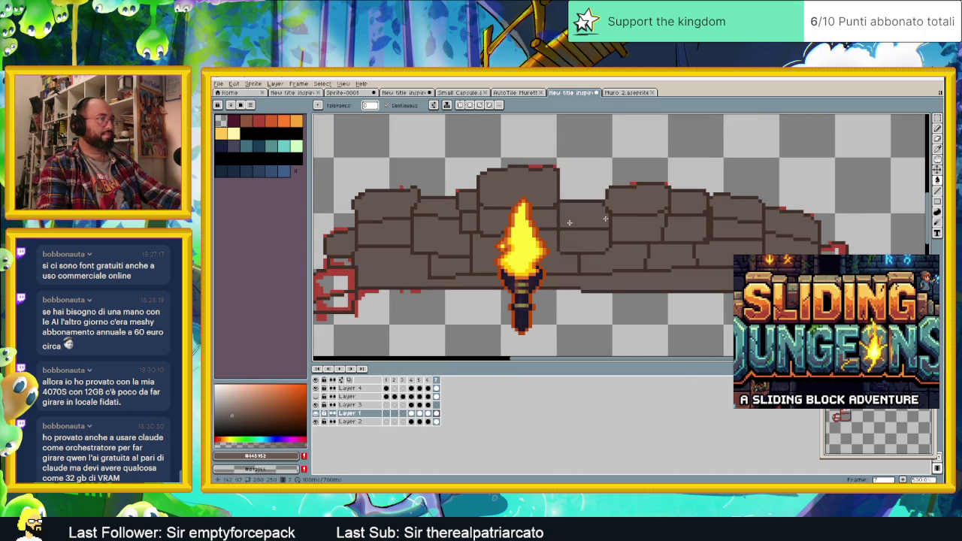
pyautogui.moveTo(335, 311); pyautogui.dragTo(422, 277)
pyautogui.scroll(-1, 422, 277)
pyautogui.scroll(-1, 422, 277)
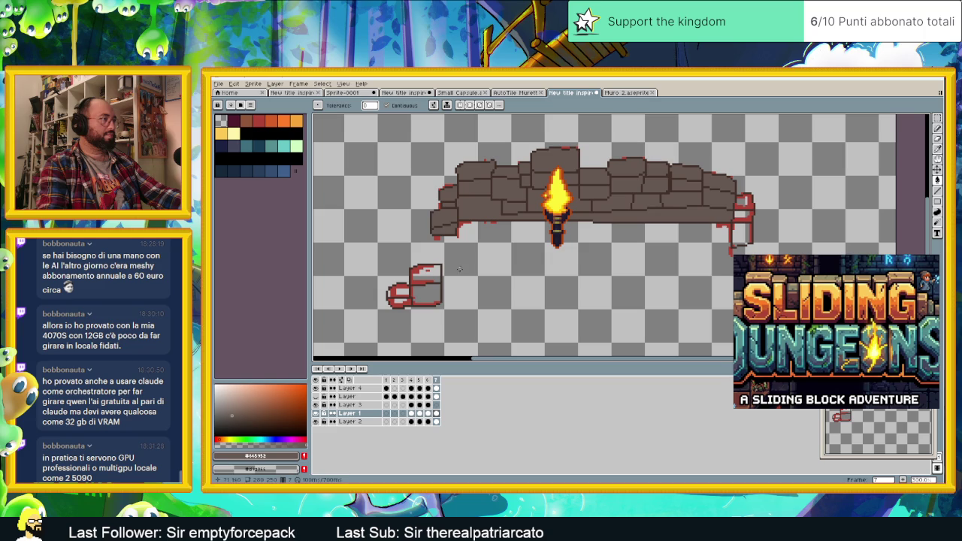
pyautogui.scroll(-1, 554, 279)
pyautogui.hscroll(3, 553, 278)
pyautogui.click(641, 192)
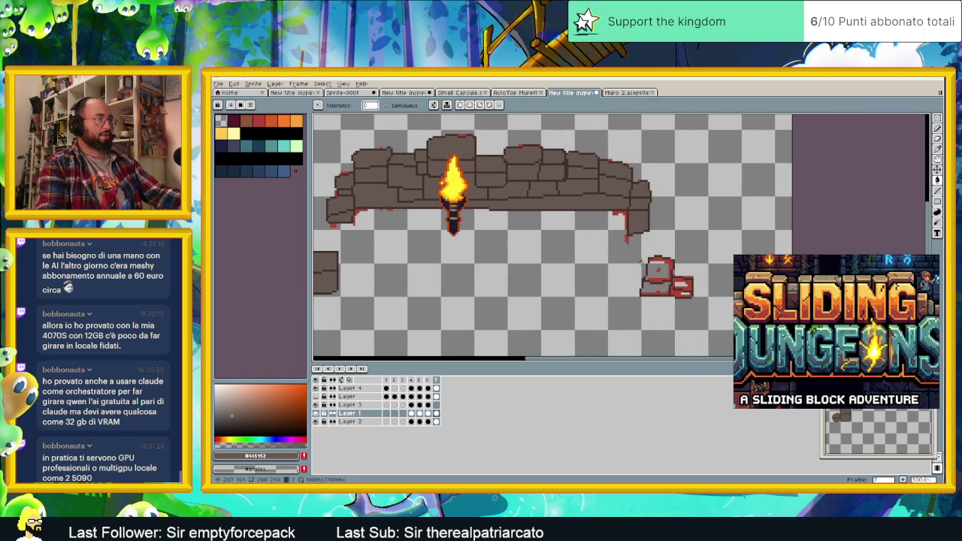
pyautogui.click(656, 267)
pyautogui.click(680, 285)
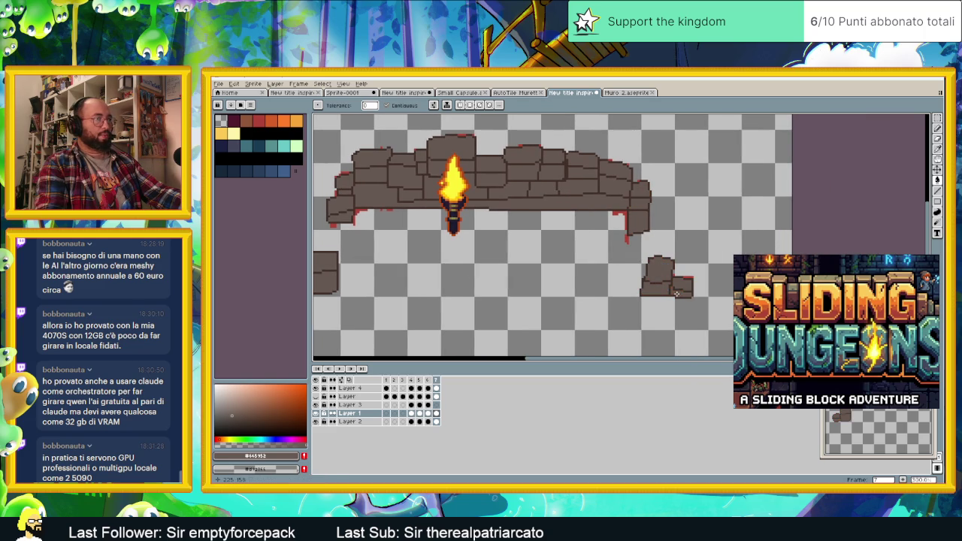
# Step: Show the SLIDING DUNGEONS lettering layer again
pyautogui.scroll(-2, 646, 263)
pyautogui.scroll(-3, 645, 261)
pyautogui.scroll(4, 645, 261)
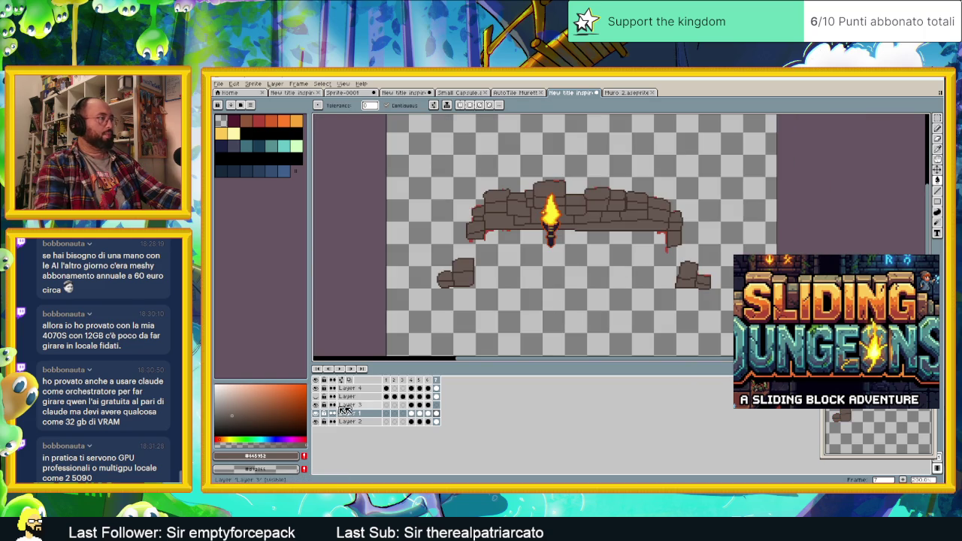
pyautogui.click(316, 396)
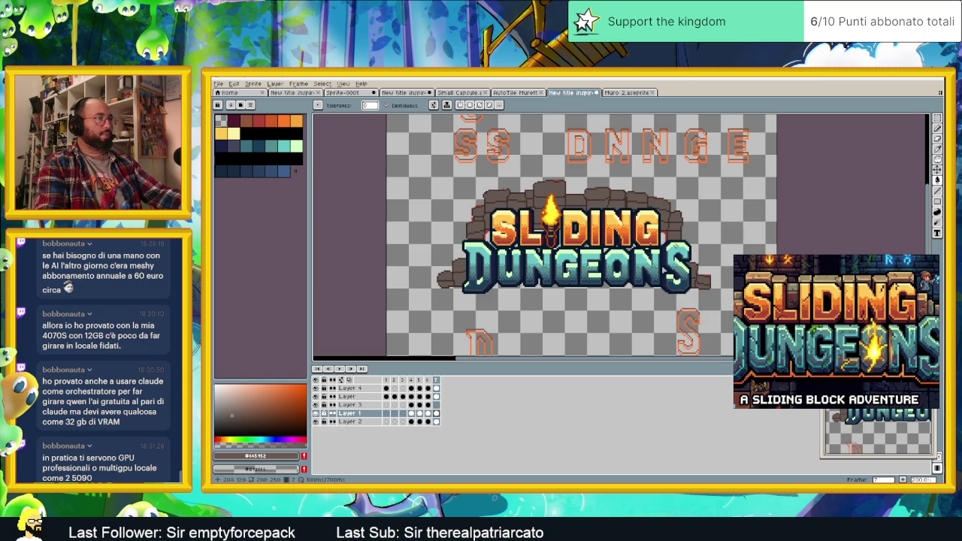
# Step: Undo an accidental background fill and hide the SLIDING DUNGEONS lettering layer
pyautogui.click(662, 238)
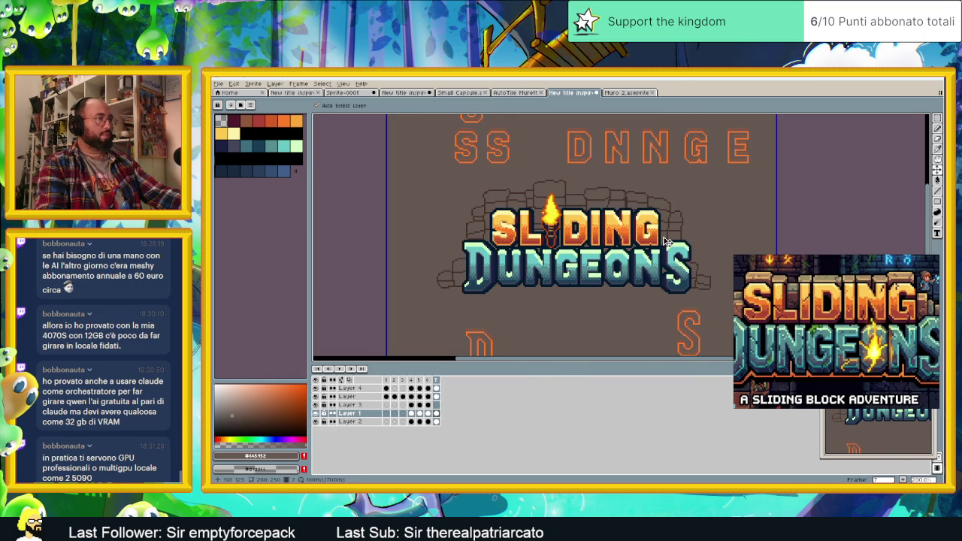
pyautogui.hotkey('ctrl', 'z')
pyautogui.scroll(1, 661, 242)
pyautogui.scroll(1, 661, 242)
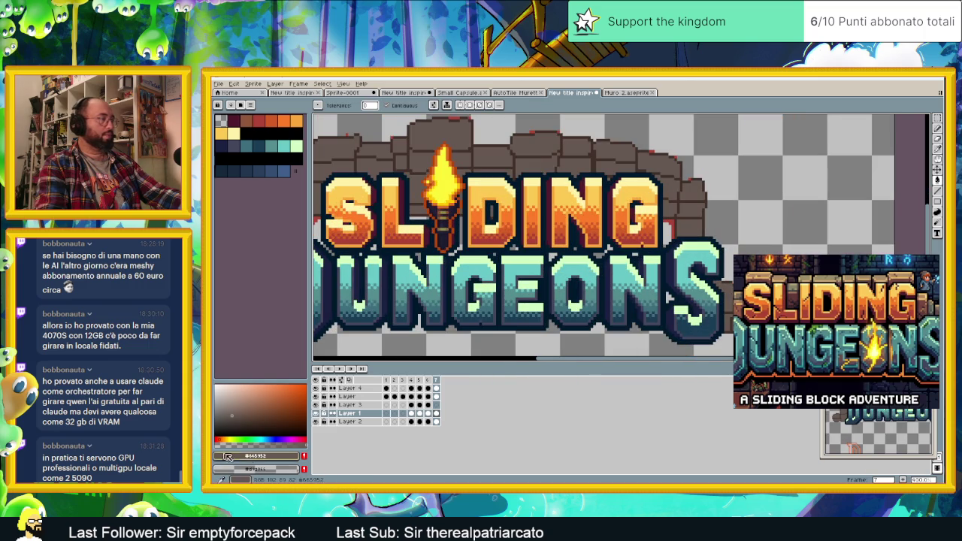
pyautogui.click(315, 397)
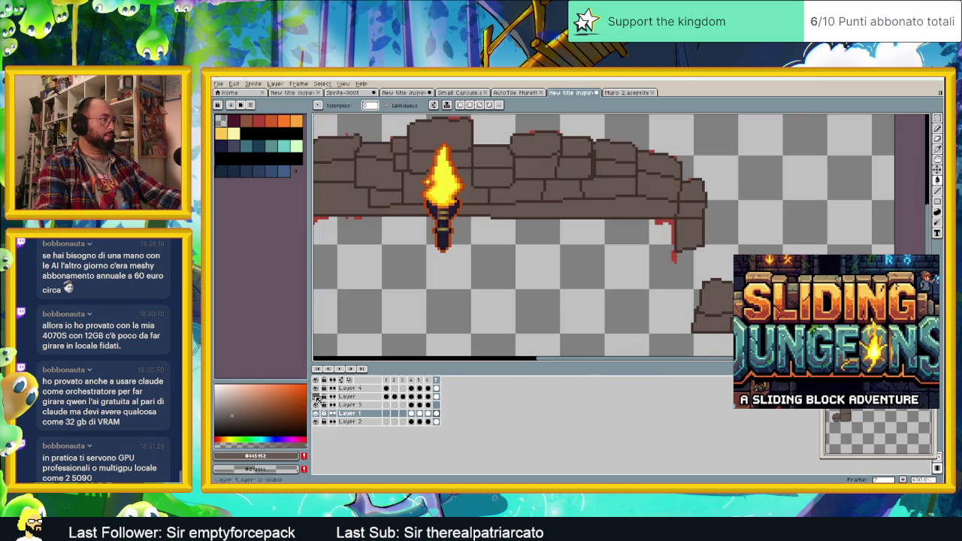
pyautogui.scroll(-1, 488, 309)
pyautogui.moveTo(488, 309)
pyautogui.mouseDown()
pyautogui.moveTo(604, 304)
pyautogui.moveTo(538, 297)
pyautogui.mouseUp()
# Step: Draw dark-brown lines from the wall down to the left and right stones
pyautogui.click(938, 192)
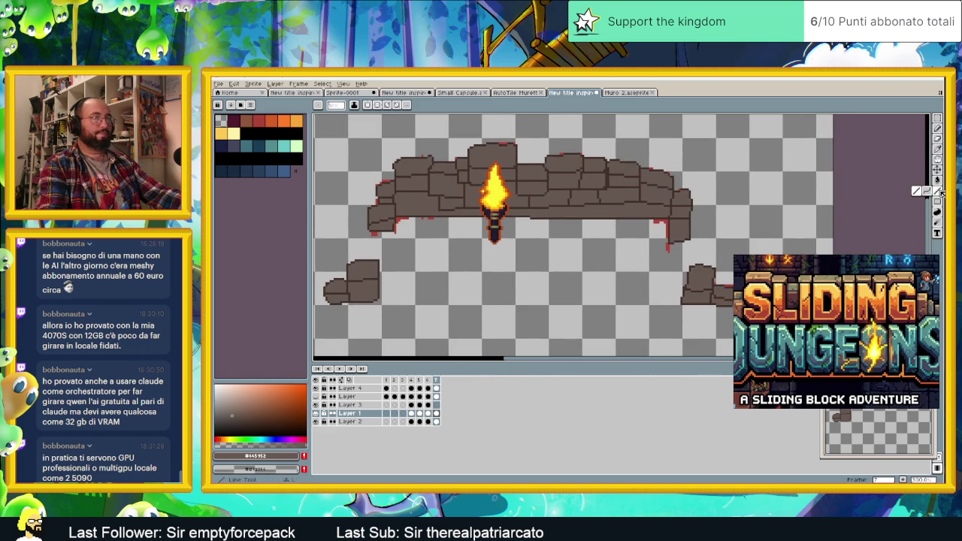
pyautogui.press('alt')
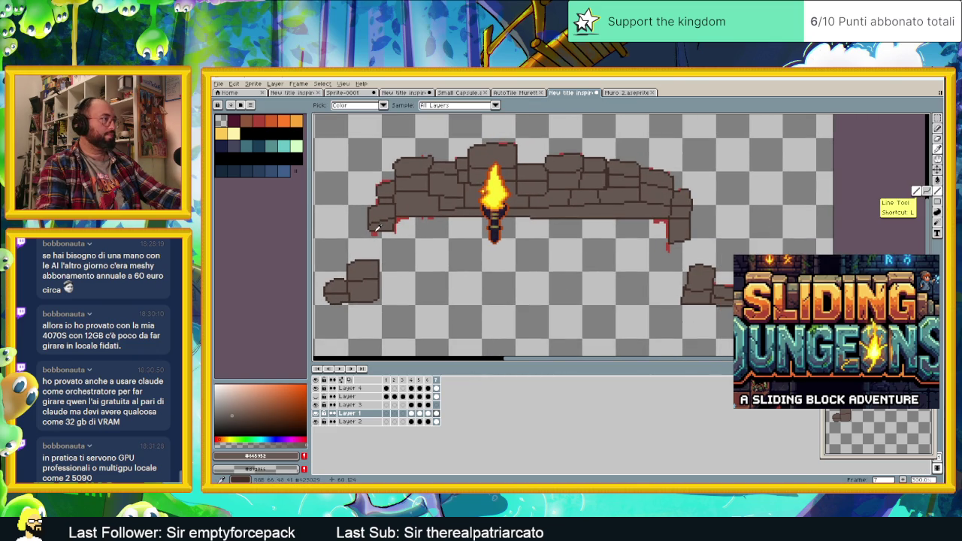
pyautogui.keyDown('alt'); pyautogui.click(374, 231); pyautogui.keyUp('alt')
pyautogui.moveTo(372, 233)
pyautogui.mouseDown()
pyautogui.moveTo(373, 260)
pyautogui.moveTo(683, 283)
pyautogui.mouseUp()
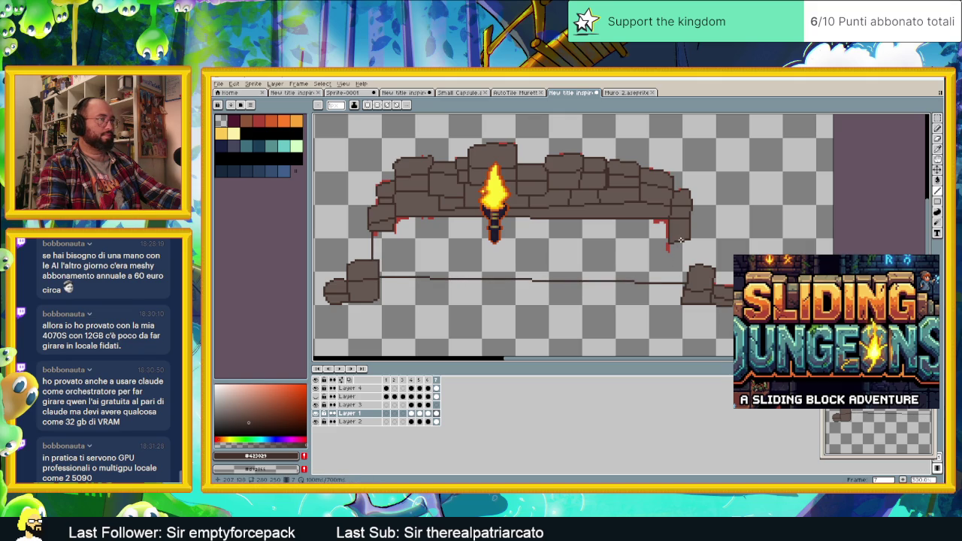
pyautogui.moveTo(683, 240); pyautogui.dragTo(686, 272)
# Step: Fill the space beneath the wall with the lighter wall brown and show the lettering
pyautogui.click(937, 180)
pyautogui.click(552, 251)
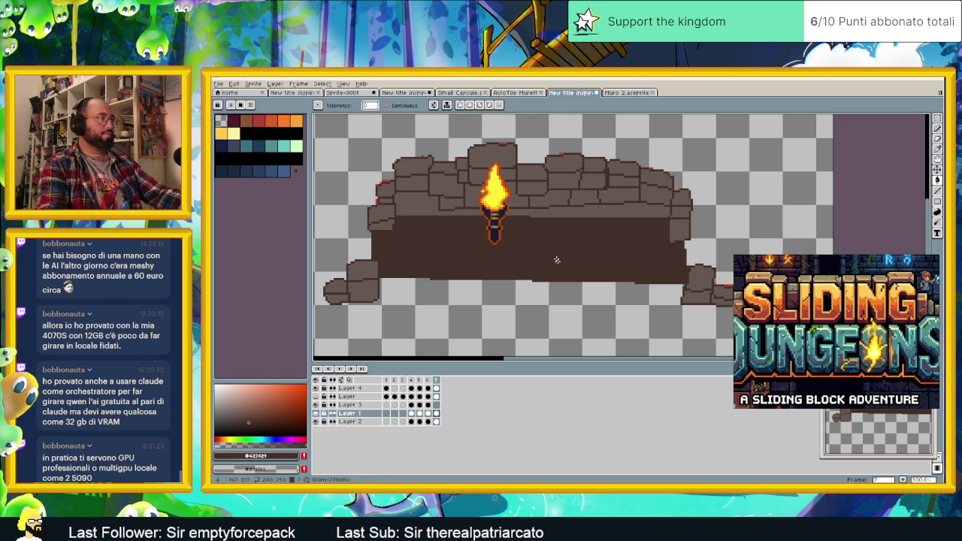
pyautogui.hotkey('ctrl', 'z')
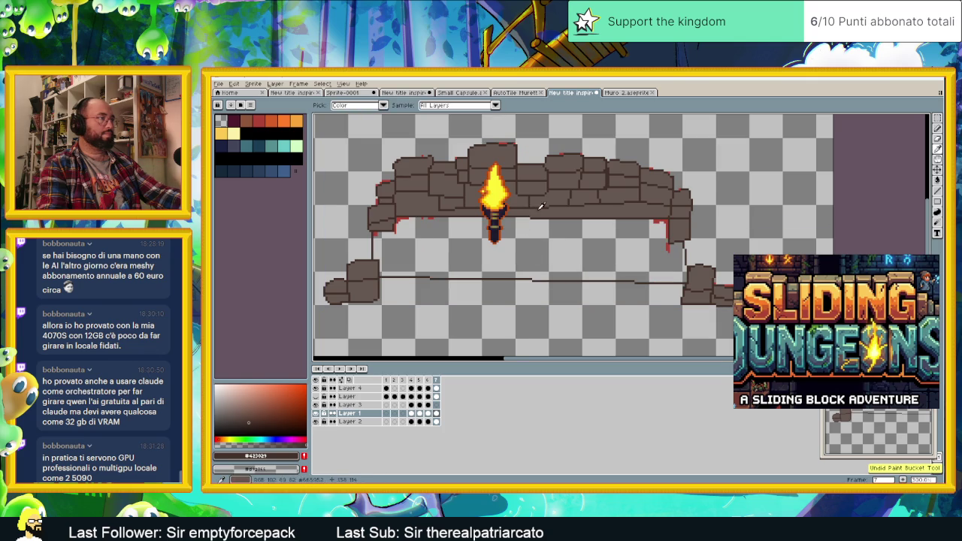
pyautogui.keyDown('alt'); pyautogui.click(546, 207); pyautogui.keyUp('alt')
pyautogui.click(541, 248)
pyautogui.scroll(-1, 570, 292)
pyautogui.moveTo(611, 295); pyautogui.dragTo(586, 299)
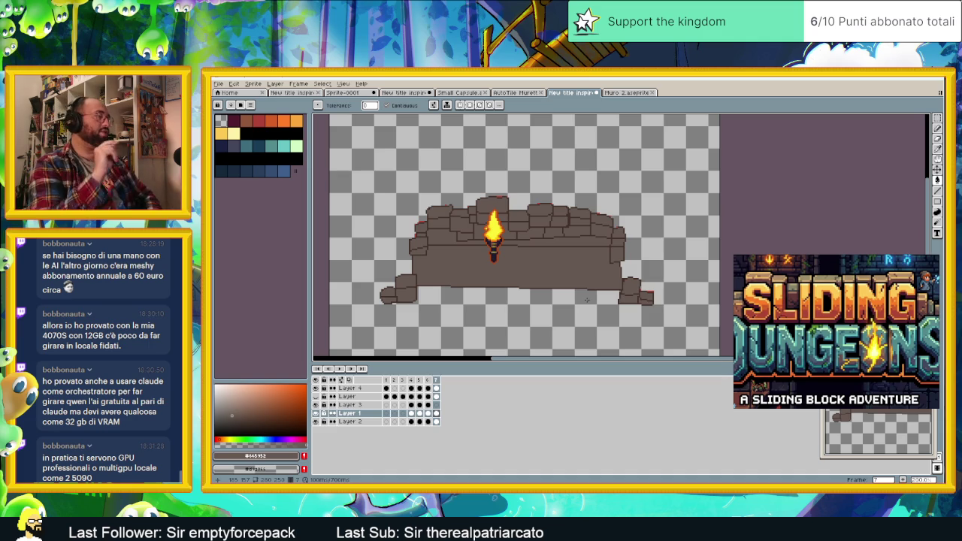
pyautogui.click(316, 396)
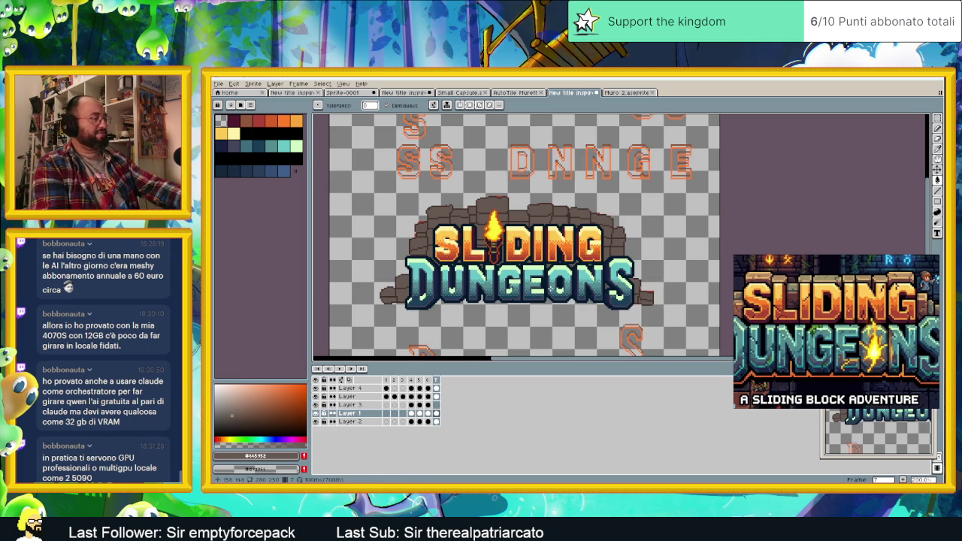
# Step: Save the logo file with Ctrl+S and hide the SLIDING DUNGEONS lettering layer
pyautogui.hotkey('ctrl', 's')
pyautogui.press('g')
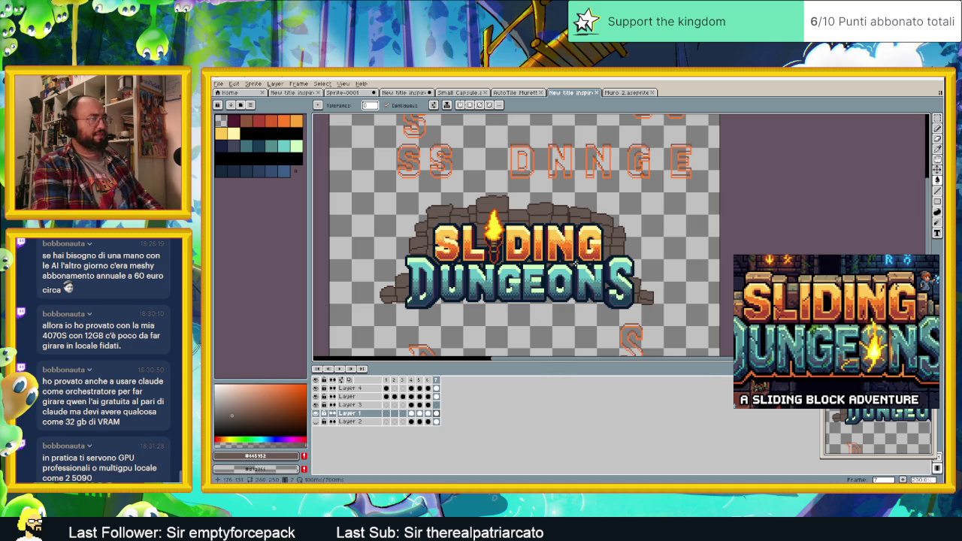
pyautogui.moveTo(556, 263); pyautogui.dragTo(588, 265)
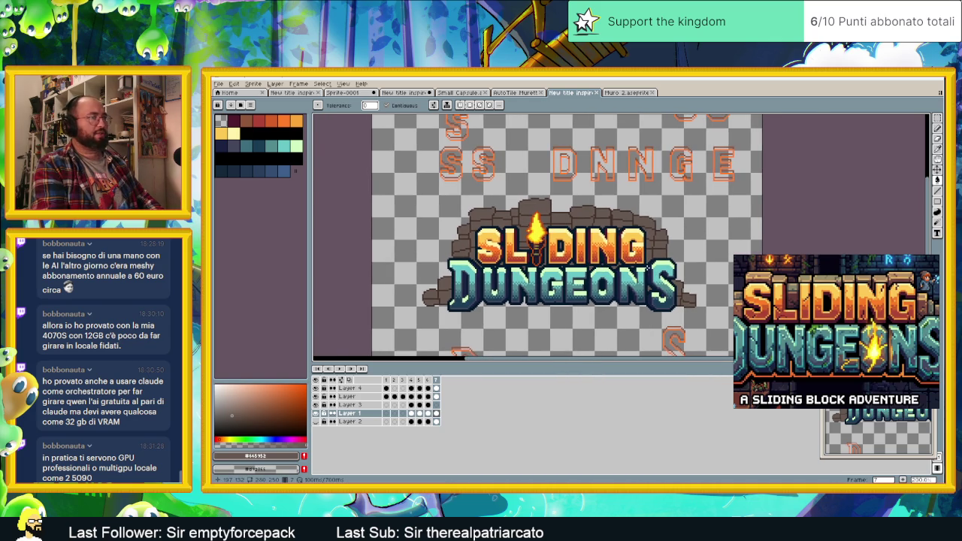
pyautogui.scroll(1, 648, 267)
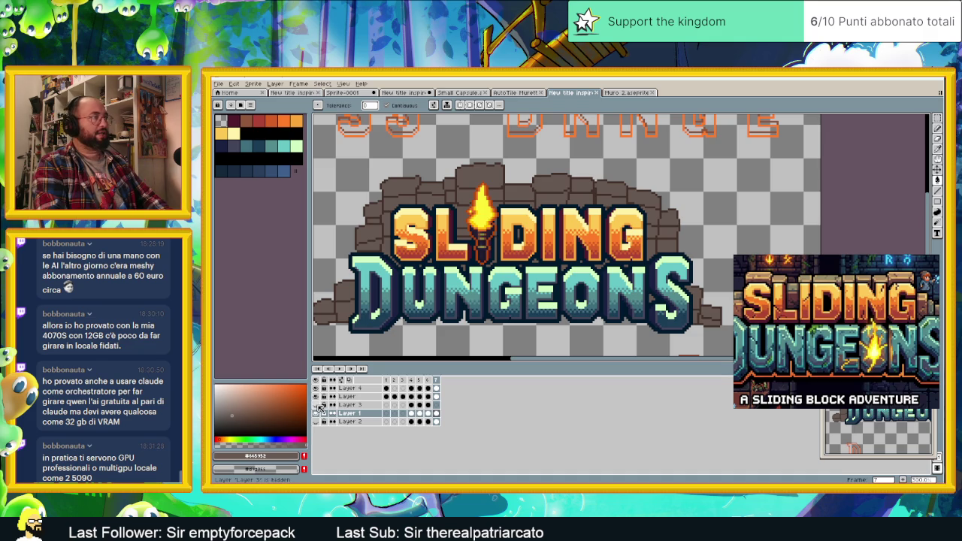
pyautogui.click(315, 397)
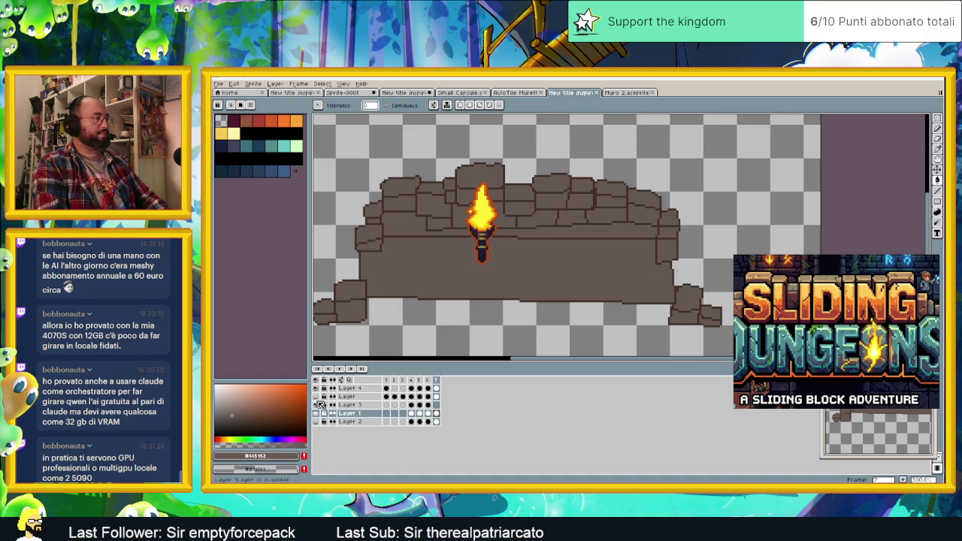
pyautogui.rightClick(350, 414)
pyautogui.moveTo(364, 427)
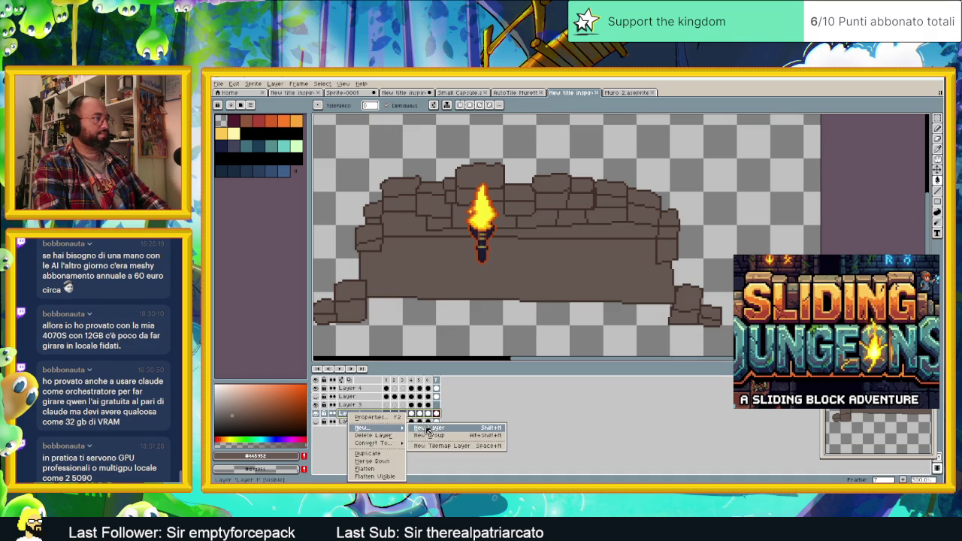
# Step: Add a new empty layer and sample the brown from the Muro 2 wall sprite
pyautogui.click(426, 429)
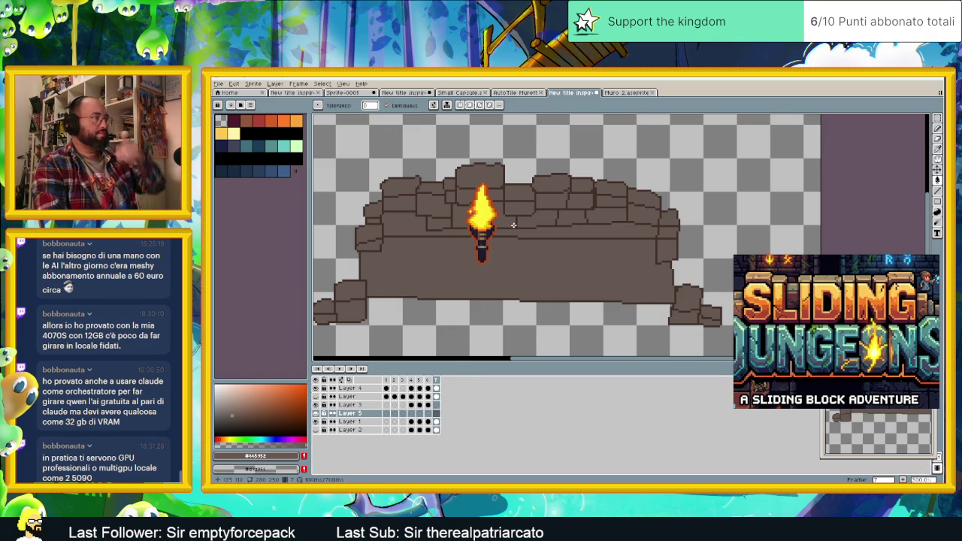
pyautogui.click(635, 92)
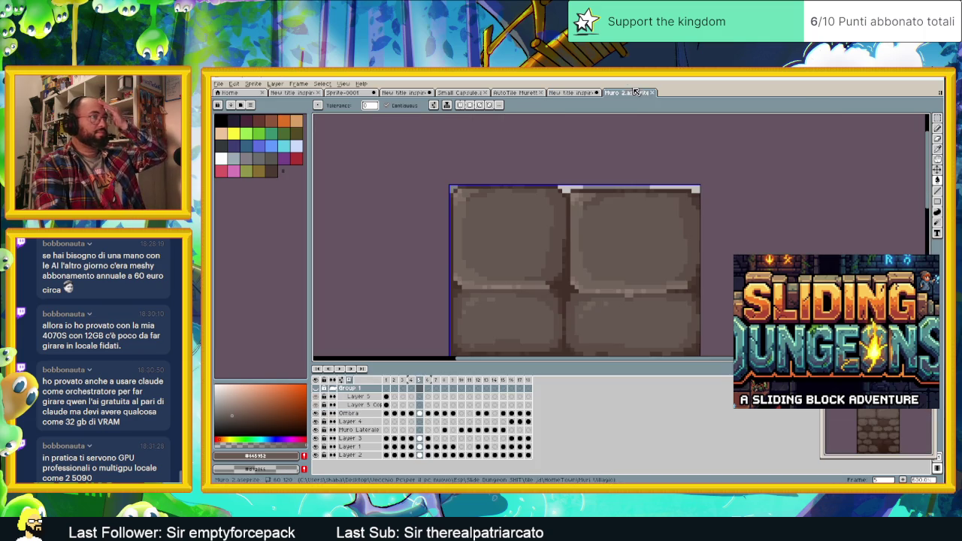
pyautogui.press('i')
pyautogui.click(563, 212)
pyautogui.hotkey('ctrl', 'shift', 'Tab')
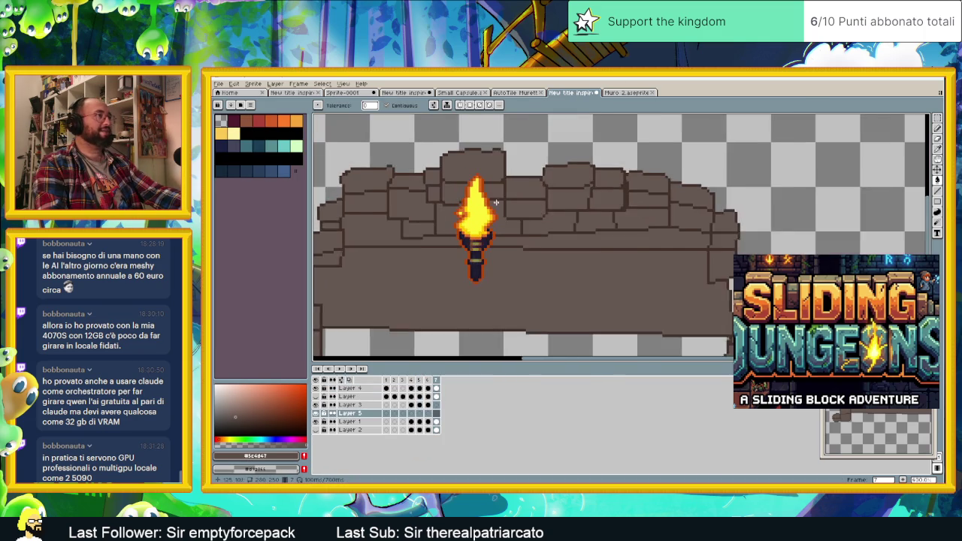
# Step: Undo the trial pencil strokes on the wall top and select Layer 1
pyautogui.scroll(2, 492, 154)
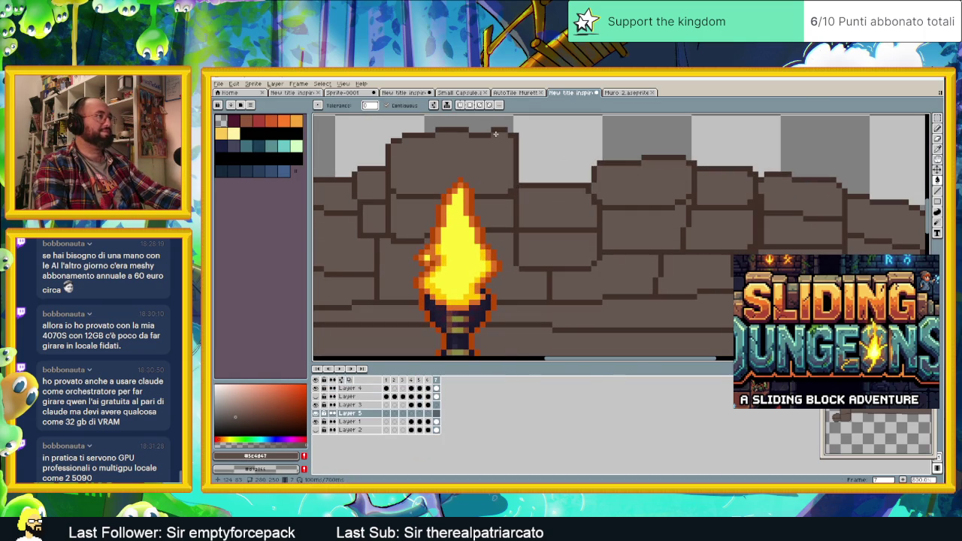
pyautogui.moveTo(535, 197); pyautogui.dragTo(683, 207)
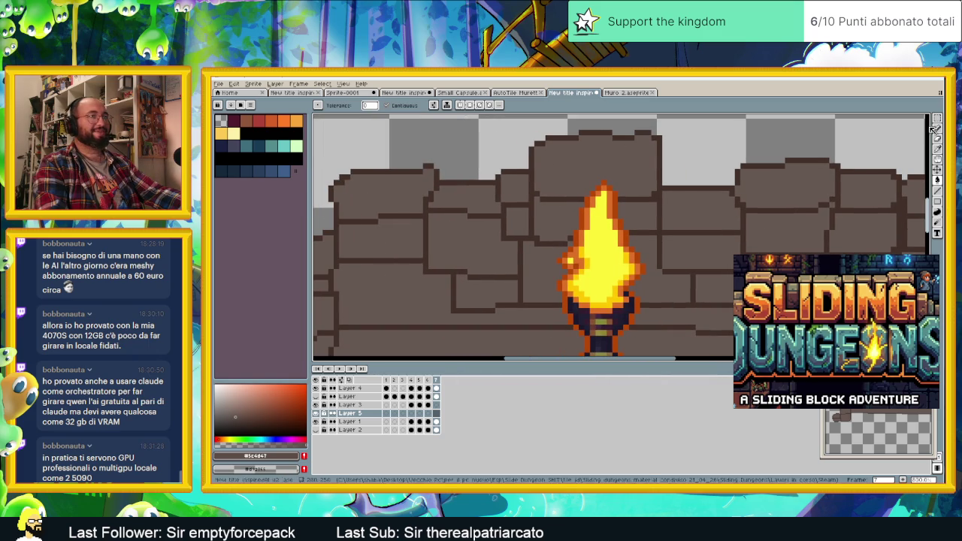
pyautogui.press('b')
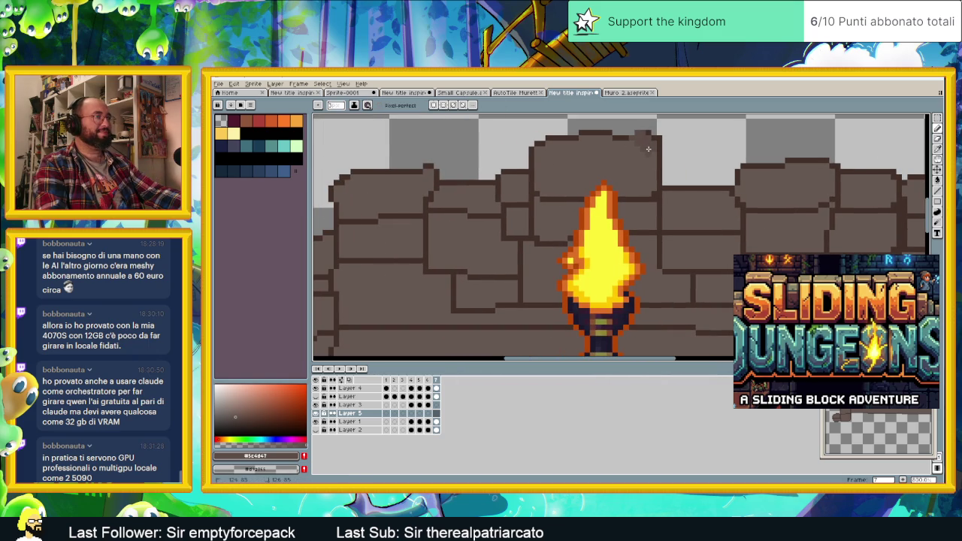
pyautogui.hotkey('ctrl', 'z')
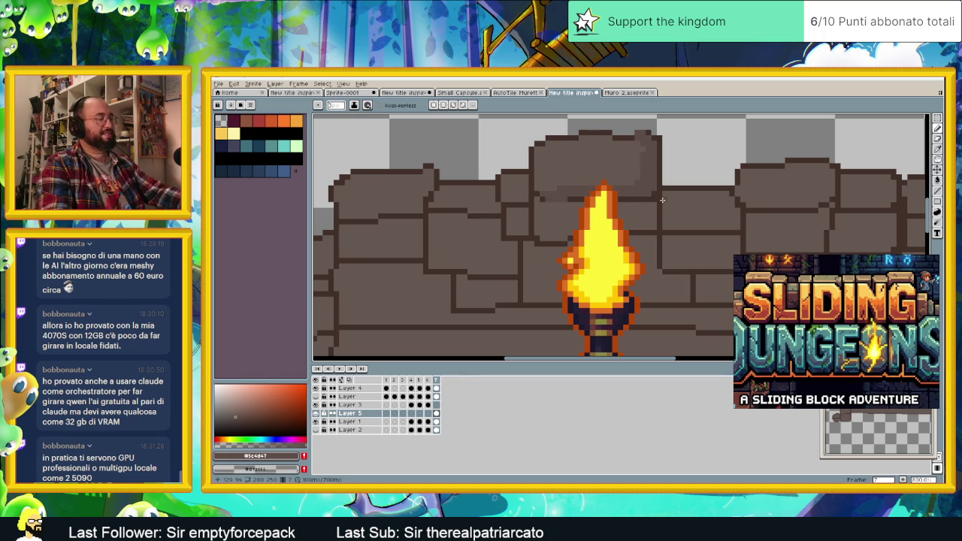
pyautogui.hotkey('ctrl', 'z')
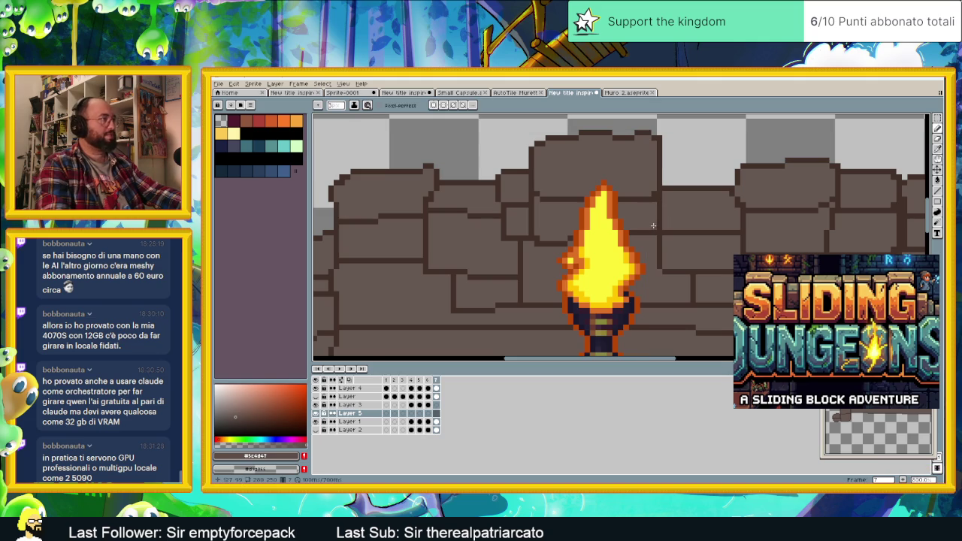
pyautogui.scroll(-1, 653, 225)
pyautogui.scroll(-1, 653, 224)
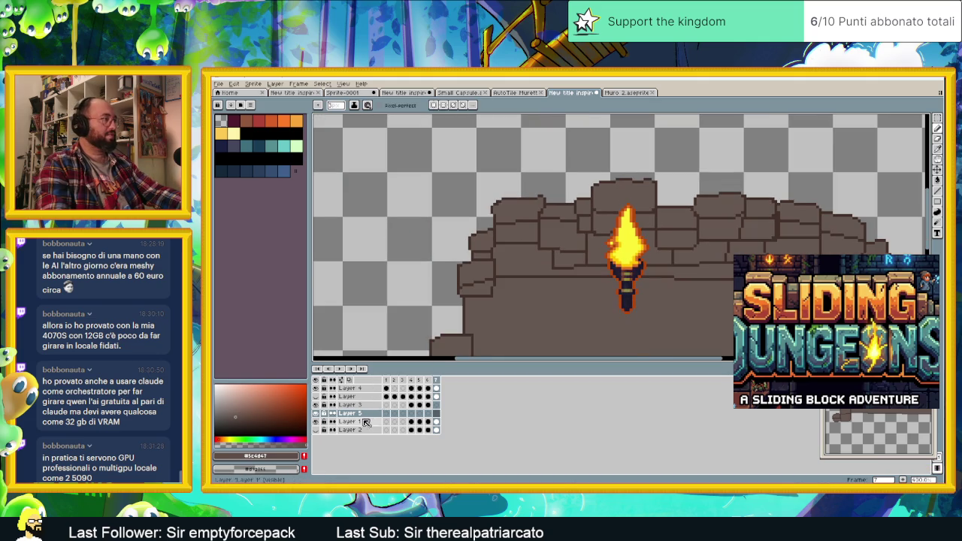
pyautogui.click(360, 422)
pyautogui.rightClick(362, 425)
pyautogui.moveTo(384, 430)
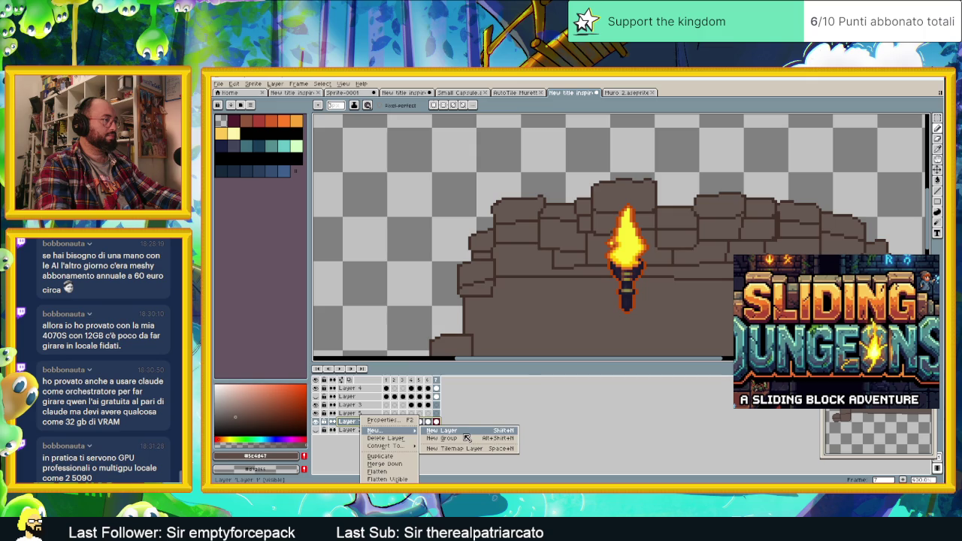
# Step: Duplicate the stone wall layer as Layer 1 Copy
pyautogui.click(380, 456)
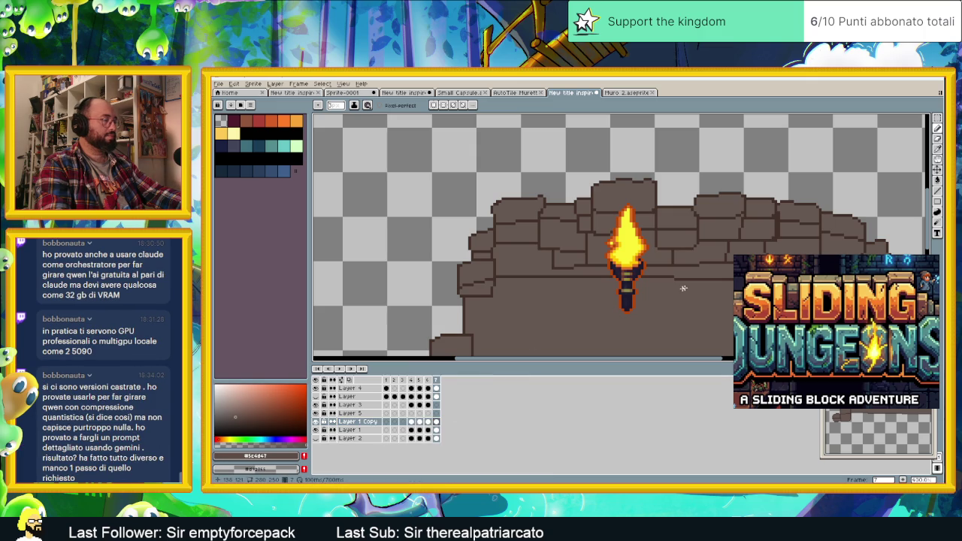
pyautogui.moveTo(693, 274); pyautogui.dragTo(620, 268)
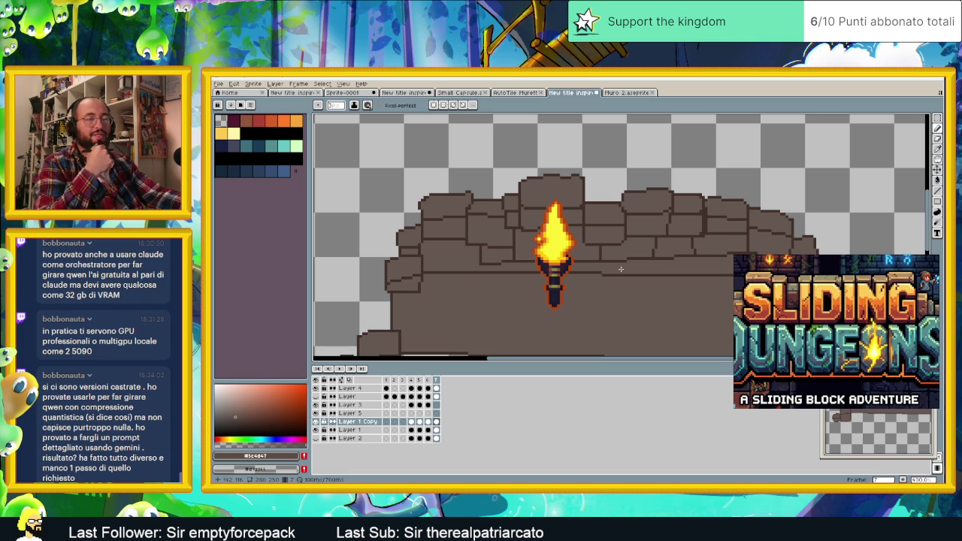
pyautogui.scroll(-1, 641, 252)
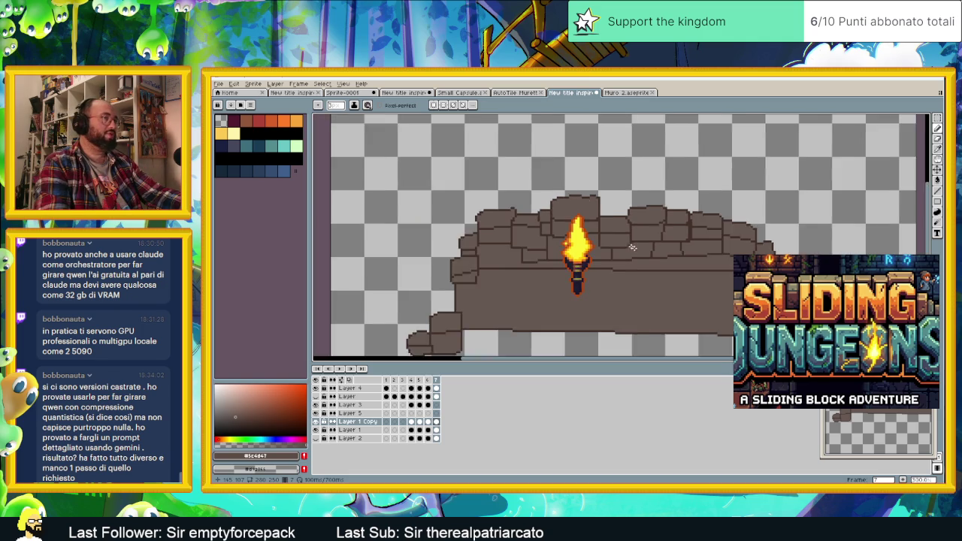
pyautogui.moveTo(641, 252); pyautogui.dragTo(571, 215)
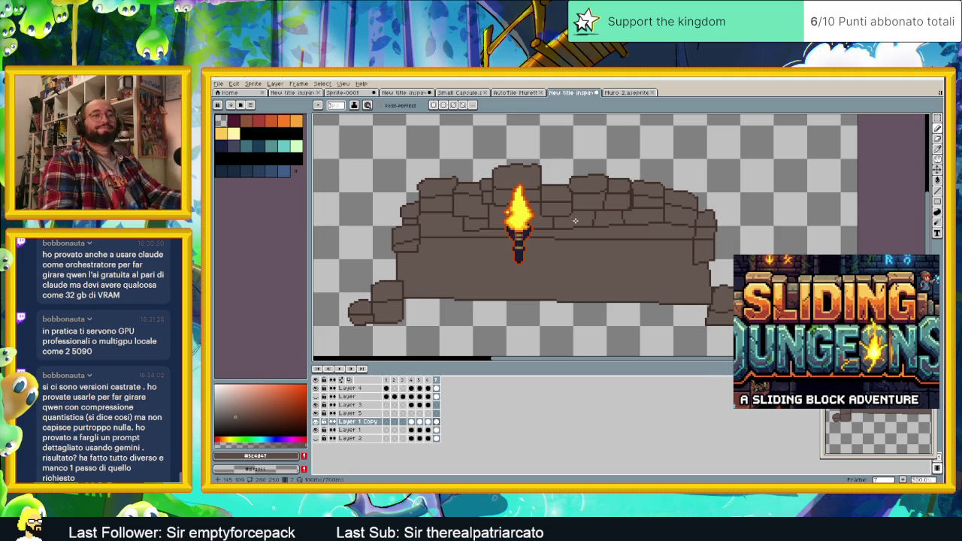
pyautogui.moveTo(631, 248); pyautogui.dragTo(613, 208)
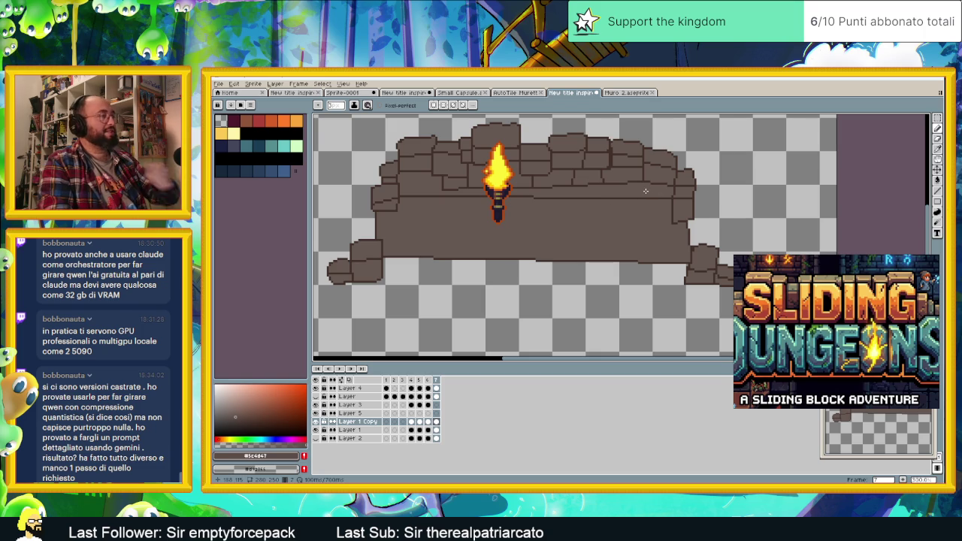
# Step: Duplicate Layer 1 Copy again, select the top copy and check it by toggling visibility
pyautogui.rightClick(373, 420)
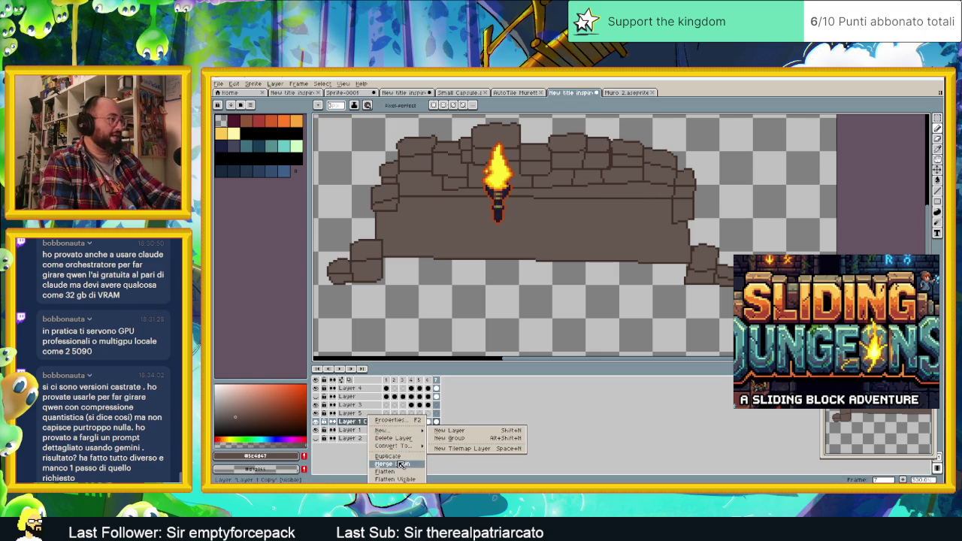
pyautogui.click(401, 457)
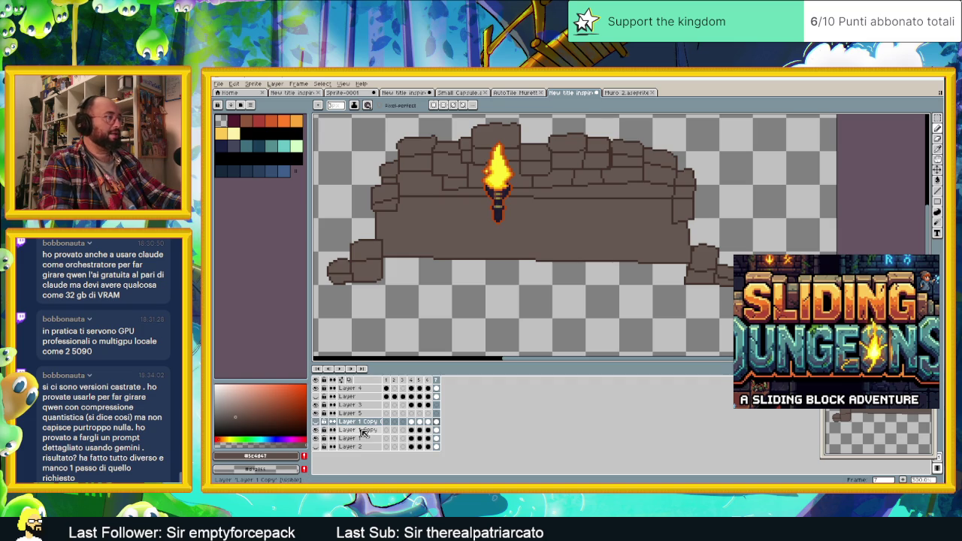
pyautogui.click(360, 430)
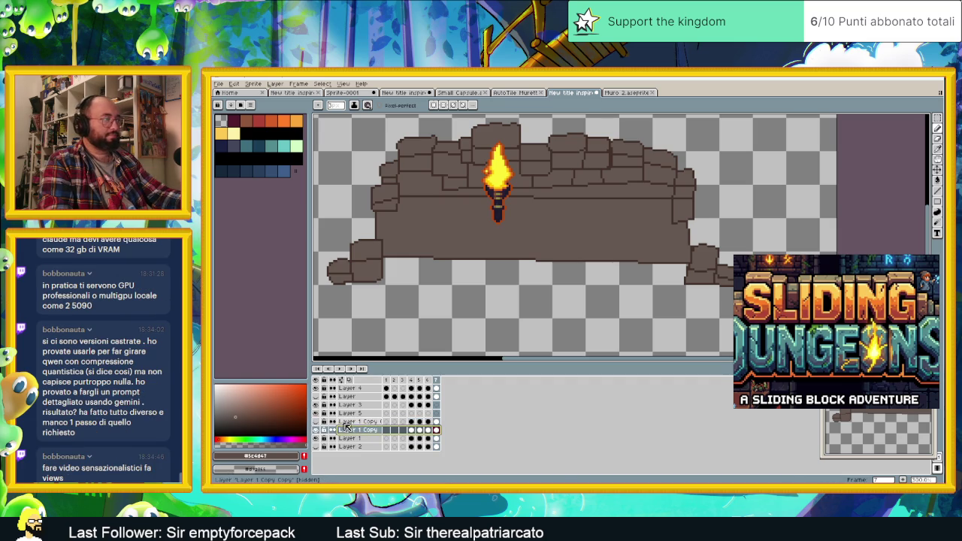
pyautogui.click(360, 422)
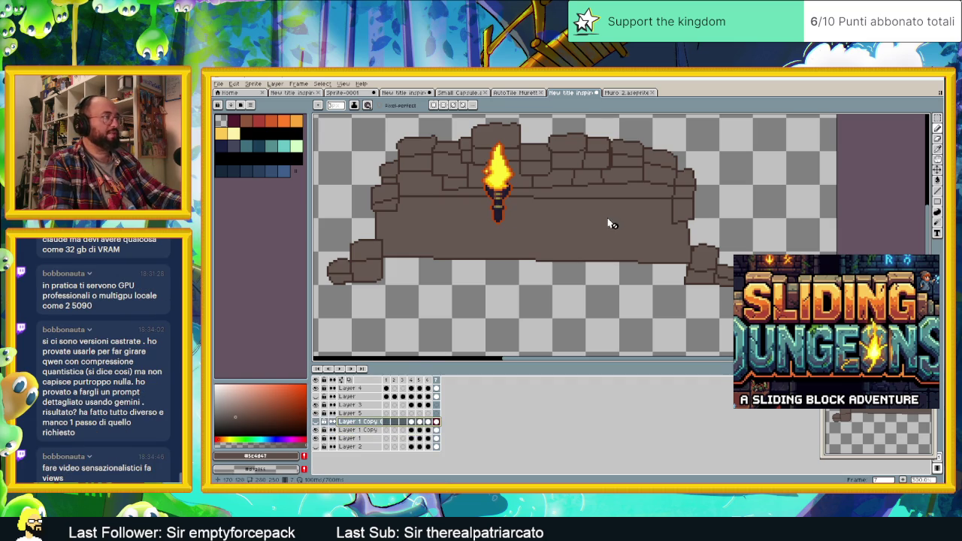
pyautogui.click(317, 438)
pyautogui.click(317, 423)
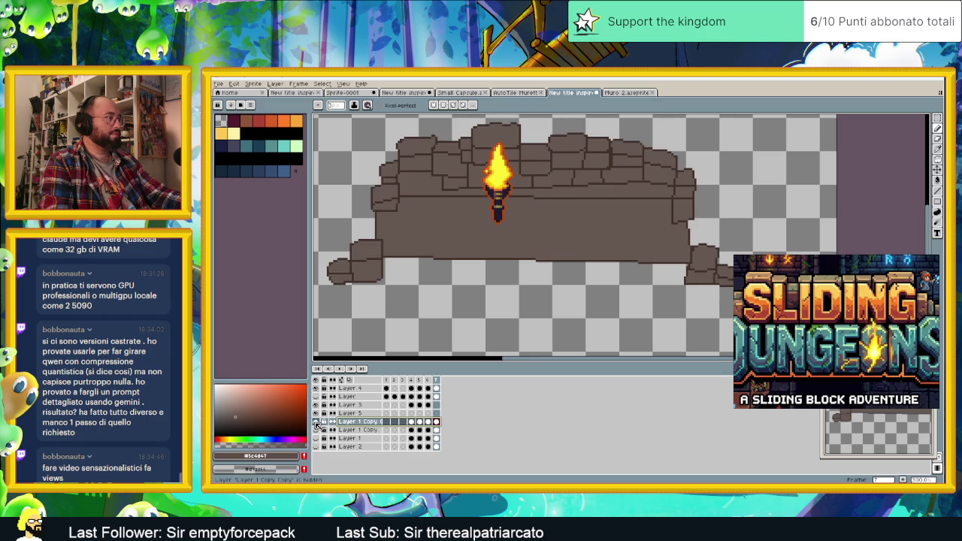
pyautogui.hotkey('shift', 'r')
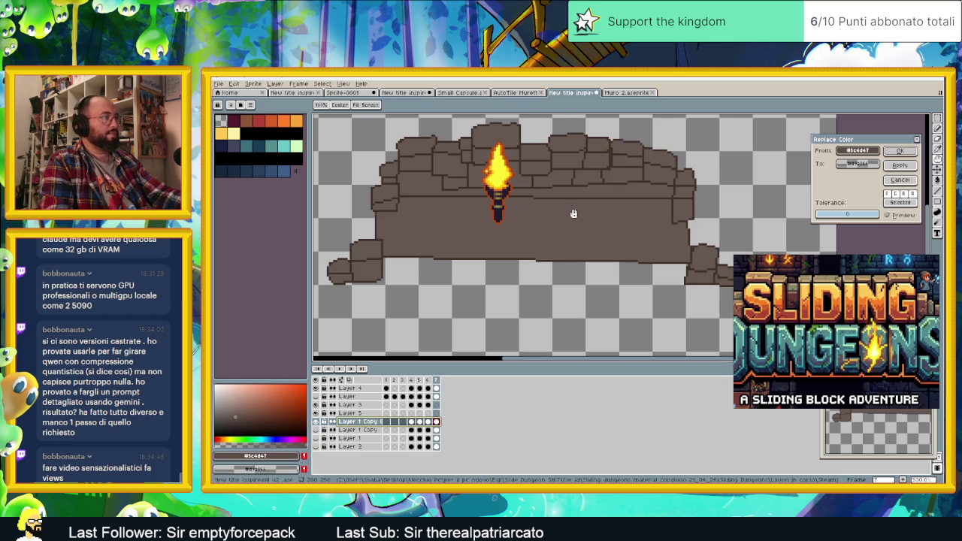
# Step: Make the brown transparent on the top copy, then select Layer 1 Copy with Lock Alpha ink
pyautogui.click(592, 242)
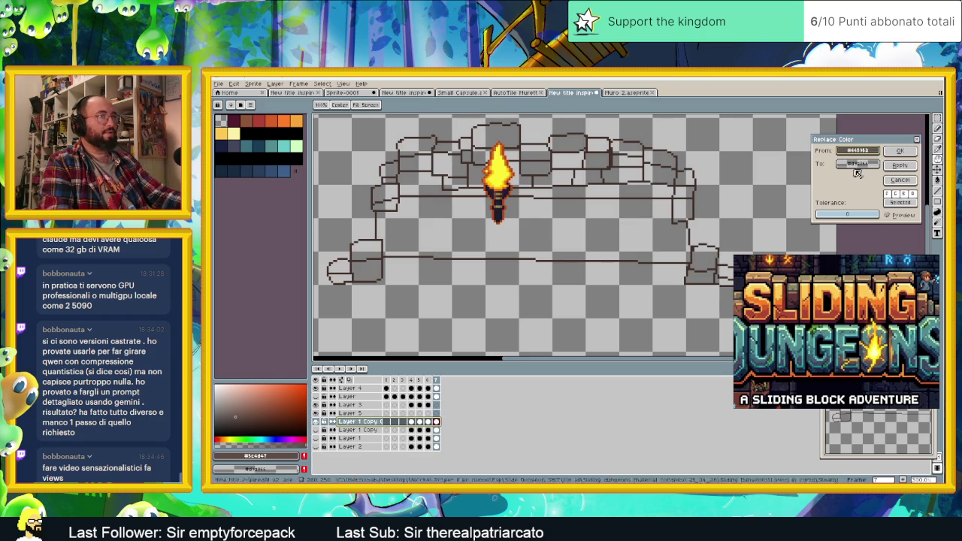
pyautogui.click(899, 151)
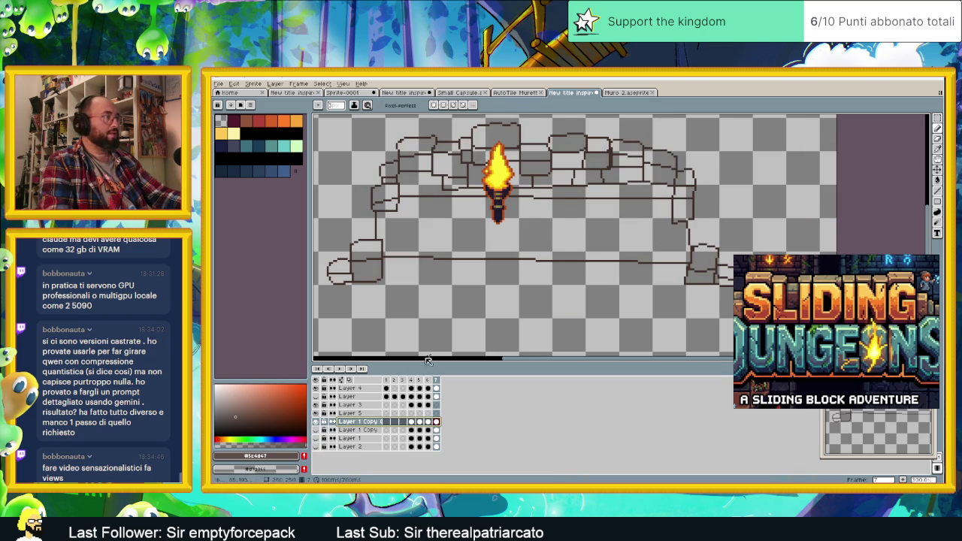
pyautogui.click(316, 430)
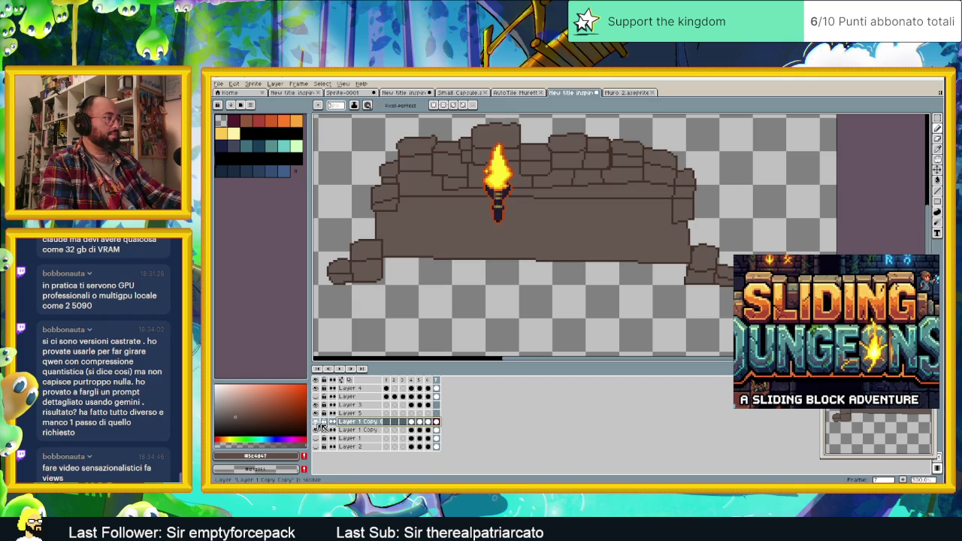
pyautogui.click(358, 430)
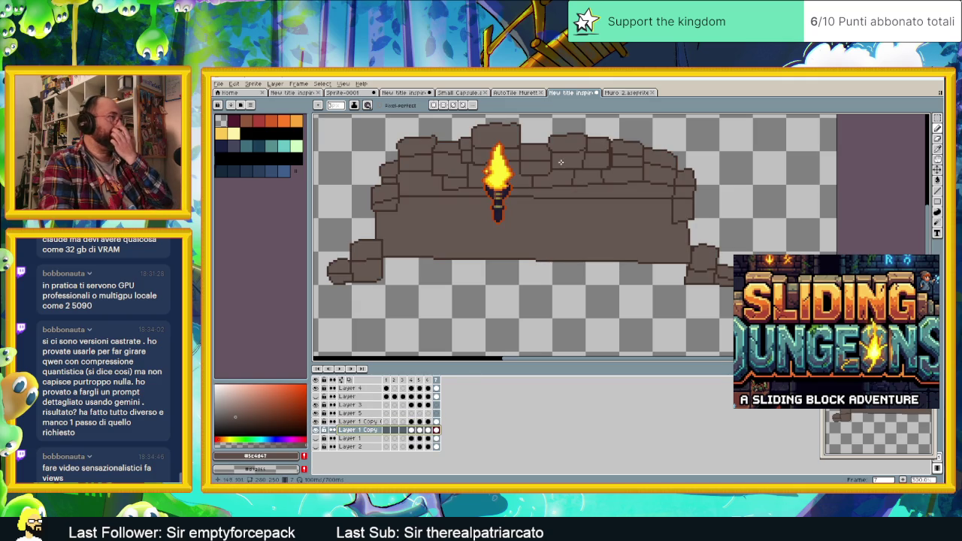
pyautogui.scroll(2, 591, 130)
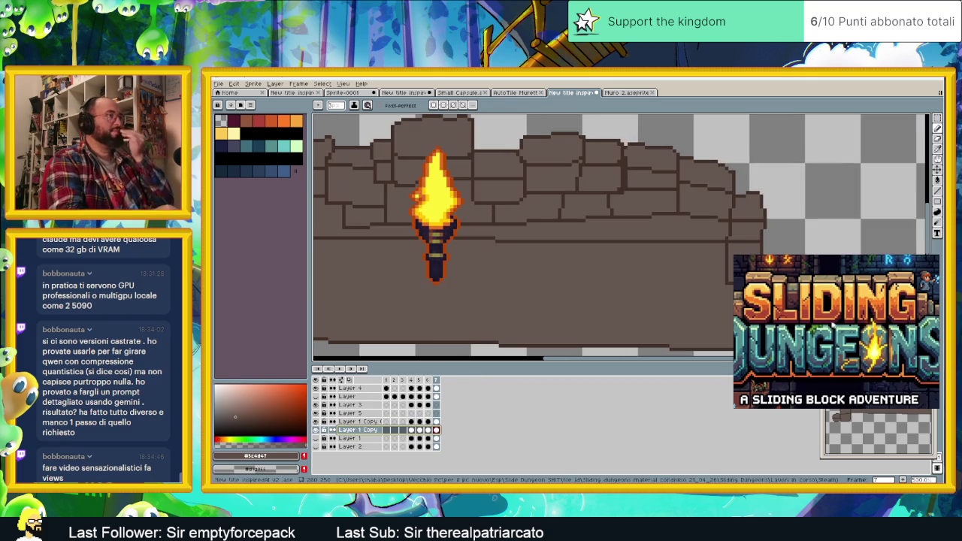
pyautogui.click(353, 105)
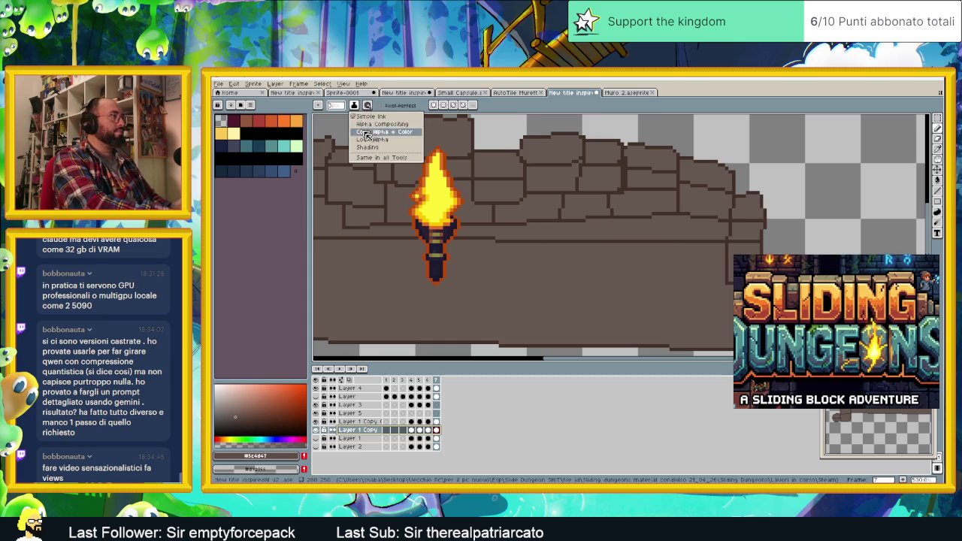
pyautogui.click(392, 141)
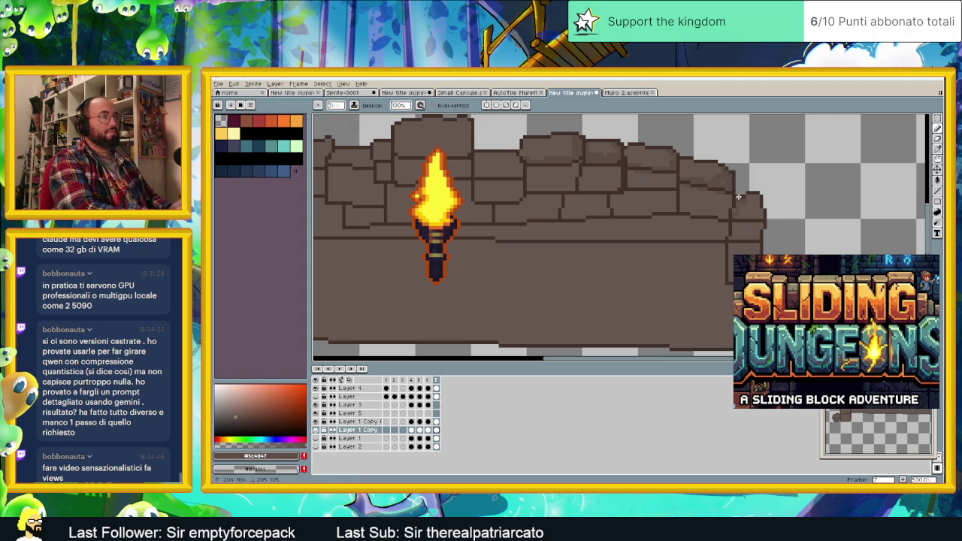
# Step: Paint shading at the wall's right edge and along the rock's lower edge
pyautogui.click(750, 204)
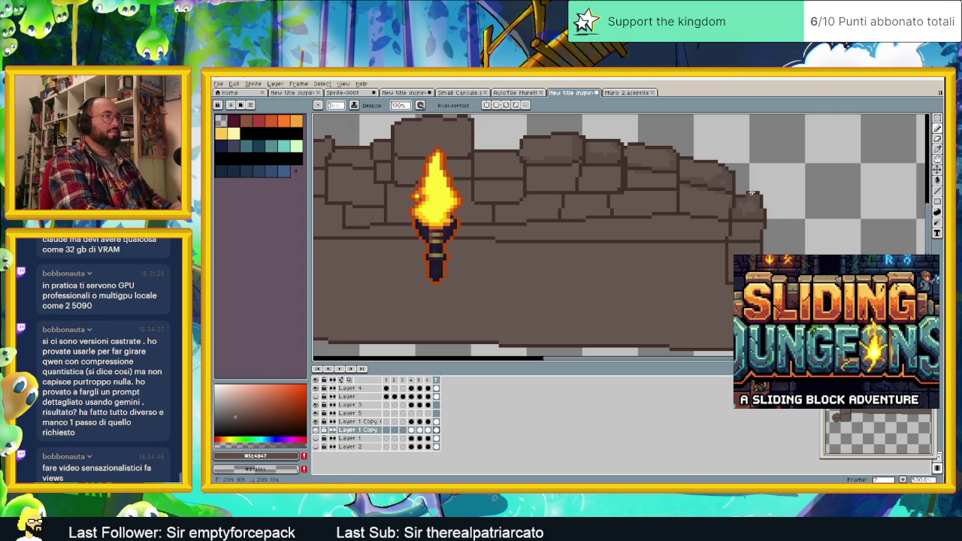
pyautogui.scroll(-1, 754, 202)
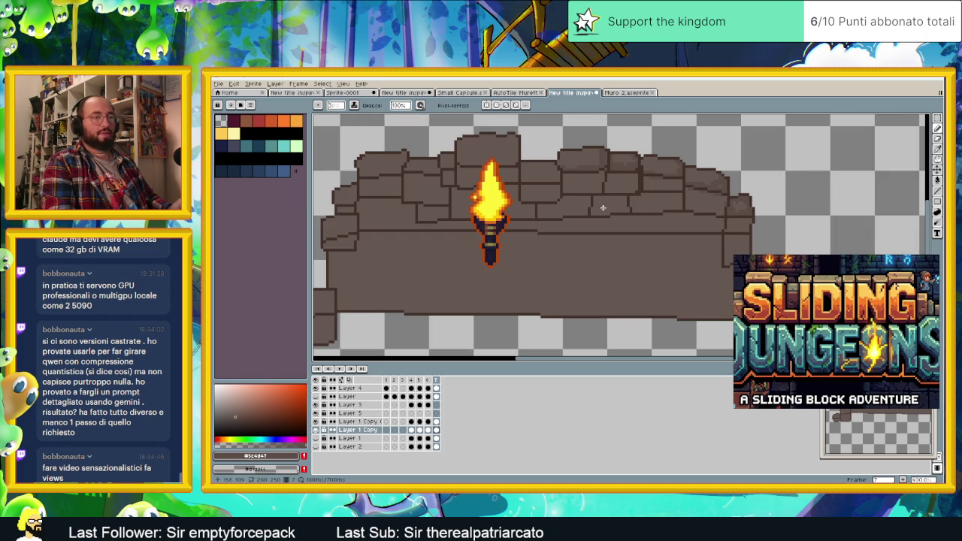
pyautogui.scroll(1, 555, 168)
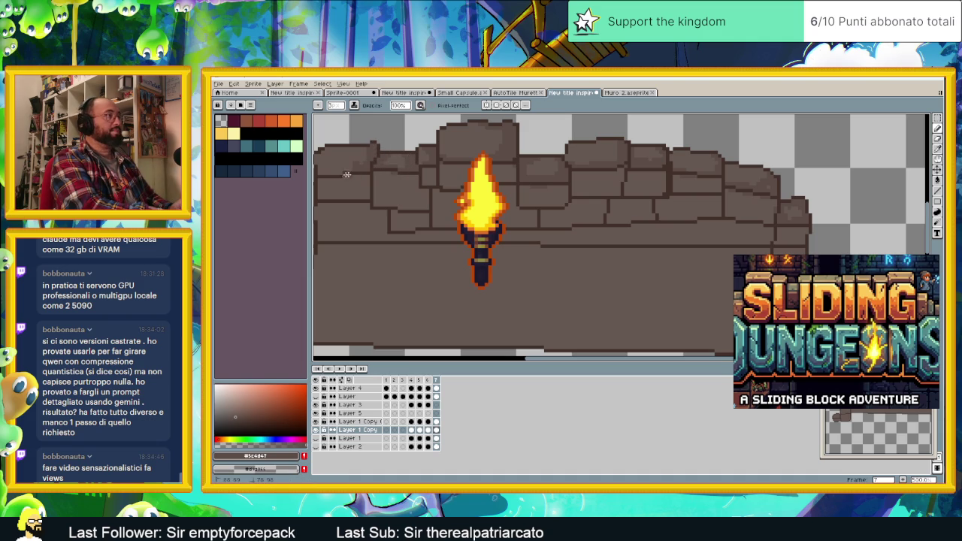
pyautogui.moveTo(350, 166); pyautogui.dragTo(545, 217)
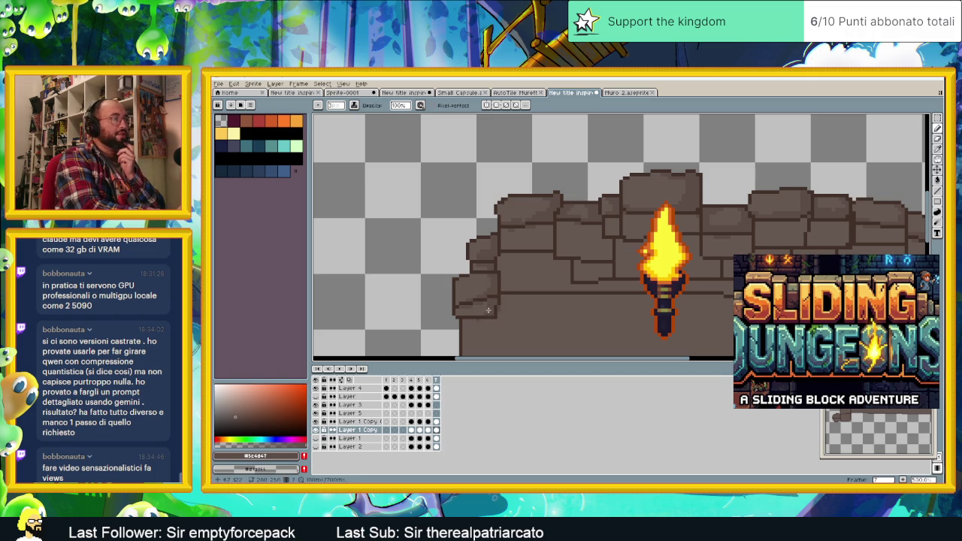
pyautogui.moveTo(486, 311); pyautogui.dragTo(500, 294)
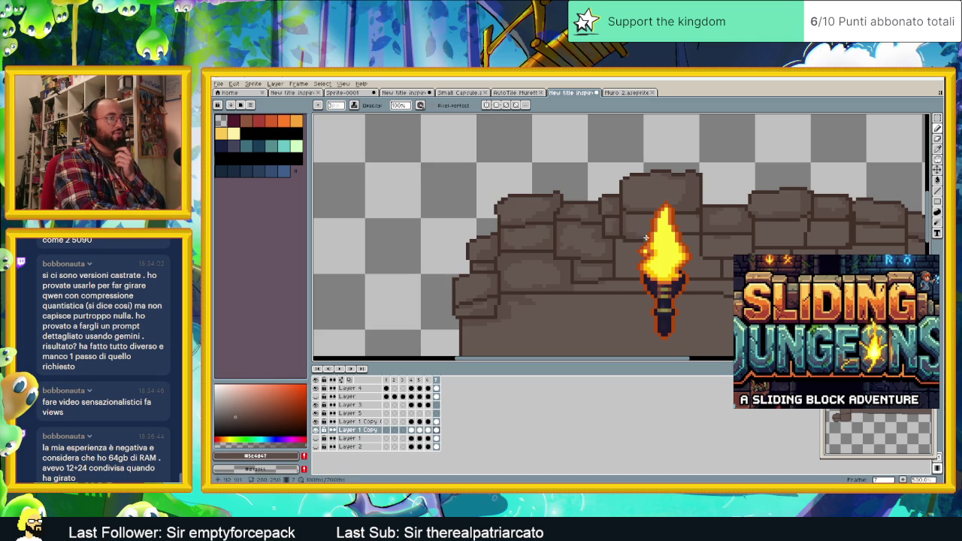
pyautogui.moveTo(687, 263); pyautogui.dragTo(613, 267)
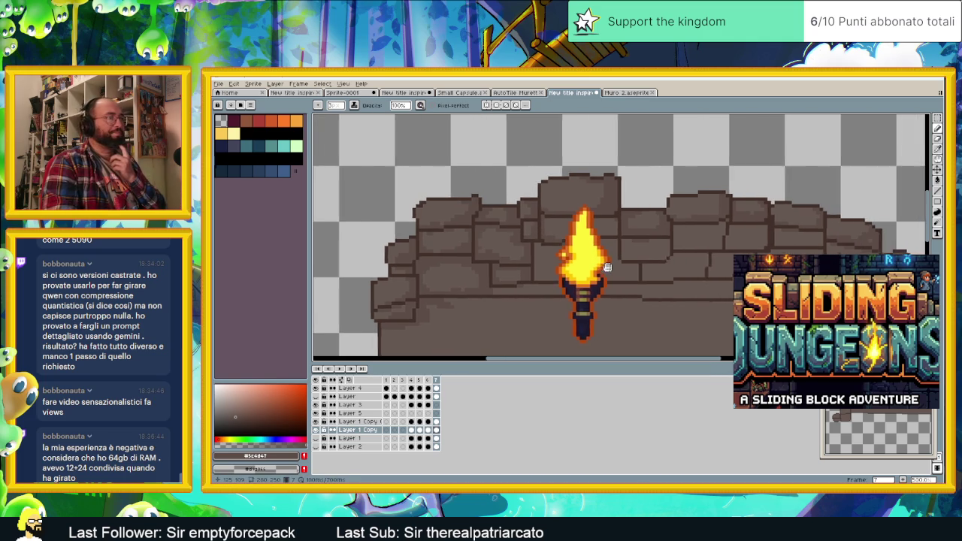
# Step: Pan along the stone wall, then turn the SLIDING text layer's visibility back on
pyautogui.scroll(1, 608, 259)
pyautogui.scroll(1, 601, 248)
pyautogui.scroll(-2, 594, 238)
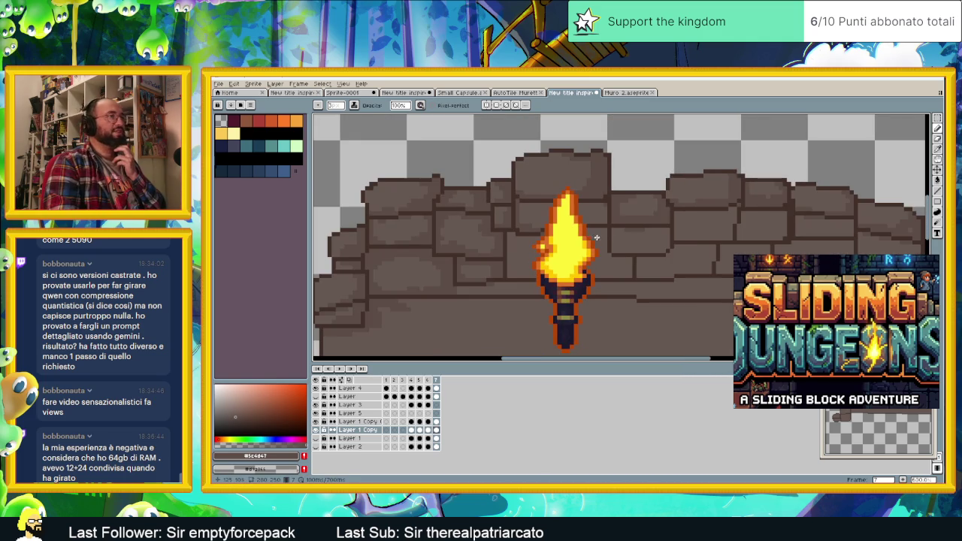
pyautogui.hscroll(1, 624, 229)
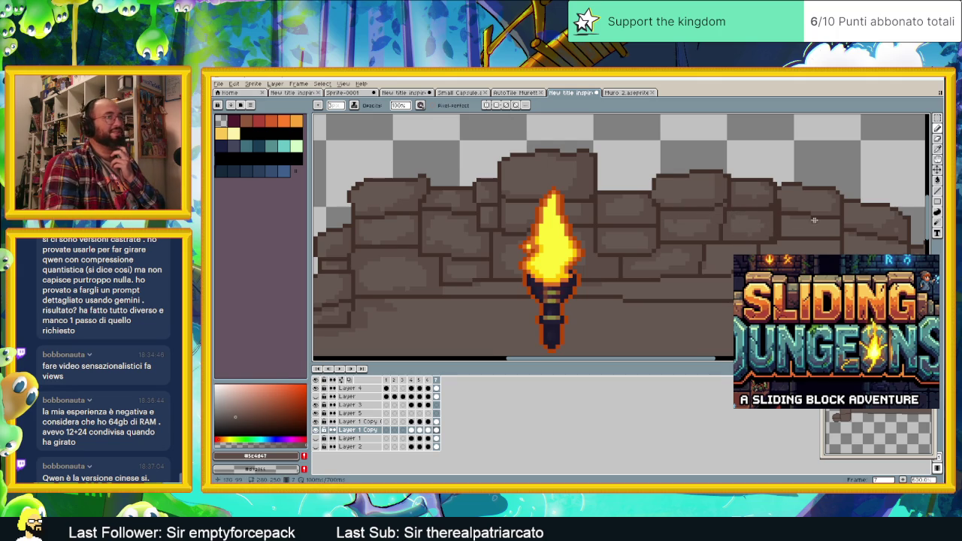
pyautogui.moveTo(712, 206); pyautogui.dragTo(694, 208)
pyautogui.scroll(1, 736, 218)
pyautogui.scroll(-1, 584, 200)
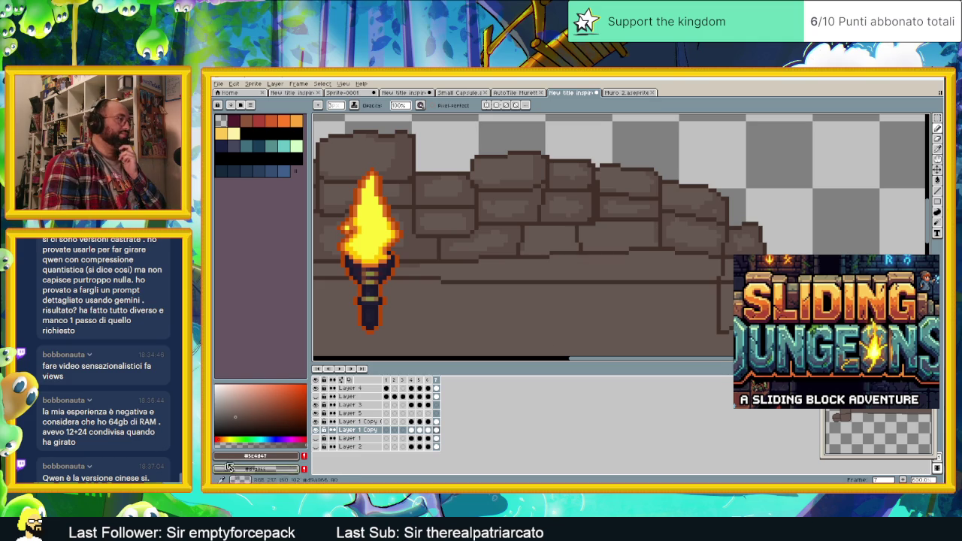
pyautogui.click(316, 397)
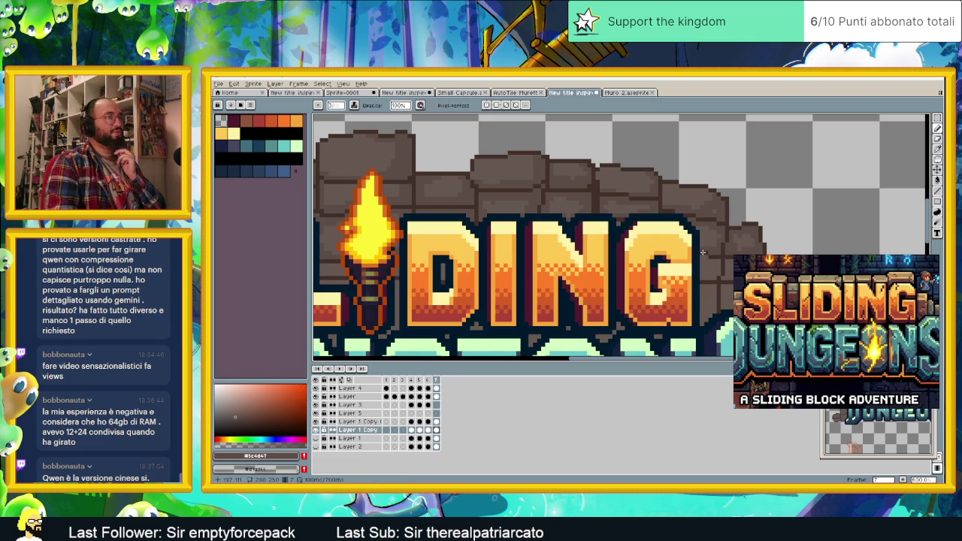
pyautogui.scroll(-1, 699, 253)
pyautogui.moveTo(707, 274); pyautogui.dragTo(678, 256)
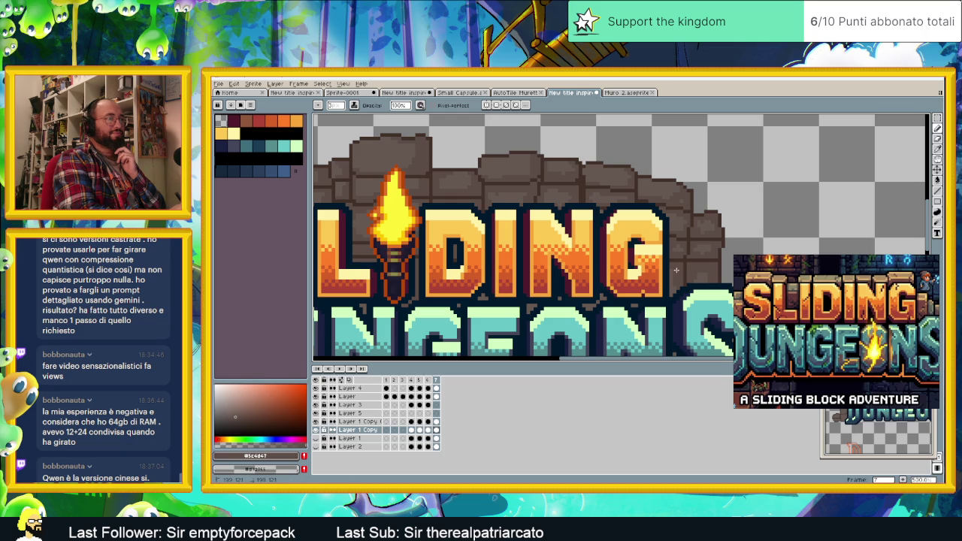
pyautogui.scroll(-1, 661, 292)
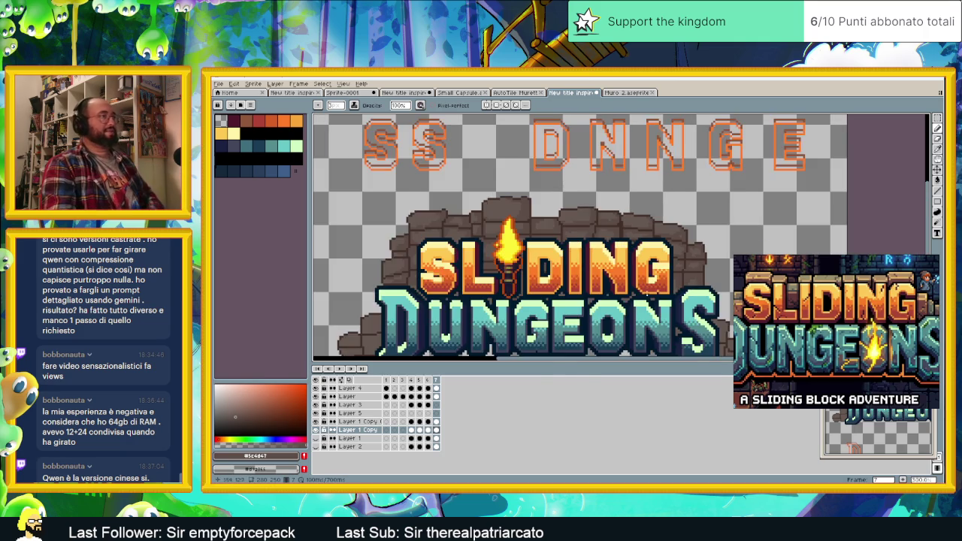
pyautogui.scroll(-1, 631, 295)
pyautogui.scroll(-1, 631, 295)
pyautogui.scroll(-1, 571, 287)
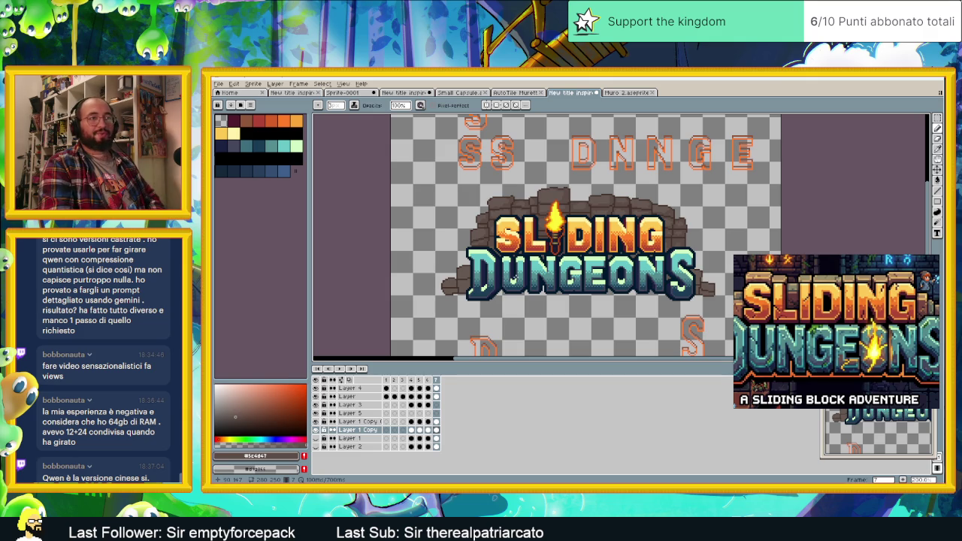
pyautogui.scroll(1, 437, 264)
pyautogui.scroll(1, 436, 264)
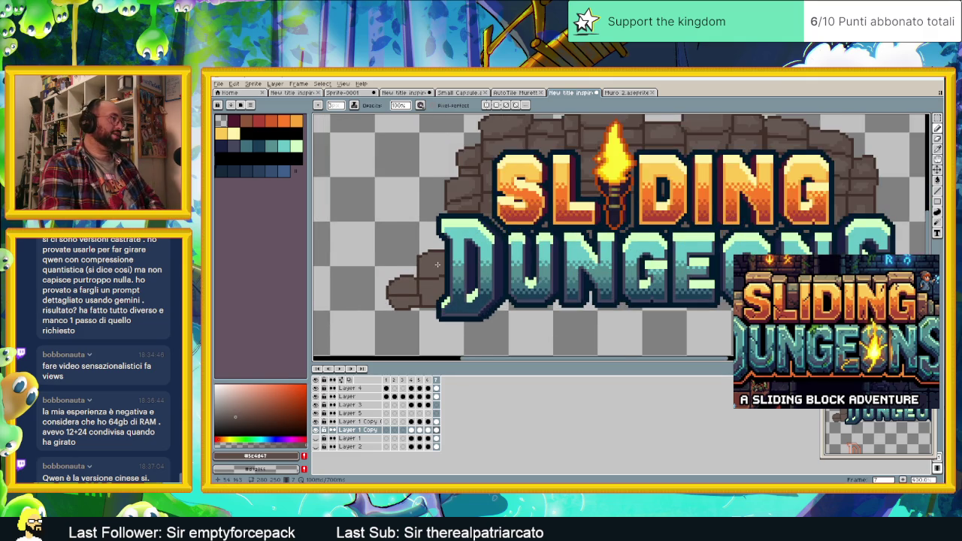
pyautogui.scroll(1, 436, 263)
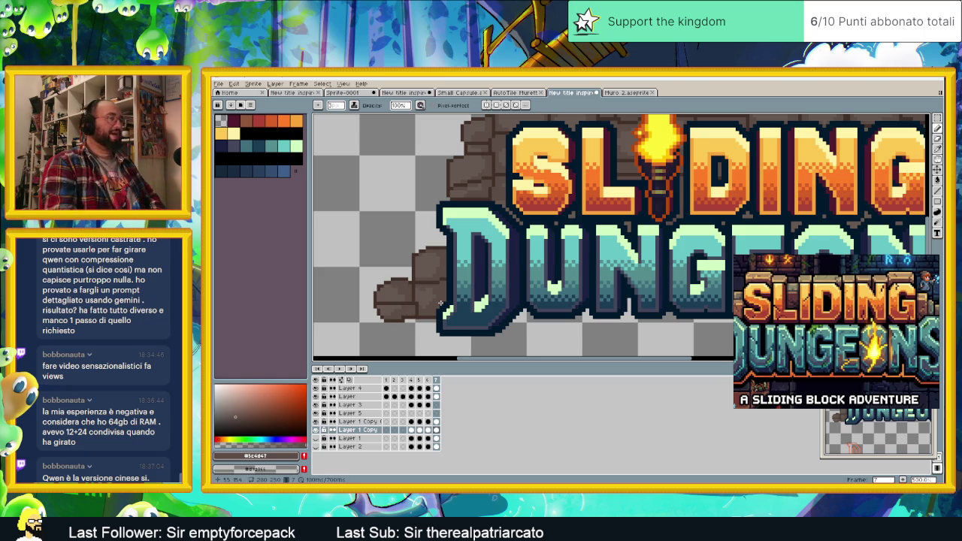
pyautogui.scroll(-2, 442, 302)
pyautogui.hscroll(3, 488, 286)
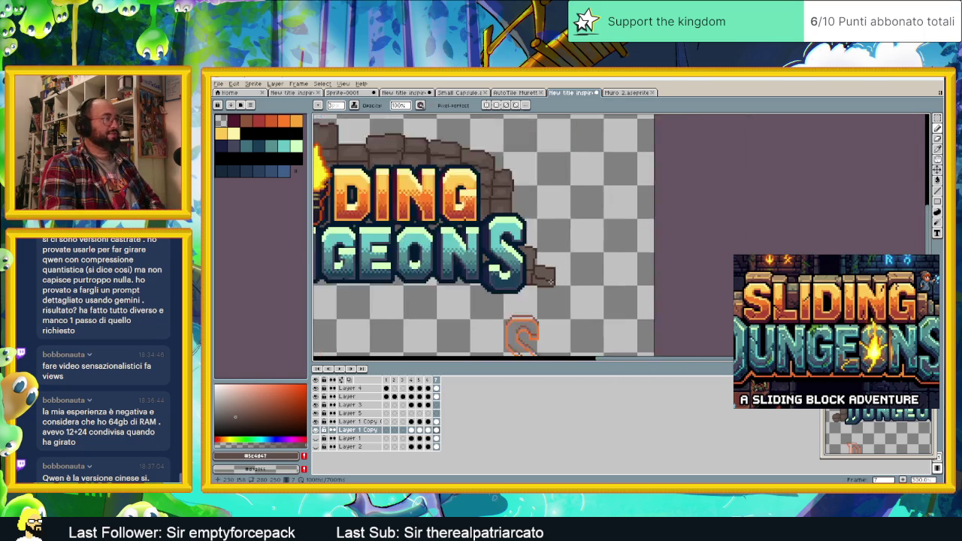
pyautogui.scroll(2, 546, 266)
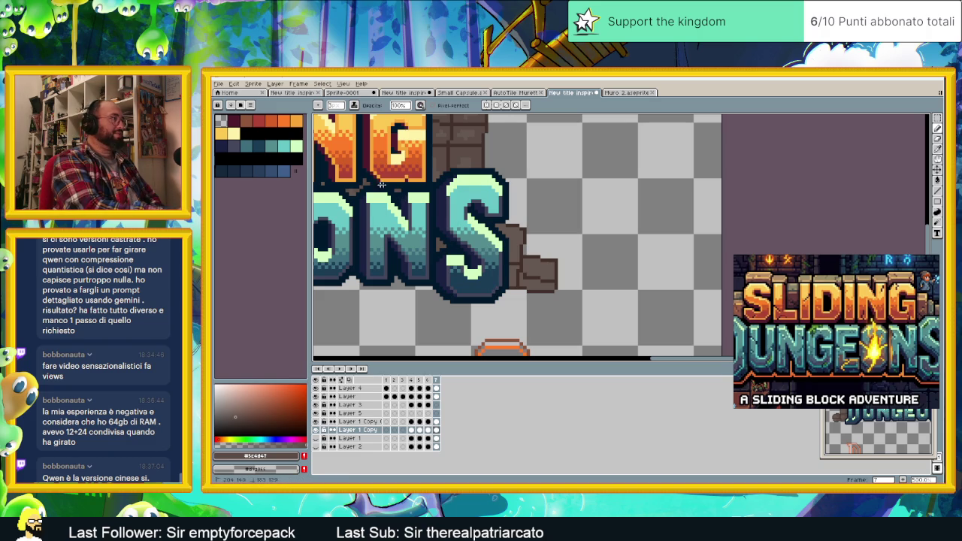
pyautogui.hscroll(-1, 443, 210)
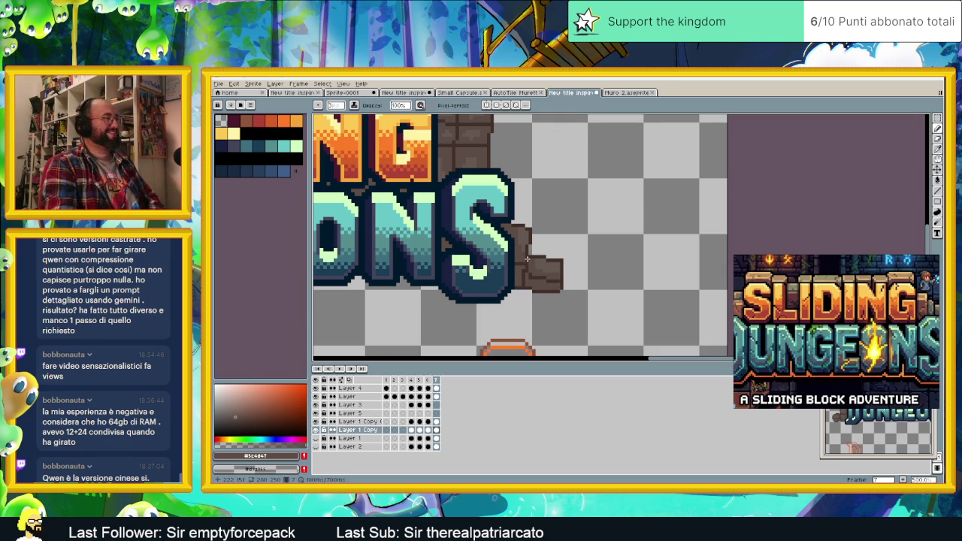
pyautogui.scroll(-3, 513, 268)
pyautogui.scroll(-2, 479, 270)
pyautogui.scroll(1, 466, 272)
pyautogui.scroll(1, 454, 275)
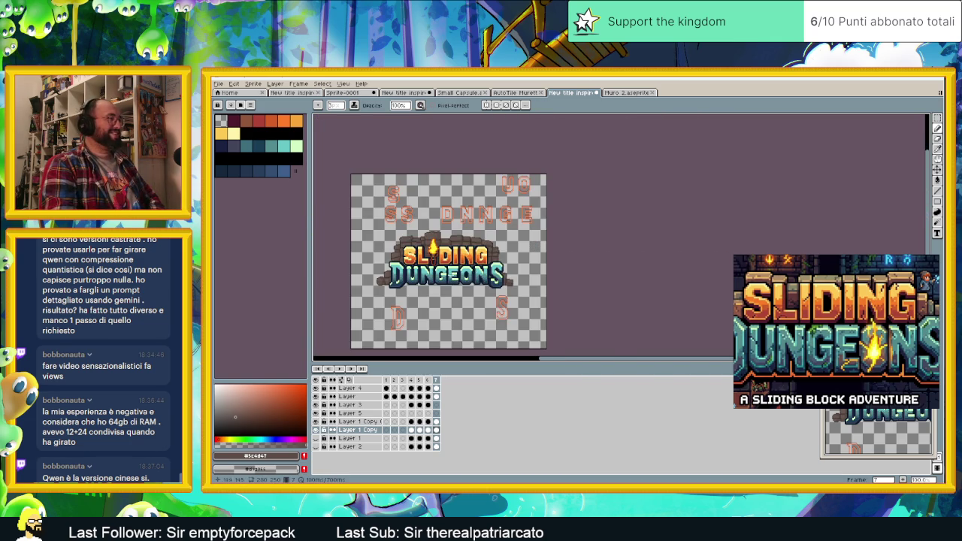
pyautogui.scroll(1, 416, 263)
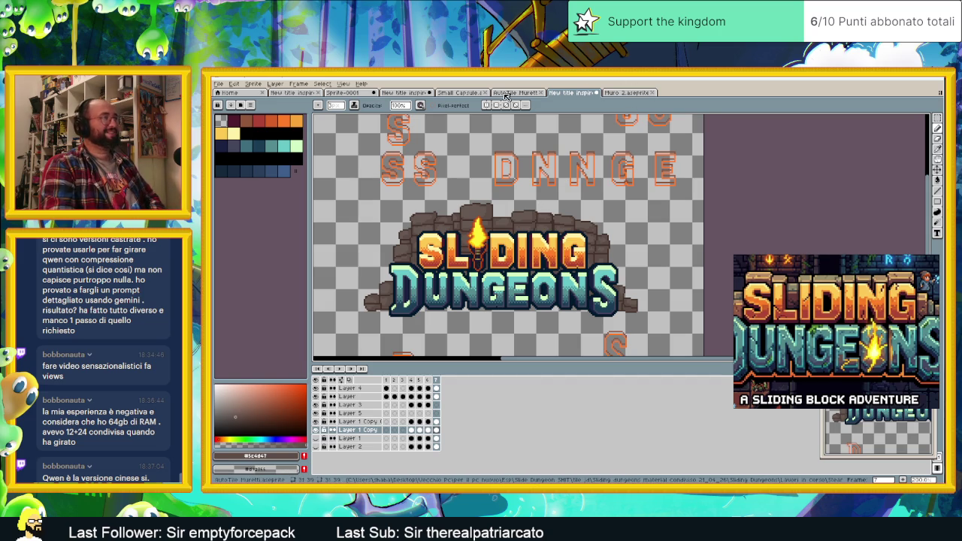
# Step: Sample a lighter stone brown from the Muro 2 wall sprite and return to the title logo
pyautogui.click(625, 92)
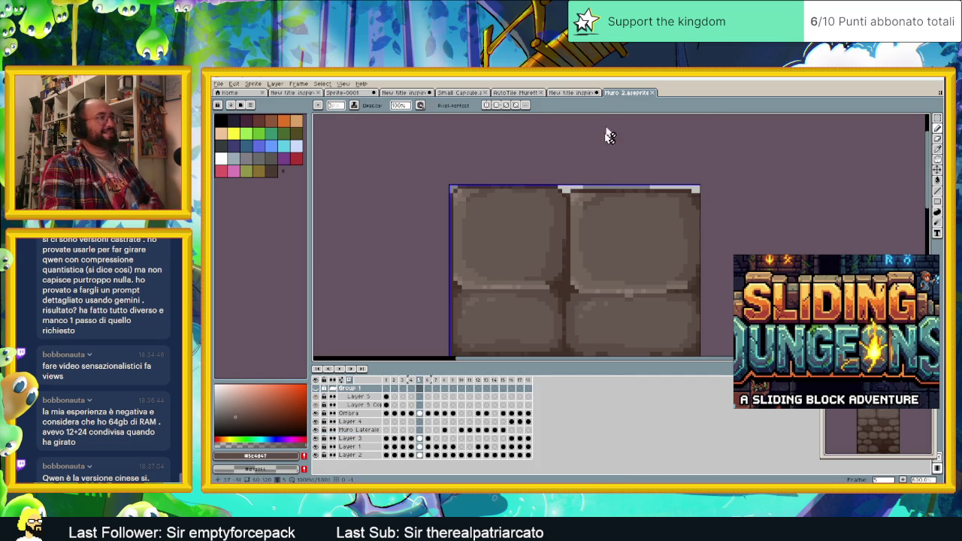
pyautogui.keyDown('alt'); pyautogui.click(567, 246); pyautogui.keyUp('alt')
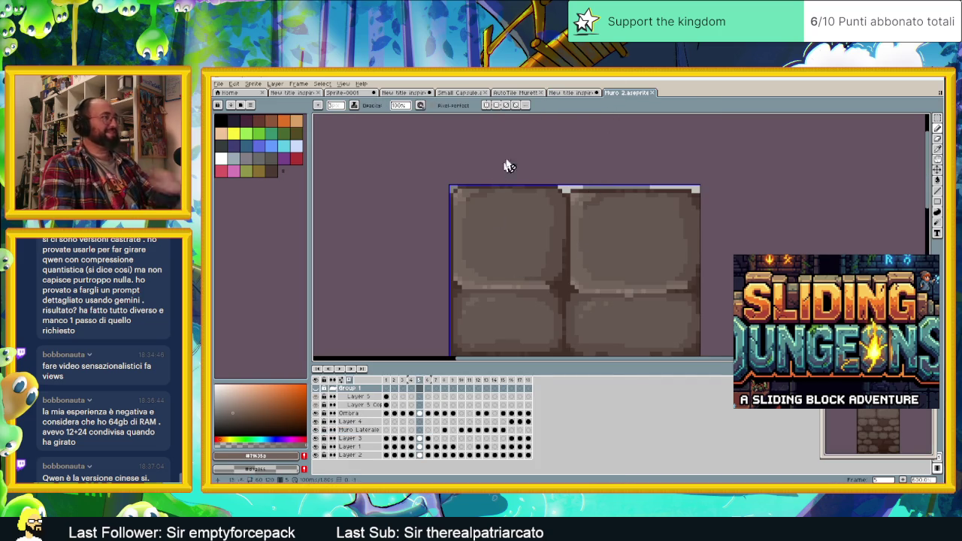
pyautogui.click(575, 92)
pyautogui.scroll(1, 412, 219)
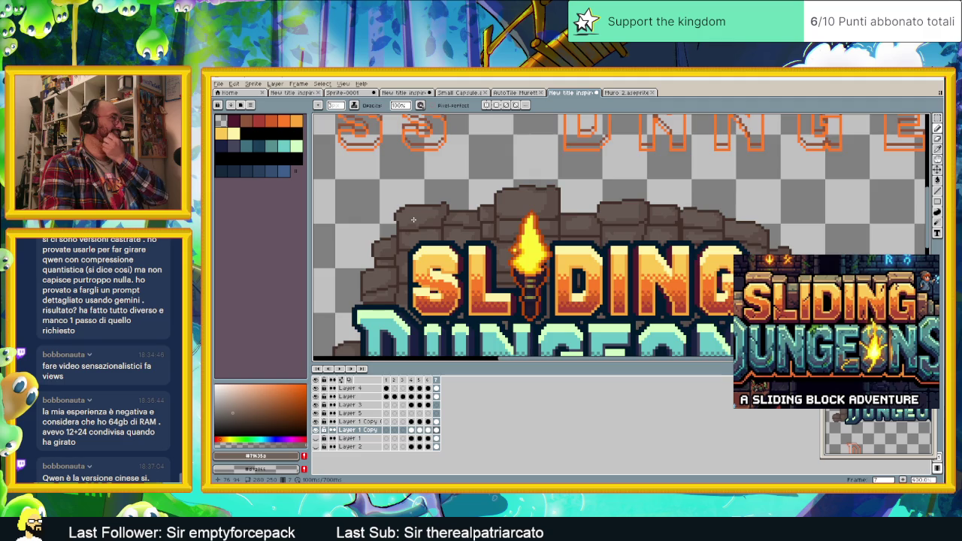
pyautogui.scroll(1, 413, 219)
pyautogui.scroll(1, 413, 219)
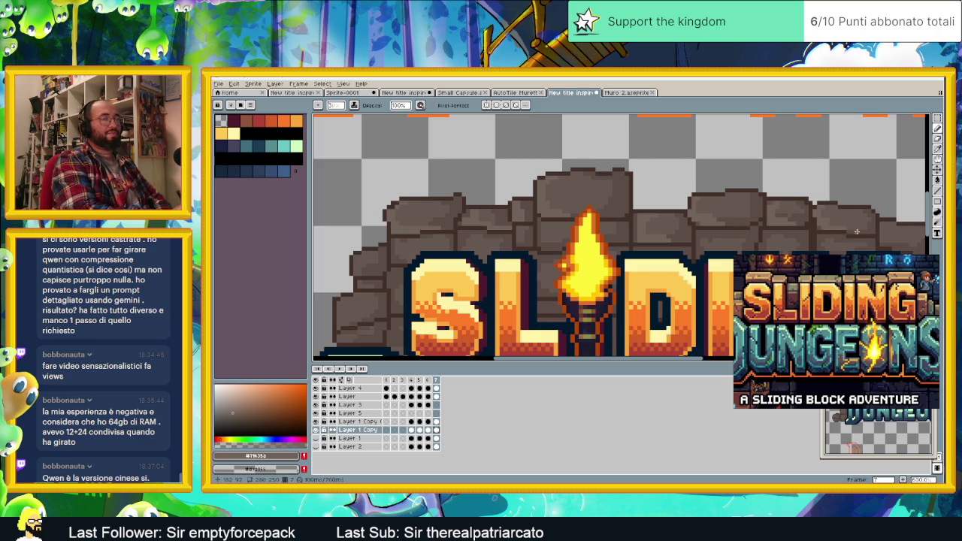
# Step: Pan and zoom around the SLIDING DUNGEONS logo to inspect the lettering and stone arch
pyautogui.scroll(-1, 855, 233)
pyautogui.moveTo(830, 263)
pyautogui.mouseDown()
pyautogui.moveTo(772, 197)
pyautogui.moveTo(725, 188)
pyautogui.mouseUp()
pyautogui.scroll(1, 772, 188)
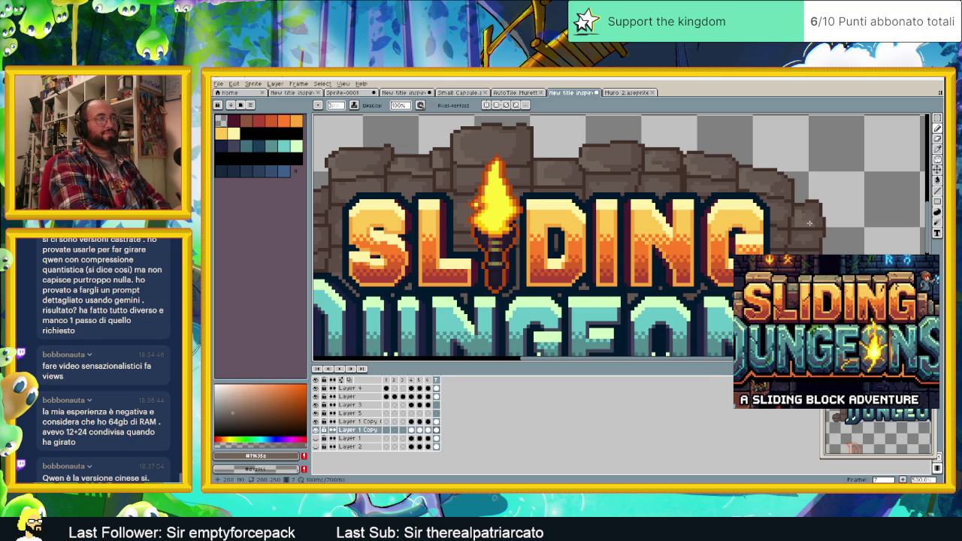
pyautogui.scroll(-2, 578, 207)
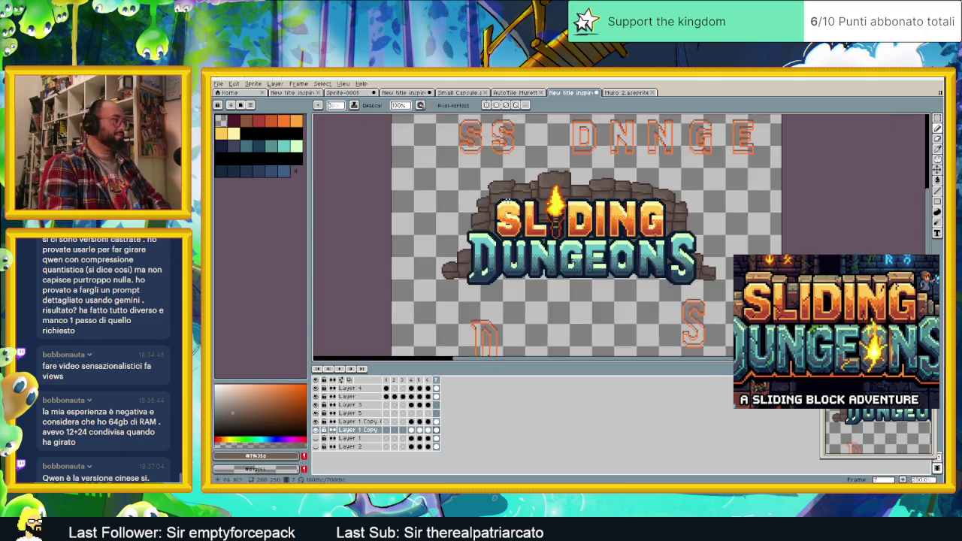
pyautogui.scroll(2, 486, 202)
pyautogui.scroll(1, 486, 202)
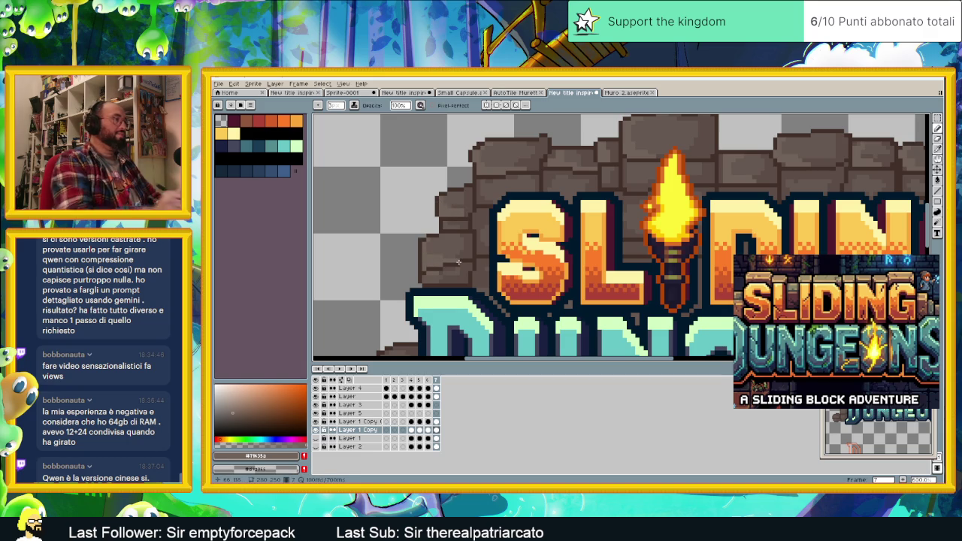
pyautogui.scroll(-2, 457, 261)
pyautogui.scroll(2, 608, 260)
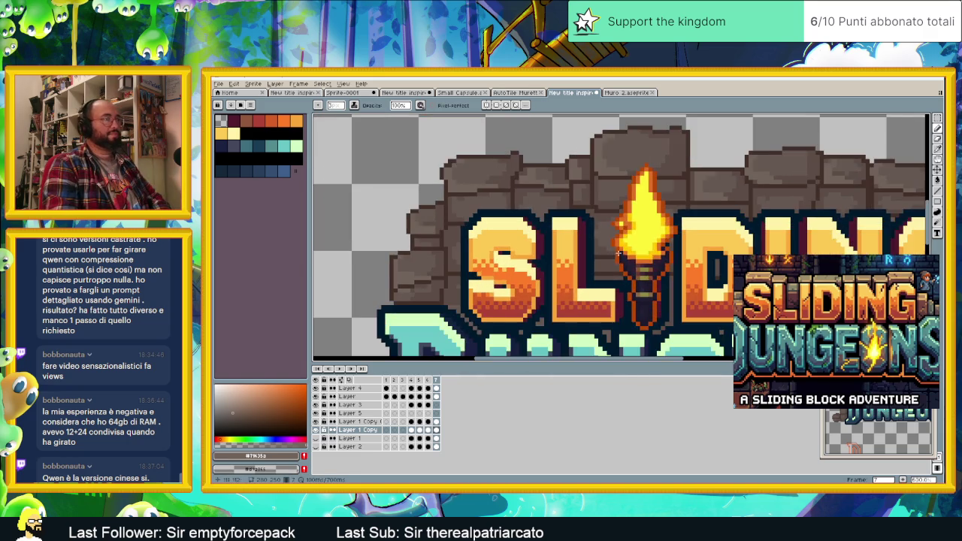
pyautogui.scroll(-1, 607, 260)
pyautogui.scroll(1, 571, 255)
pyautogui.scroll(1, 518, 248)
pyautogui.scroll(1, 470, 241)
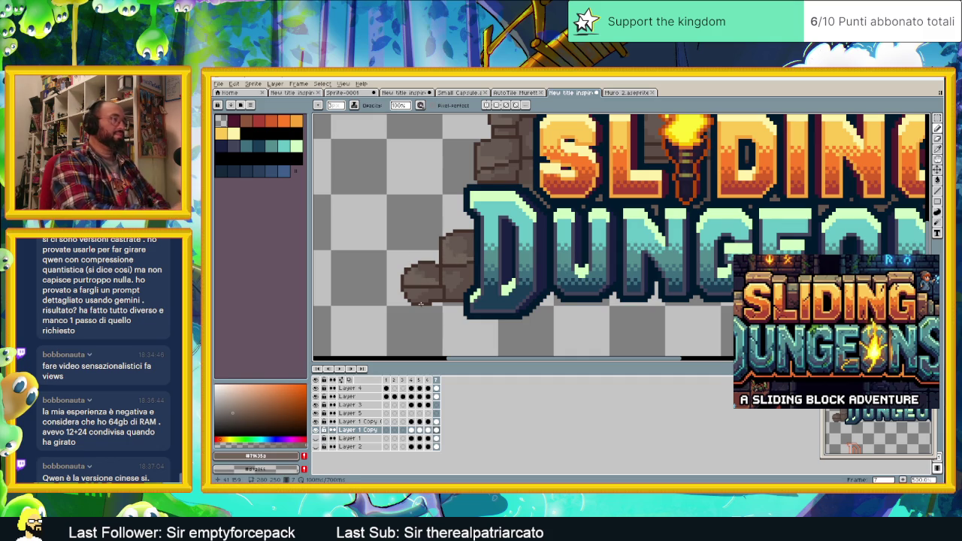
pyautogui.scroll(-5, 526, 263)
pyautogui.scroll(3, 587, 277)
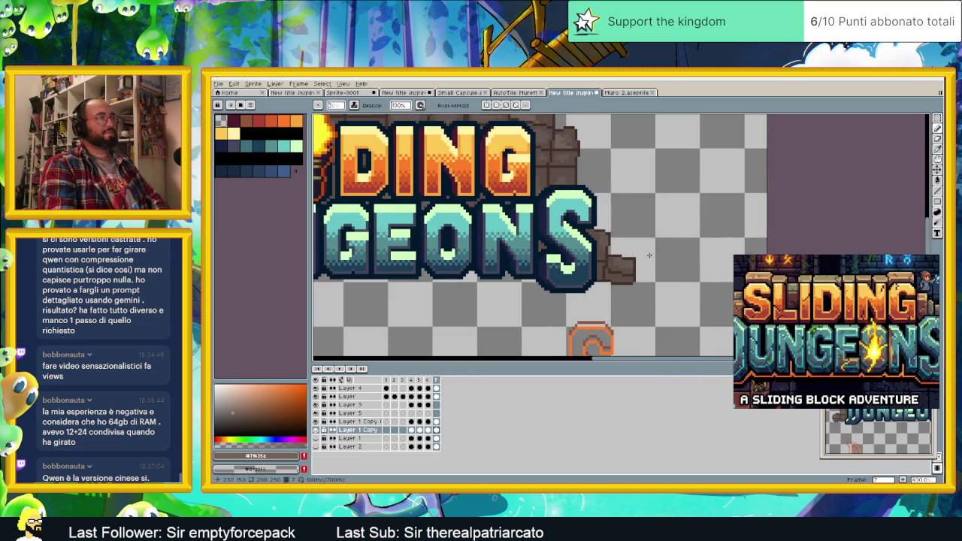
pyautogui.scroll(2, 645, 246)
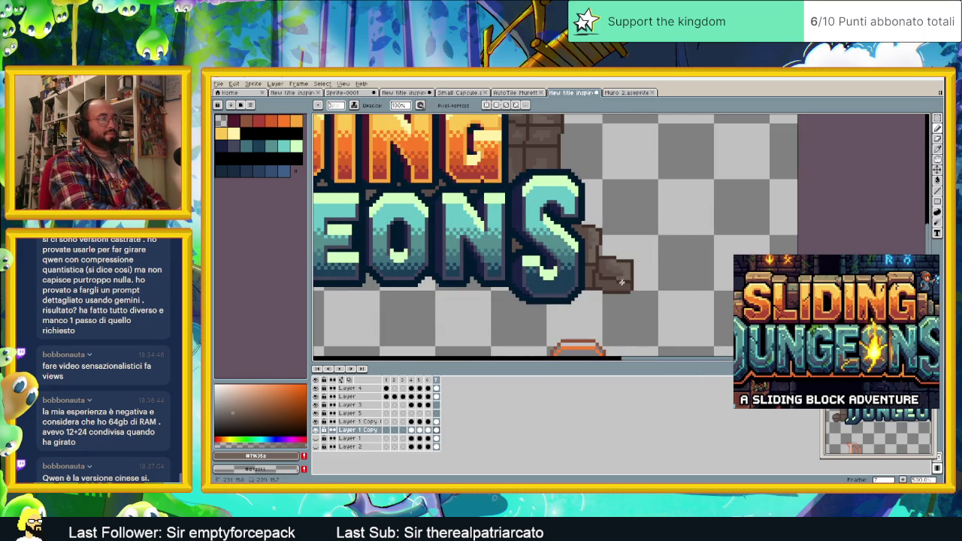
pyautogui.scroll(-1, 622, 283)
pyautogui.scroll(-2, 616, 285)
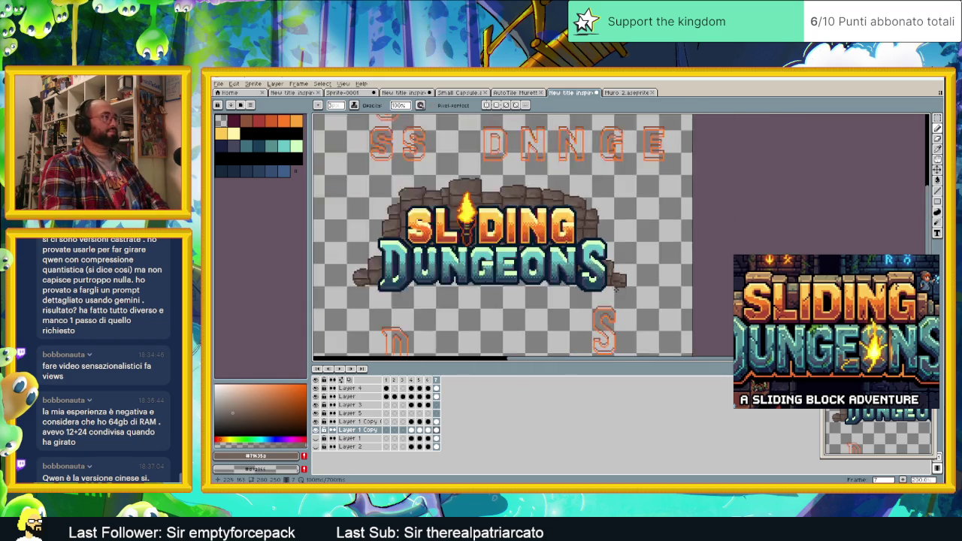
pyautogui.scroll(-1, 615, 285)
pyautogui.scroll(1, 666, 311)
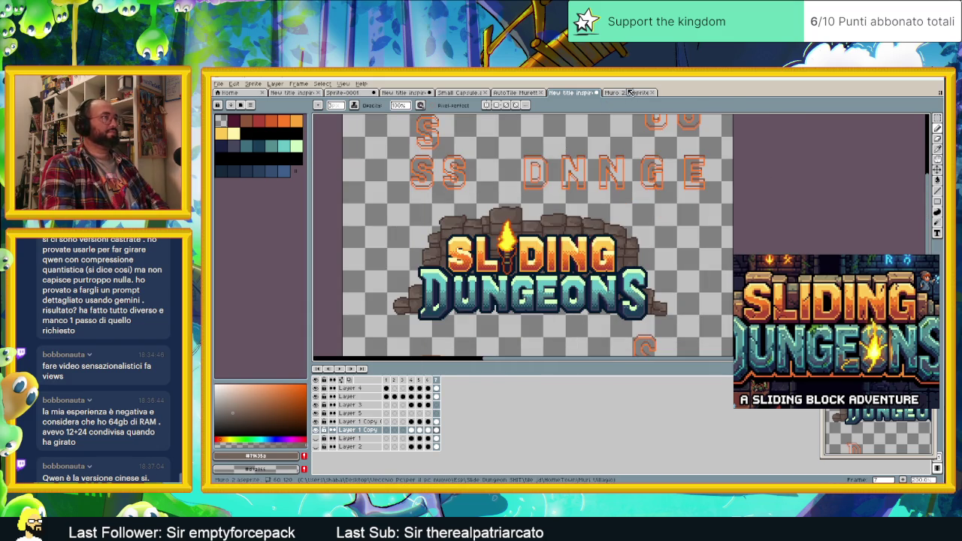
# Step: Look over the Muro 2 wall, switch to the Eyedropper, and return to the title art zoomed on the S
pyautogui.click(627, 93)
pyautogui.scroll(-1, 590, 226)
pyautogui.scroll(-1, 587, 248)
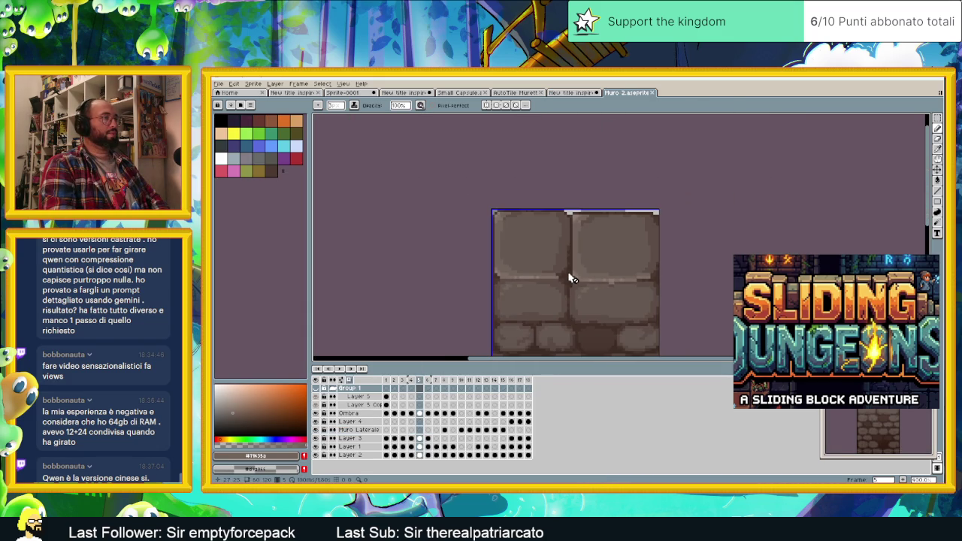
pyautogui.scroll(1, 601, 264)
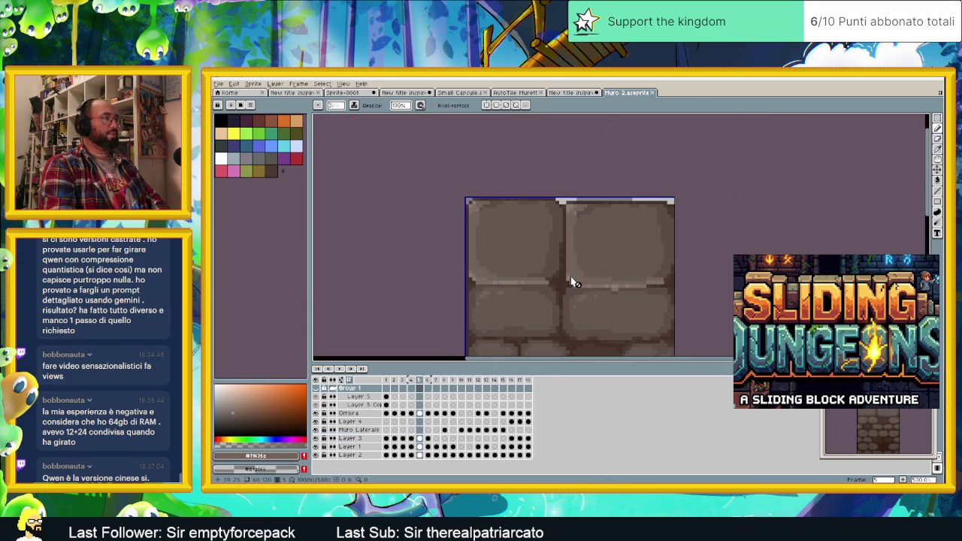
pyautogui.scroll(2, 571, 282)
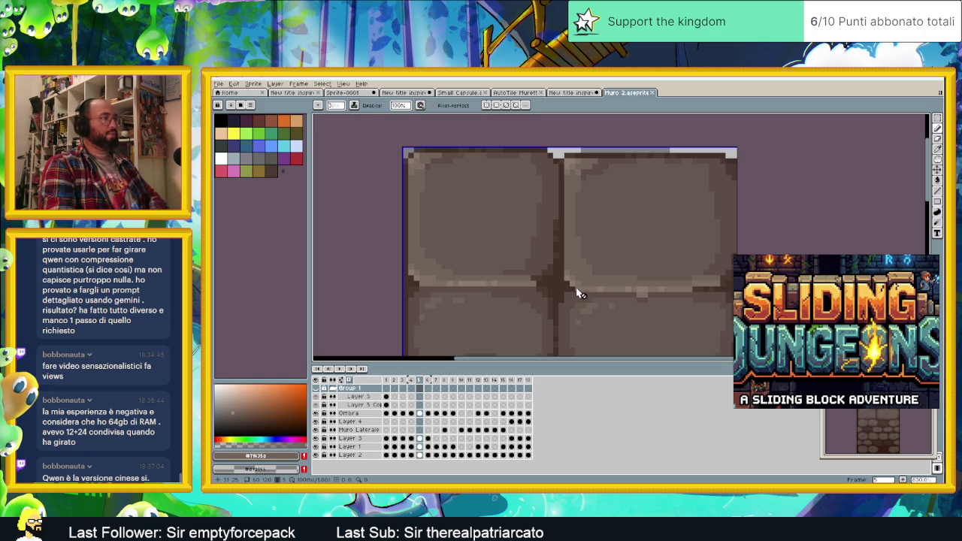
pyautogui.press('i')
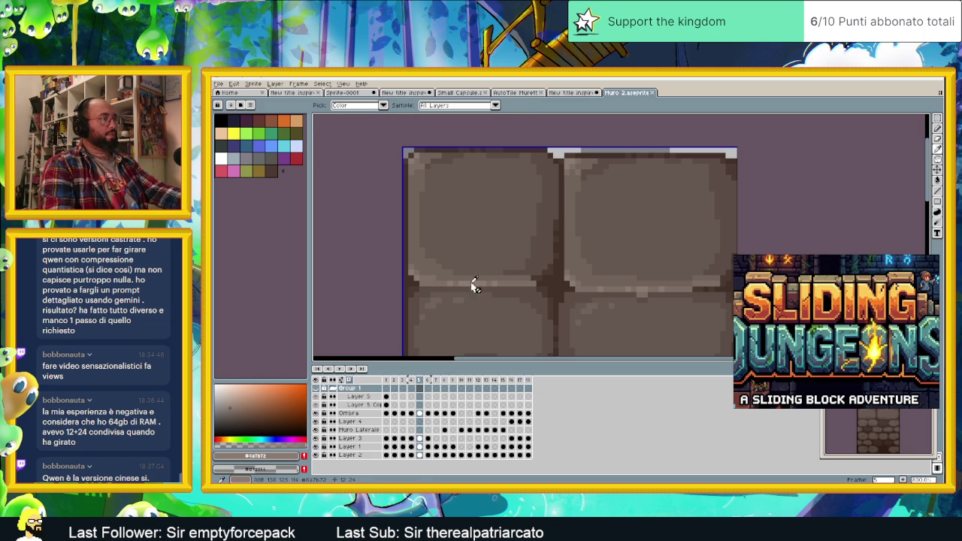
pyautogui.hotkey('ctrl', 'shift', 'Tab')
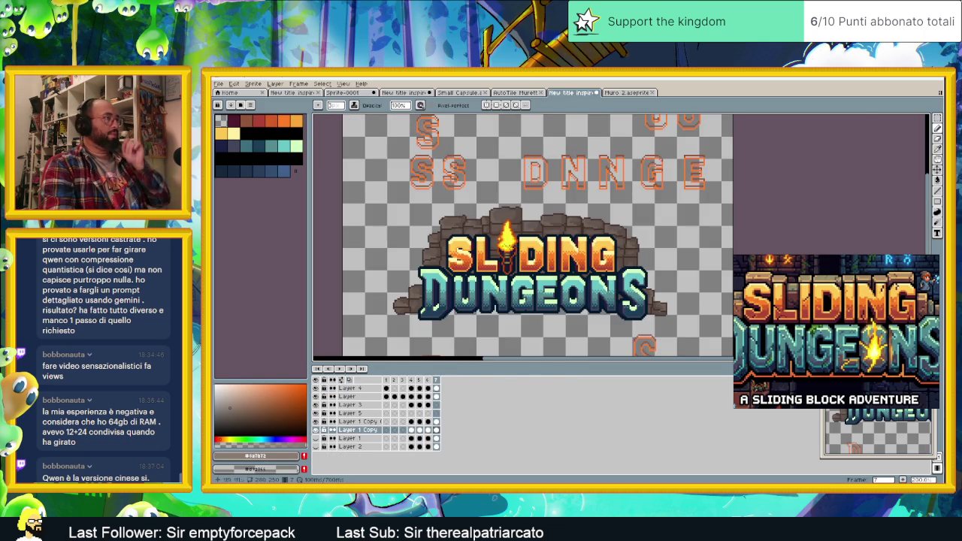
pyautogui.scroll(1, 441, 256)
pyautogui.scroll(1, 441, 257)
pyautogui.scroll(1, 441, 257)
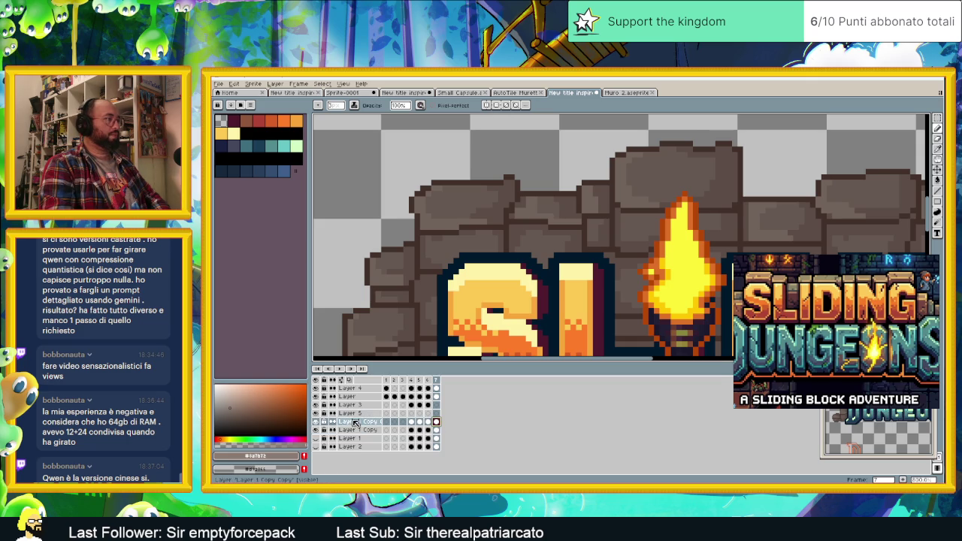
# Step: Add a new empty Layer 6 from Layer 1 Copy Copy's layer menu
pyautogui.rightClick(365, 423)
pyautogui.click(443, 428)
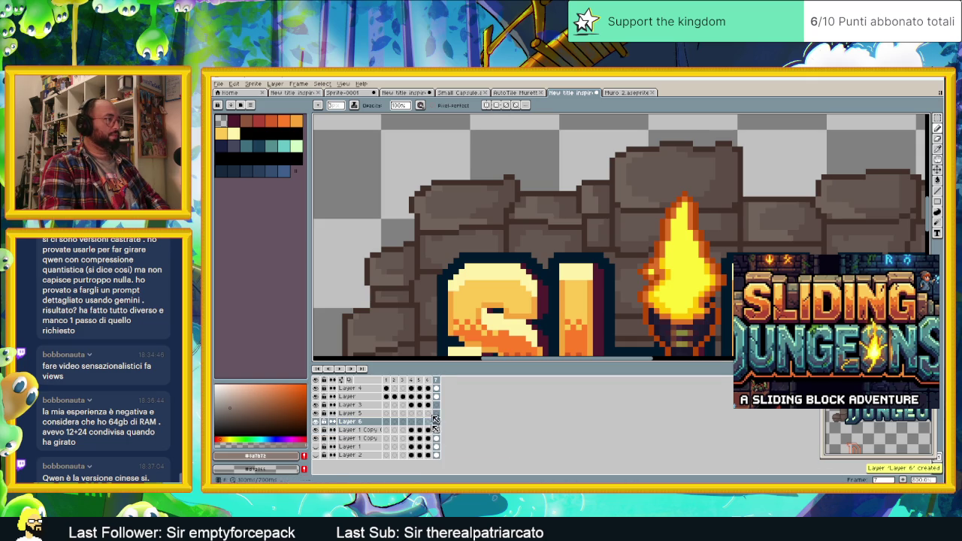
pyautogui.scroll(2, 413, 234)
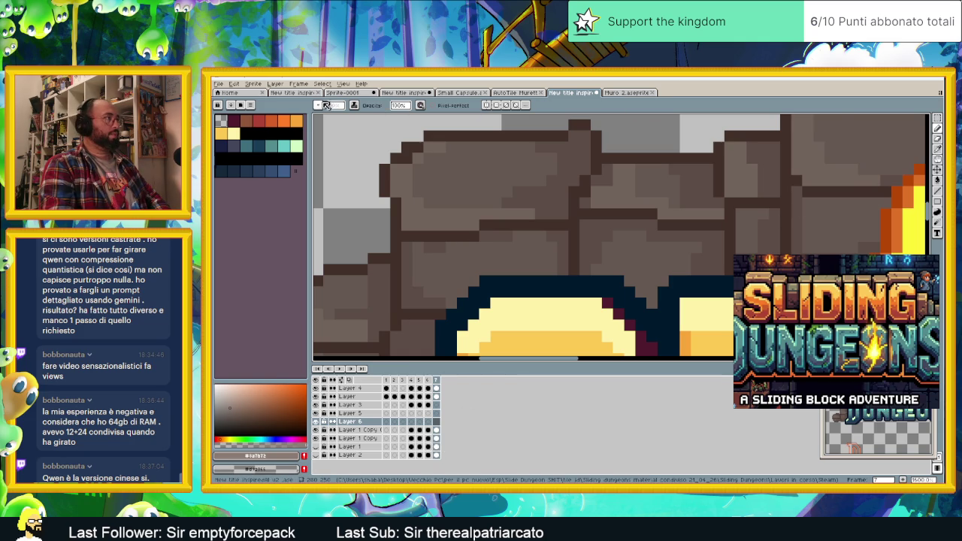
# Step: Choose a different pencil ink and review the brush and dynamics options
pyautogui.click(354, 105)
pyautogui.click(365, 131)
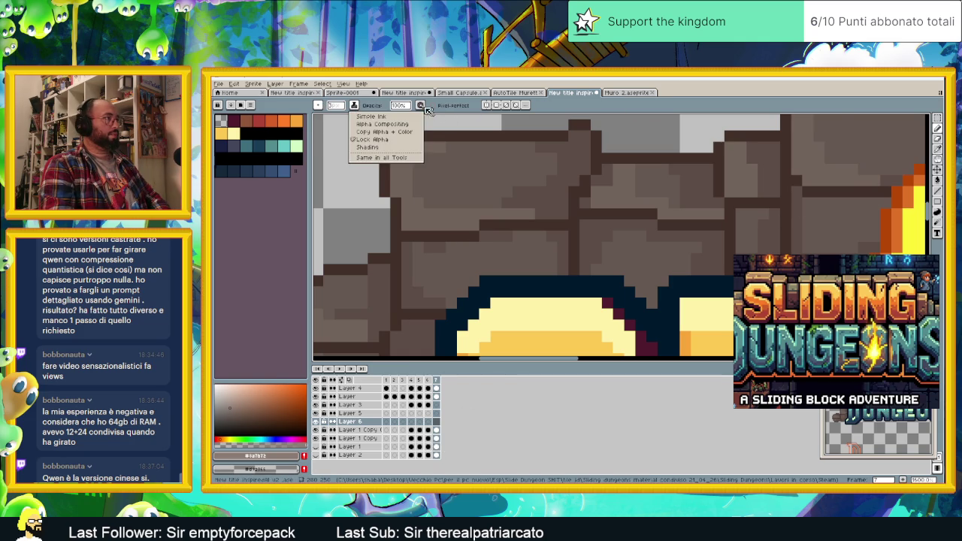
pyautogui.click(383, 146)
pyautogui.click(366, 105)
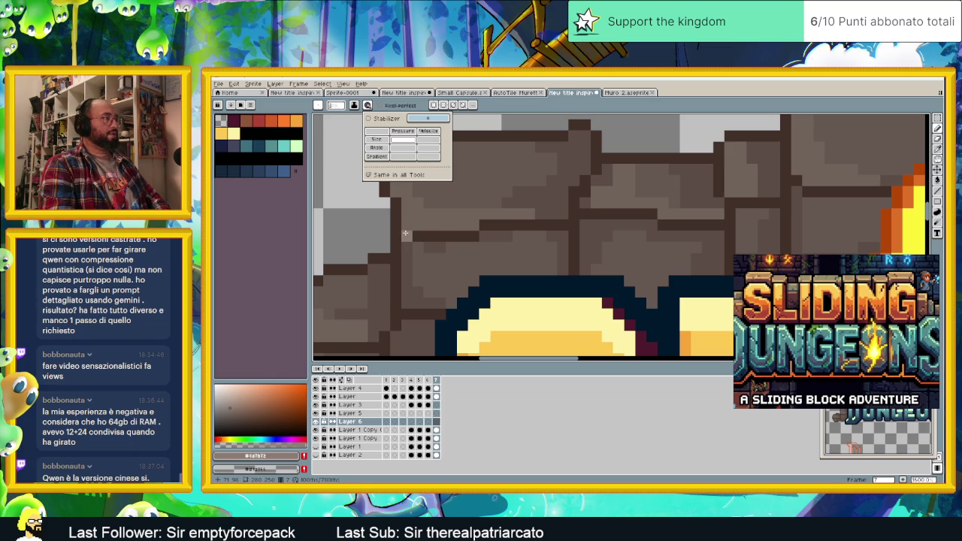
pyautogui.scroll(-1, 412, 225)
pyautogui.scroll(-1, 451, 248)
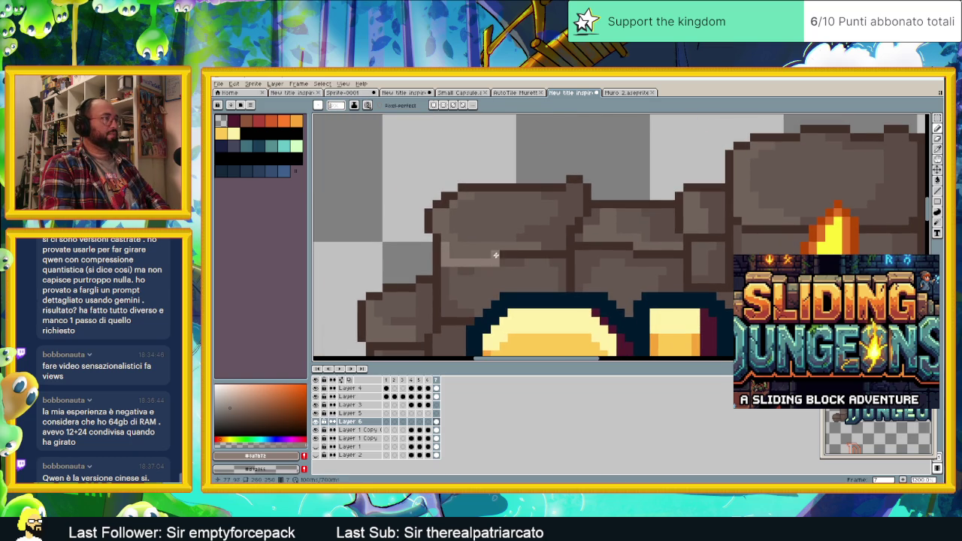
# Step: Paint light highlight lines along the tops of two bricks above SLIDING
pyautogui.moveTo(489, 261); pyautogui.dragTo(529, 254)
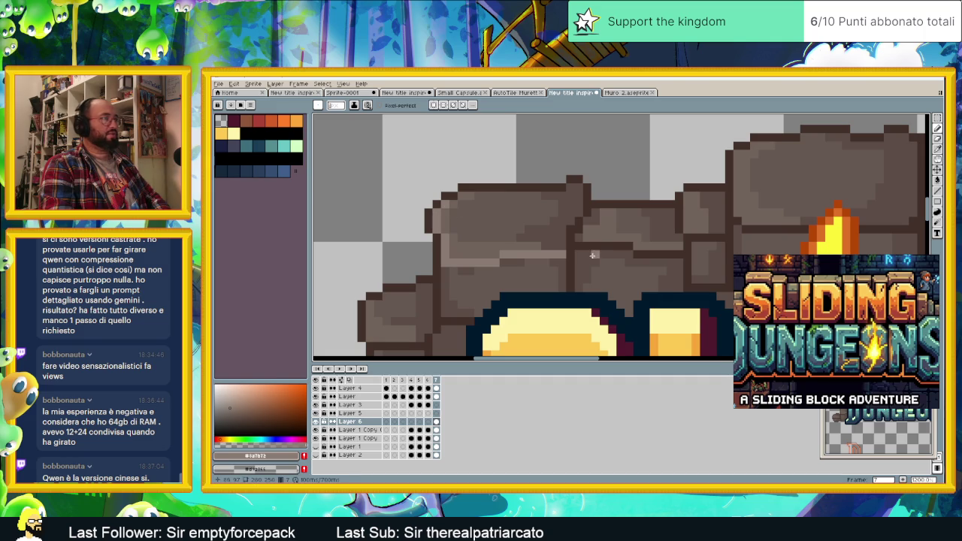
pyautogui.moveTo(576, 246); pyautogui.dragTo(682, 246)
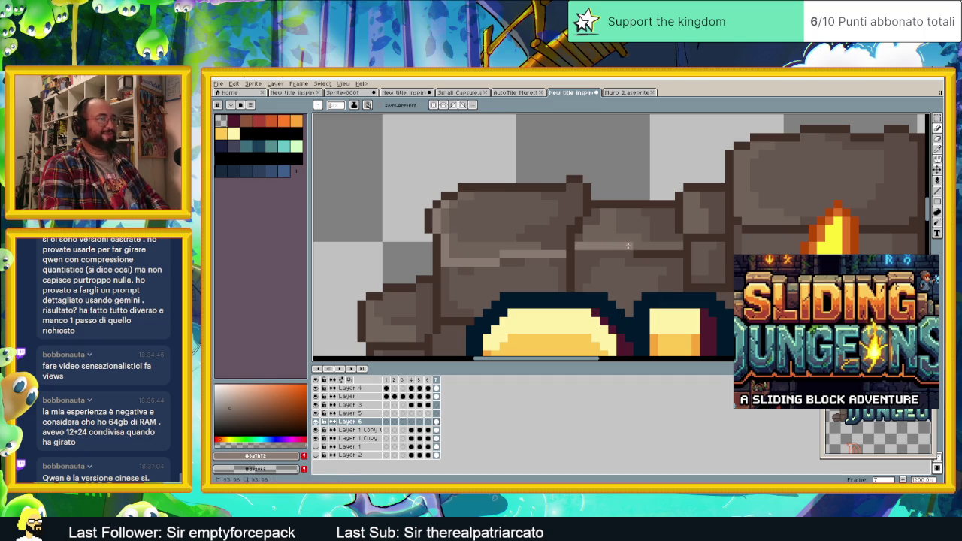
pyautogui.moveTo(727, 274); pyautogui.dragTo(577, 181)
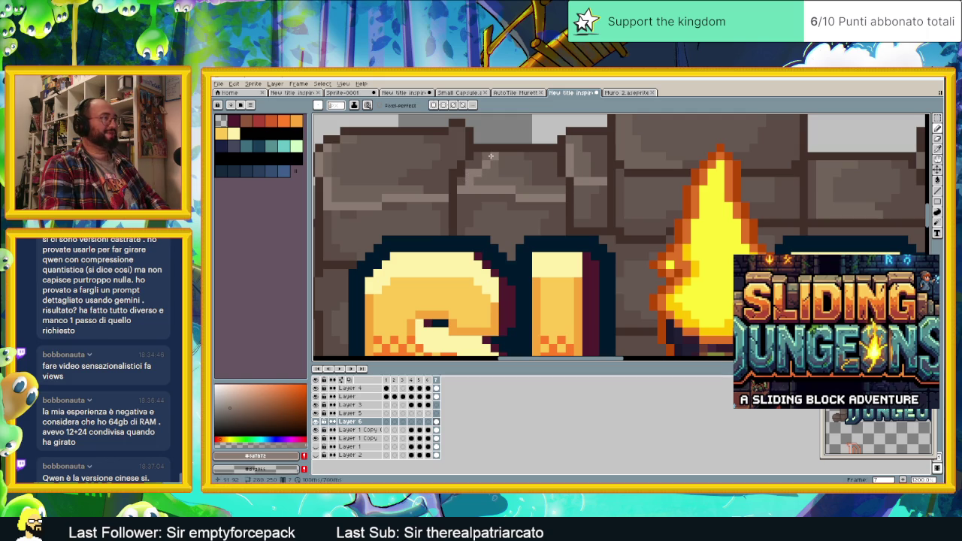
pyautogui.scroll(-1, 518, 180)
pyautogui.scroll(-1, 550, 209)
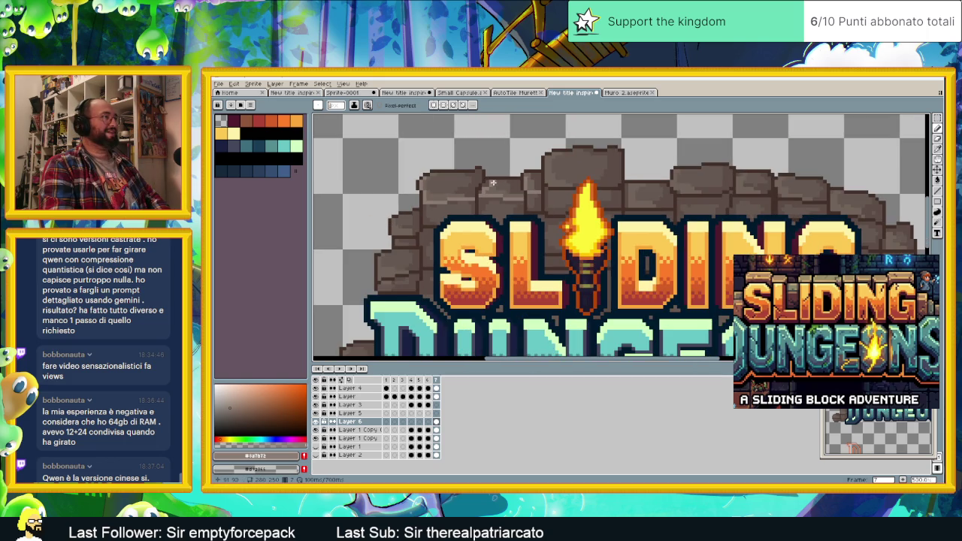
# Step: Undo the stray highlight stroke and reposition the view over the brick tops
pyautogui.press('v')
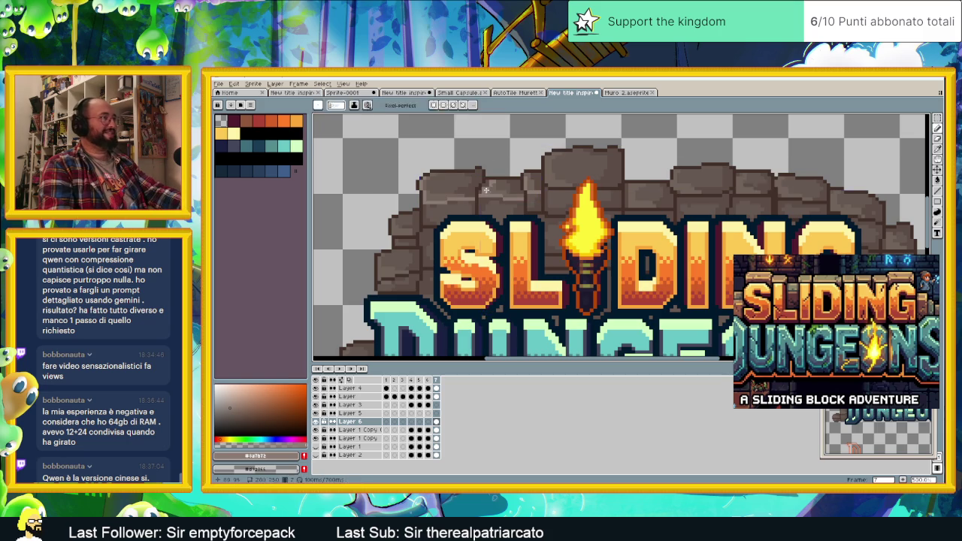
pyautogui.hotkey('ctrl', 'z')
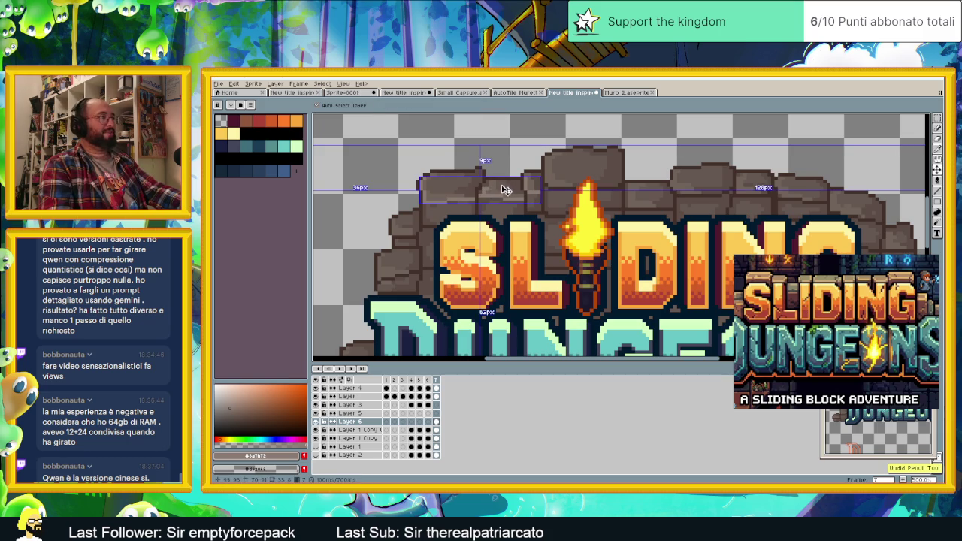
pyautogui.scroll(1, 496, 192)
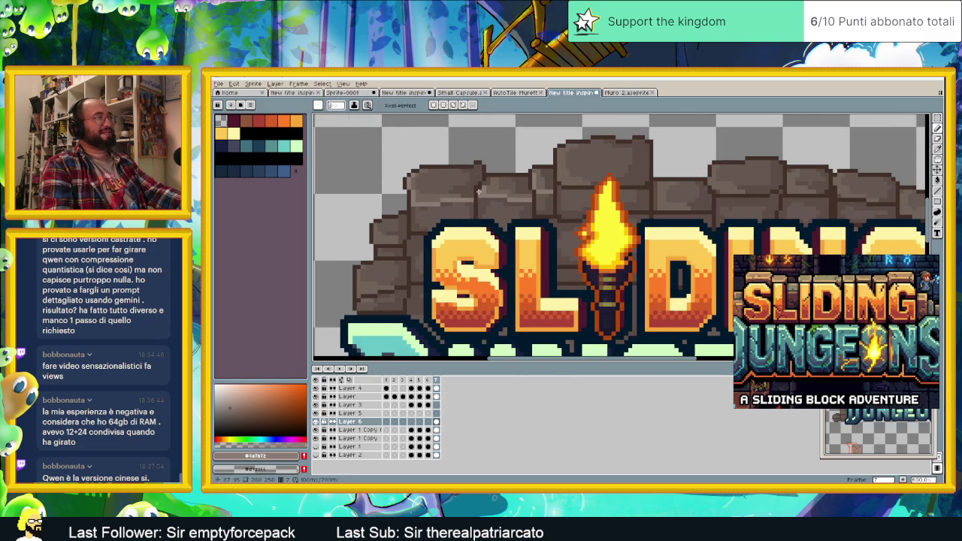
pyautogui.scroll(1, 562, 206)
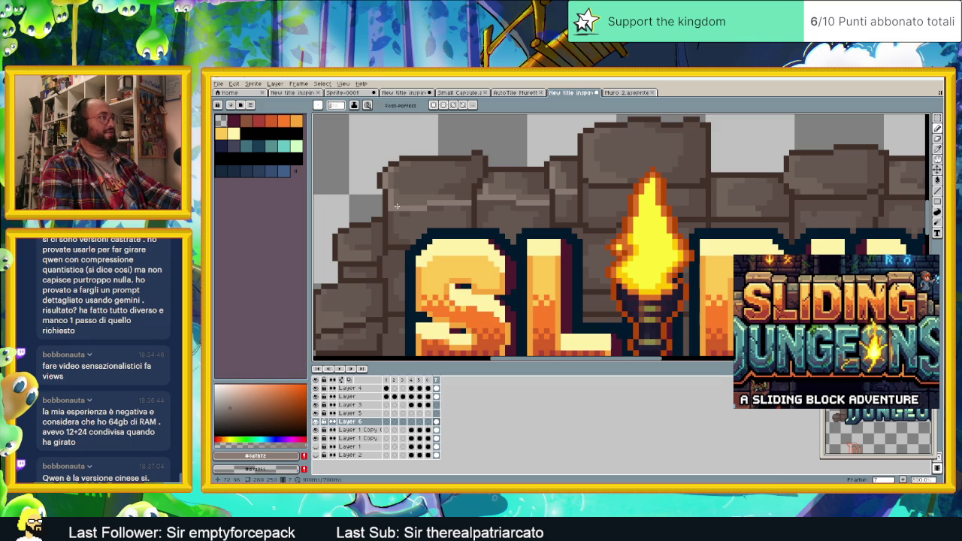
pyautogui.hscroll(3, 451, 188)
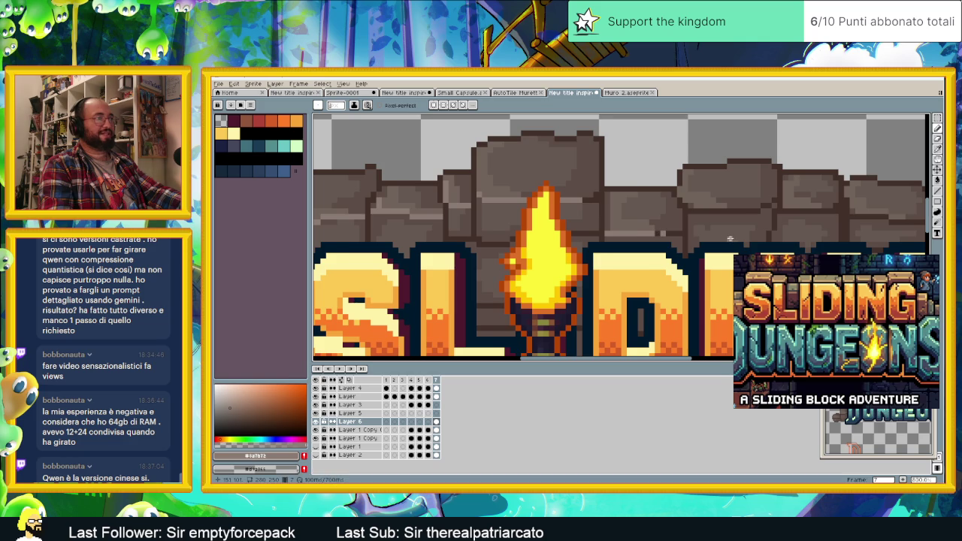
pyautogui.moveTo(728, 239); pyautogui.dragTo(655, 230)
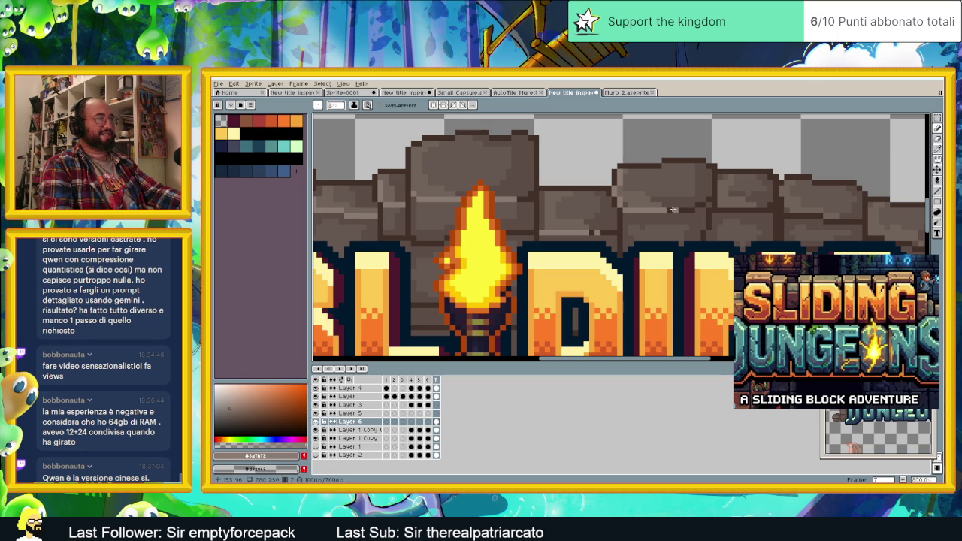
pyautogui.scroll(-1, 589, 211)
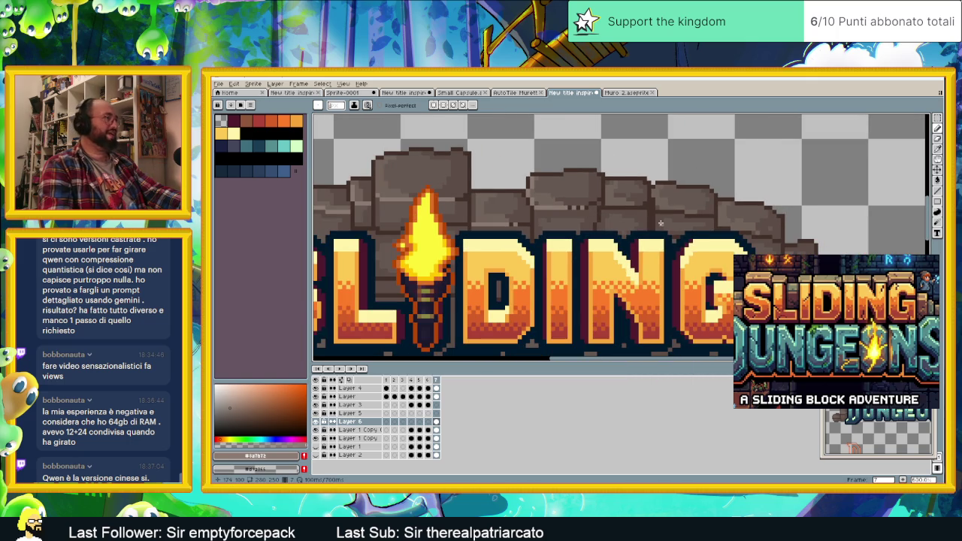
pyautogui.scroll(-1, 635, 232)
# Step: Paint a highlight line on the brick above DIN
pyautogui.scroll(-1, 635, 232)
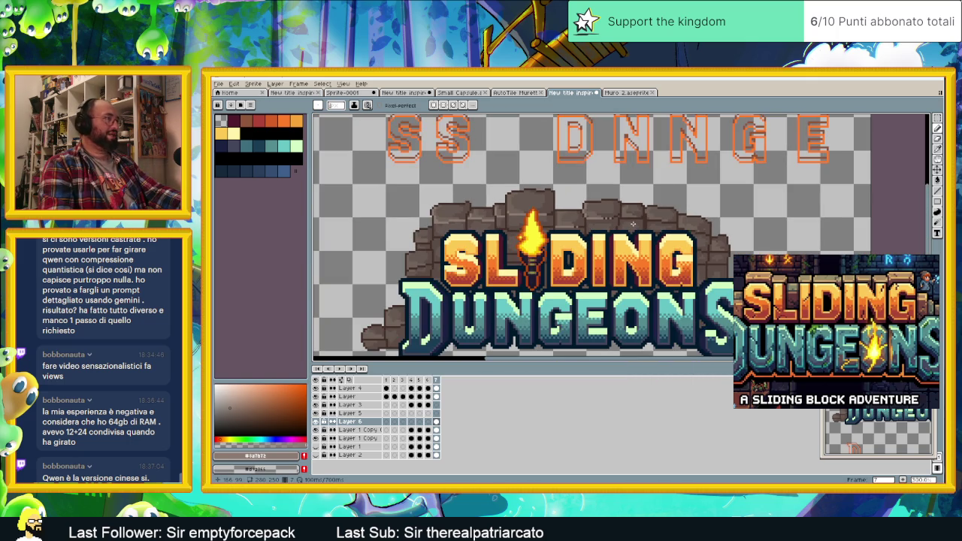
pyautogui.scroll(2, 633, 220)
pyautogui.scroll(2, 613, 220)
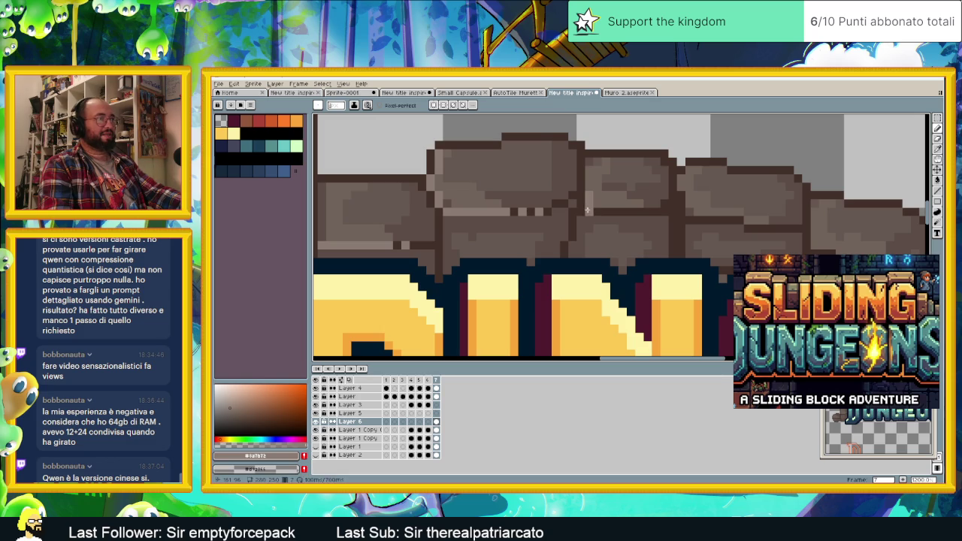
pyautogui.moveTo(582, 211)
pyautogui.mouseDown()
pyautogui.moveTo(639, 215)
pyautogui.moveTo(611, 212)
pyautogui.mouseUp()
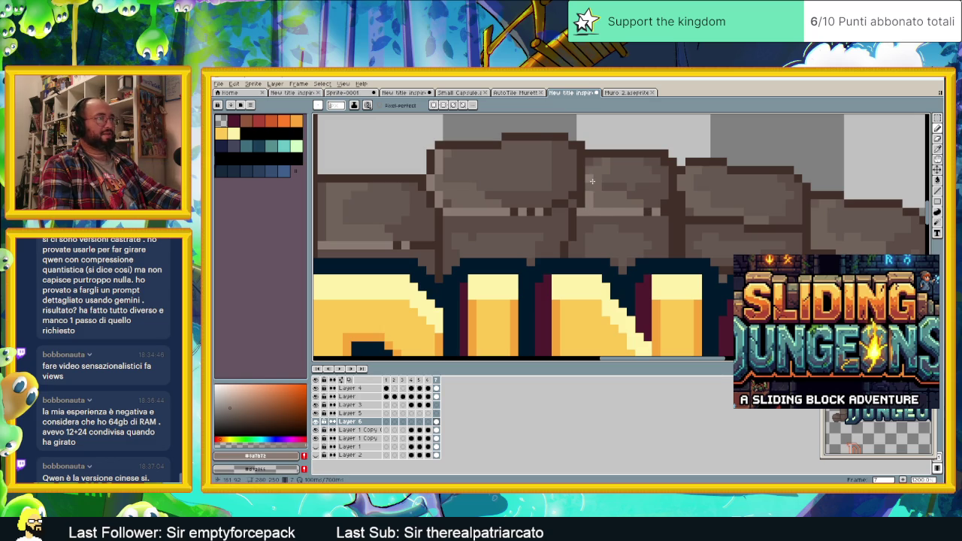
# Step: Add highlight strokes to the rock above the G and the stone to its right
pyautogui.moveTo(592, 180); pyautogui.dragTo(515, 174)
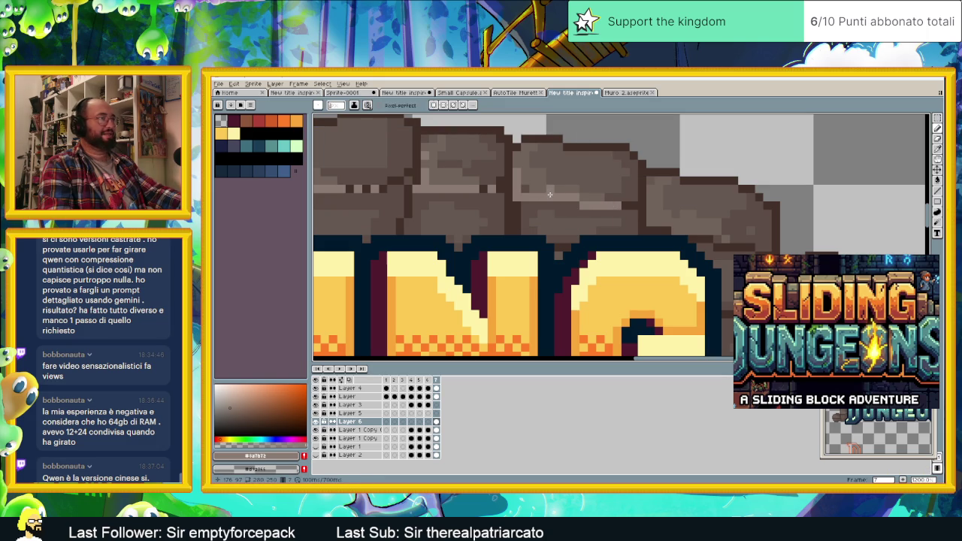
pyautogui.moveTo(741, 232); pyautogui.dragTo(576, 164)
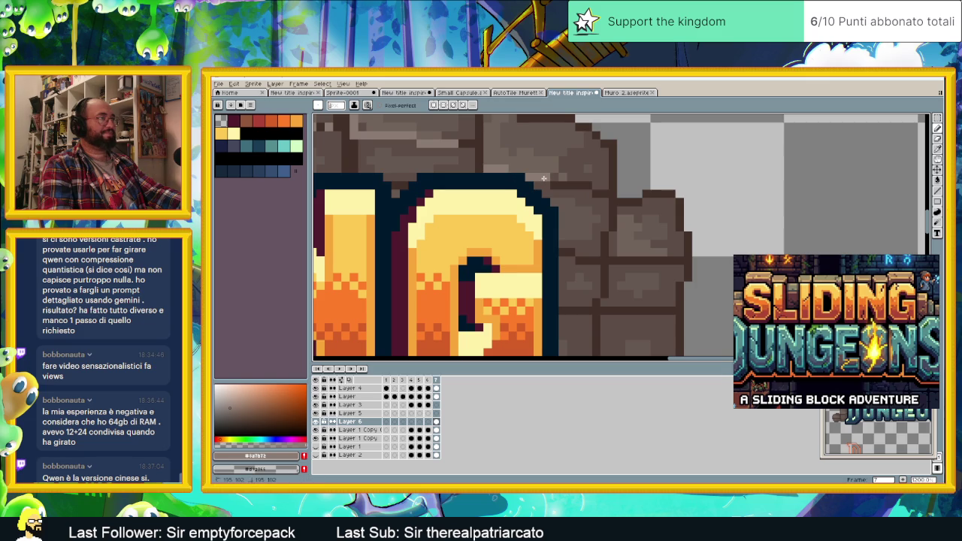
pyautogui.moveTo(555, 184); pyautogui.dragTo(581, 187)
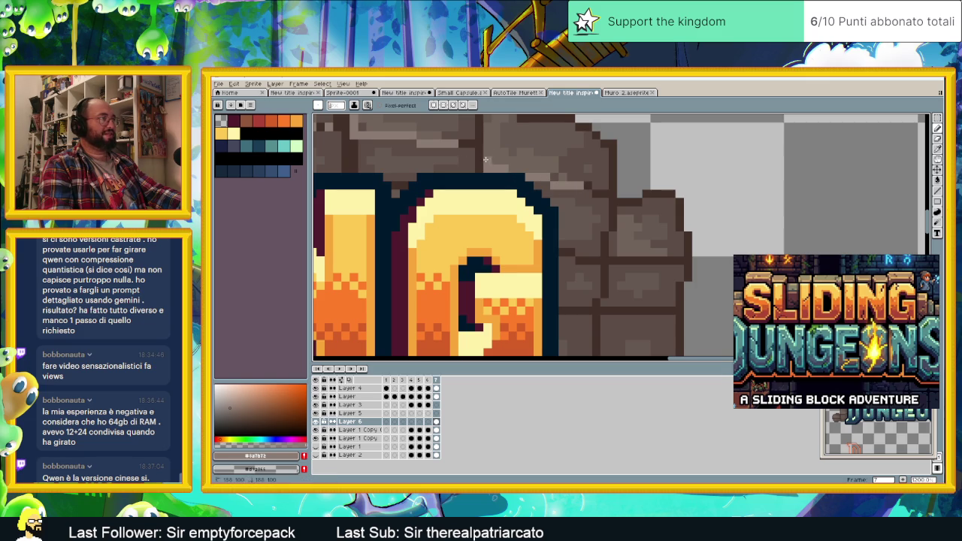
pyautogui.moveTo(626, 258); pyautogui.dragTo(681, 260)
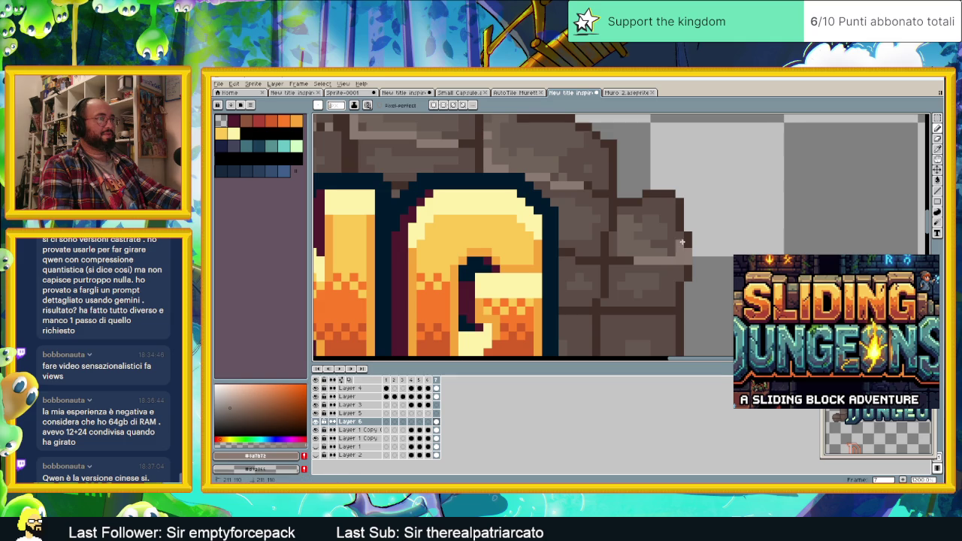
# Step: Lighten the dark edge of the stone left of the S, then zoom out to review
pyautogui.scroll(-1, 678, 240)
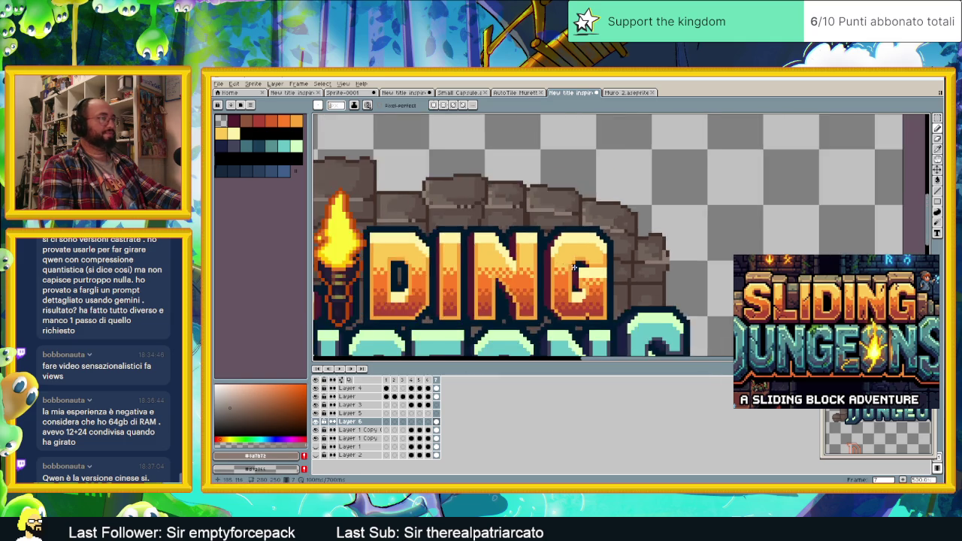
pyautogui.scroll(-1, 678, 239)
pyautogui.scroll(-1, 679, 240)
pyautogui.scroll(1, 517, 191)
pyautogui.scroll(1, 517, 191)
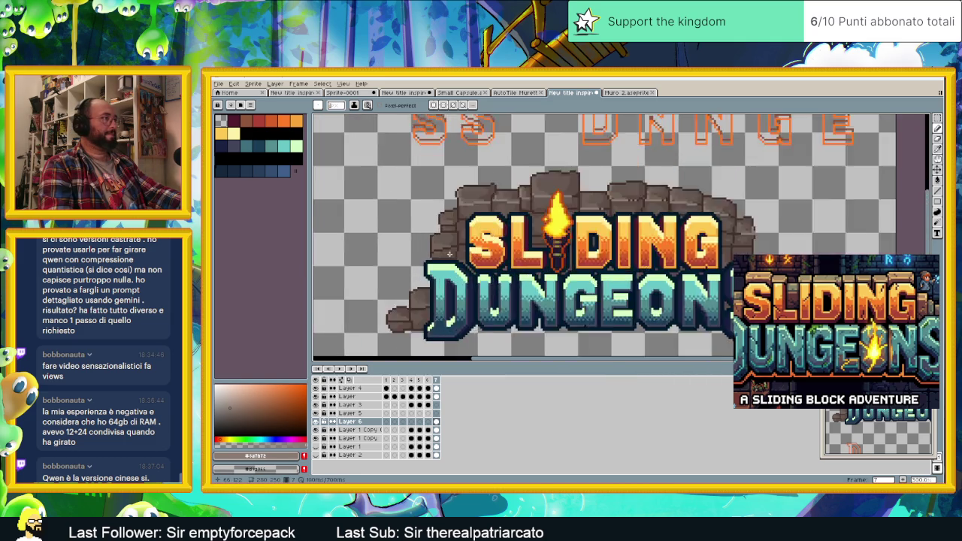
pyautogui.scroll(1, 446, 208)
pyautogui.scroll(2, 446, 208)
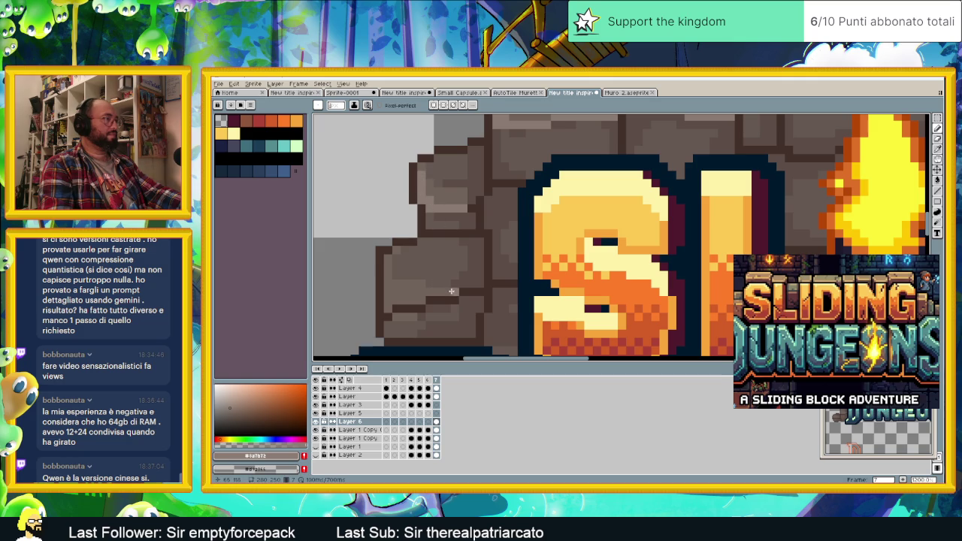
pyautogui.moveTo(458, 300); pyautogui.dragTo(394, 307)
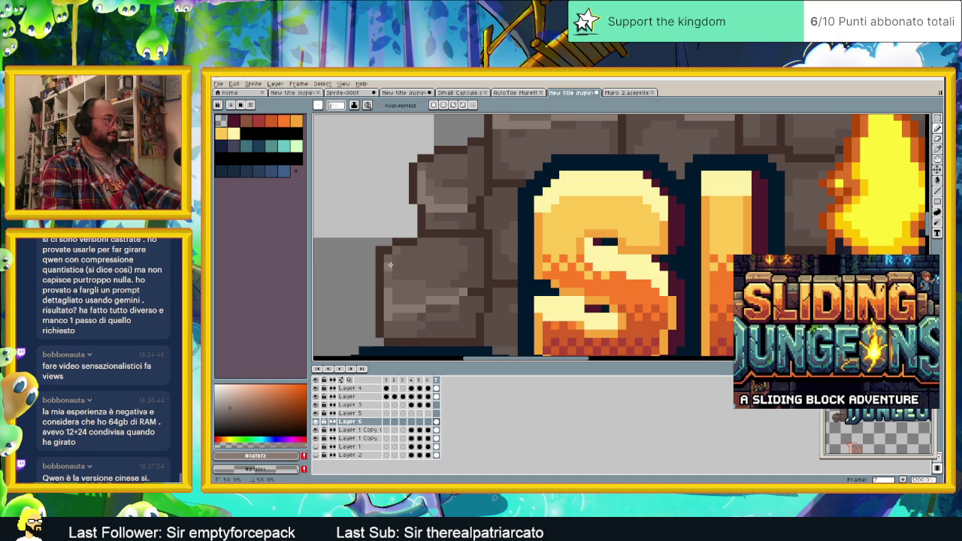
pyautogui.scroll(-2, 441, 289)
pyautogui.scroll(1, 451, 255)
pyautogui.scroll(-2, 462, 222)
pyautogui.scroll(-1, 466, 214)
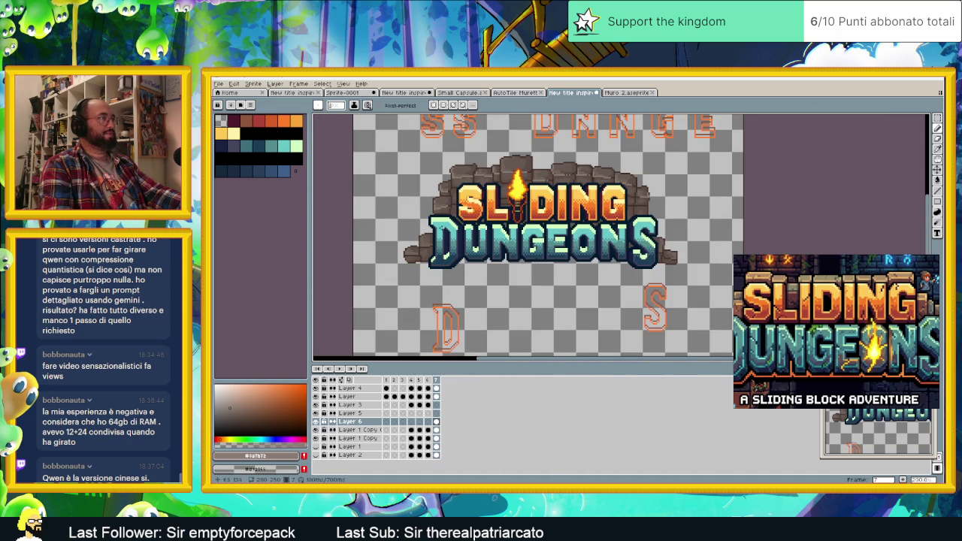